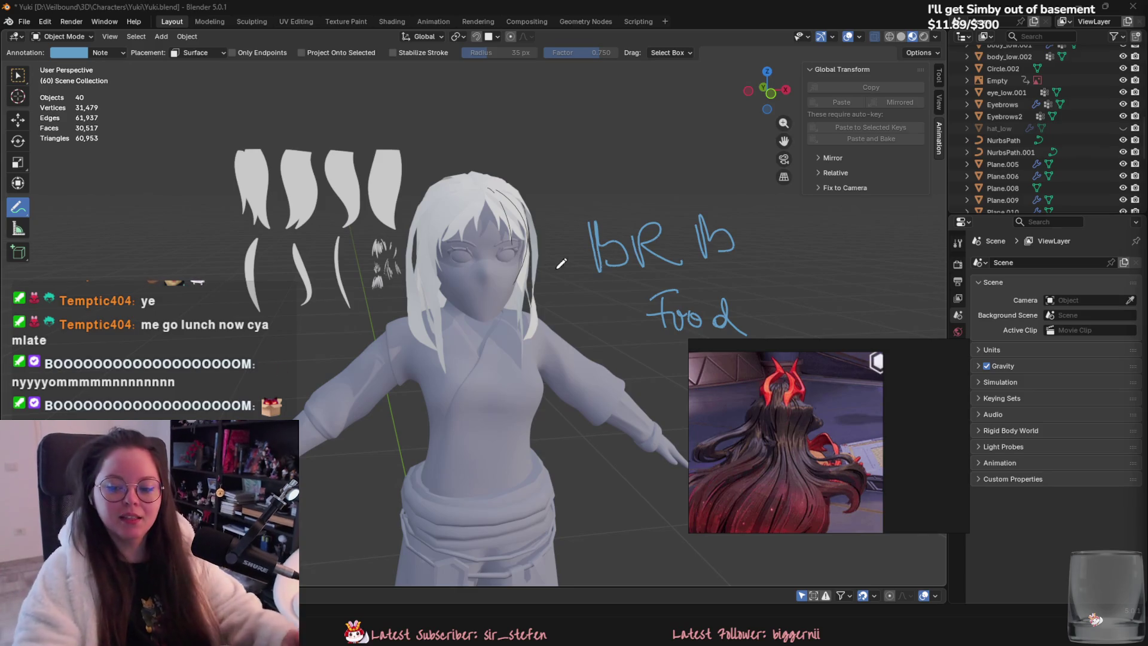
Step: Erase the 'bRb' and 'food' annotation strokes and return to the Select Box tool
middle_click_drag(593, 233, 574, 354)
mouse_move(775, 351)
left_mouse_down()
mouse_move(677, 109)
mouse_move(745, 192)
mouse_move(702, 214)
mouse_move(756, 387)
left_mouse_up()
middle_click_drag(275, 149, 311, 157)
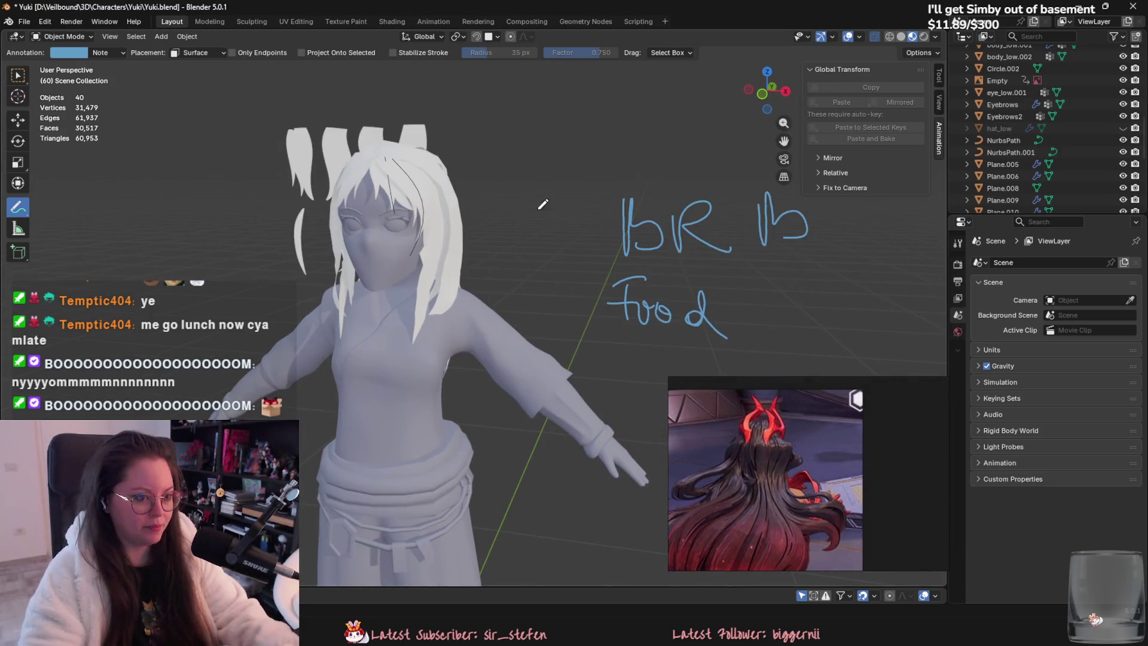
mouse_move(622, 239)
left_mouse_down("ctrl")
mouse_move(762, 242)
mouse_move(676, 308)
mouse_move(694, 305)
left_mouse_up("ctrl")
left_click(18, 75)
Step: Orbit to reveal the hair cards and select the bangs card Plane.010
middle_click_drag(172, 146, 457, 242)
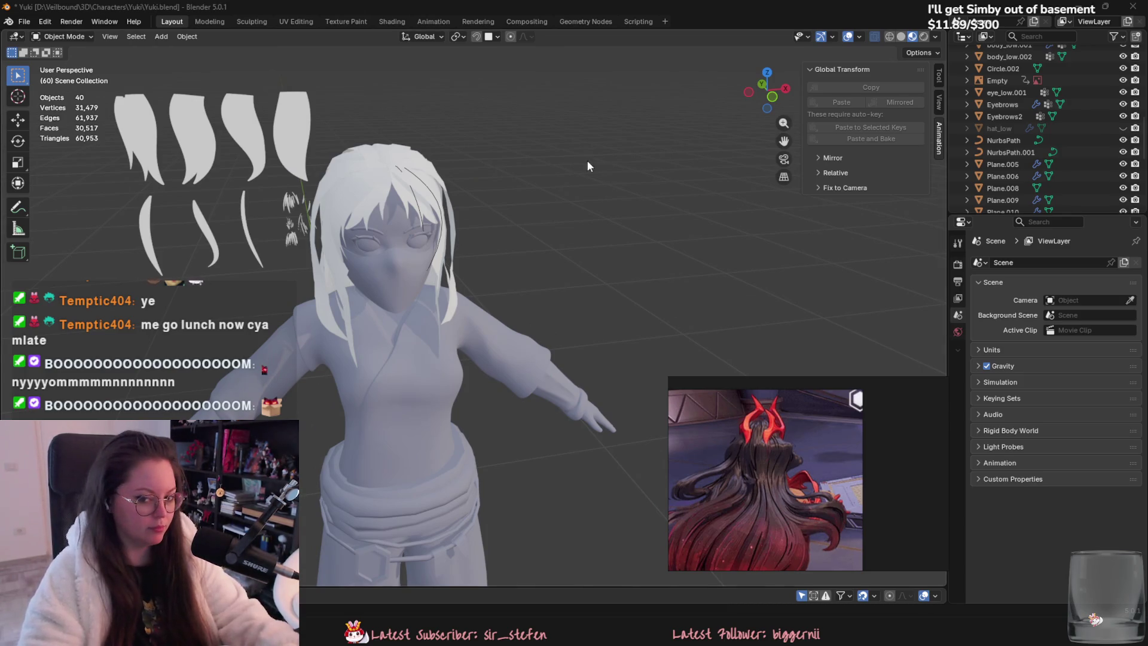
mouse_move(470, 167)
middle_mouse_down()
mouse_move(489, 156)
mouse_move(532, 192)
middle_mouse_up()
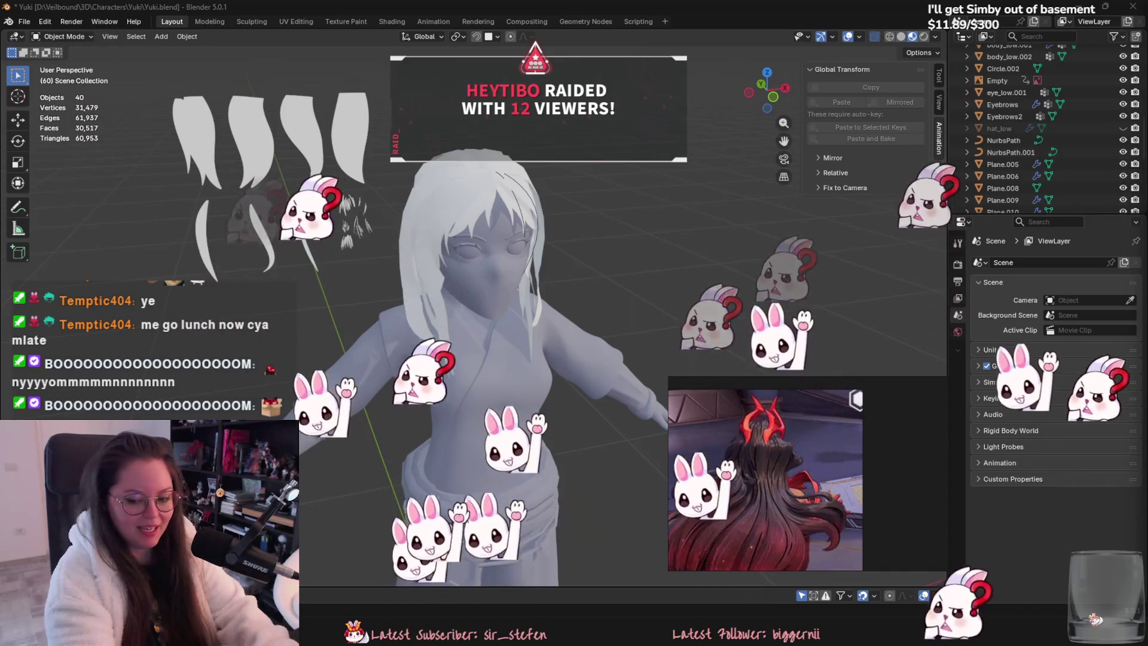
mouse_move(586, 251)
middle_mouse_down()
mouse_move(564, 248)
mouse_move(598, 256)
mouse_move(503, 313)
mouse_move(349, 198)
middle_mouse_up()
left_click(487, 260)
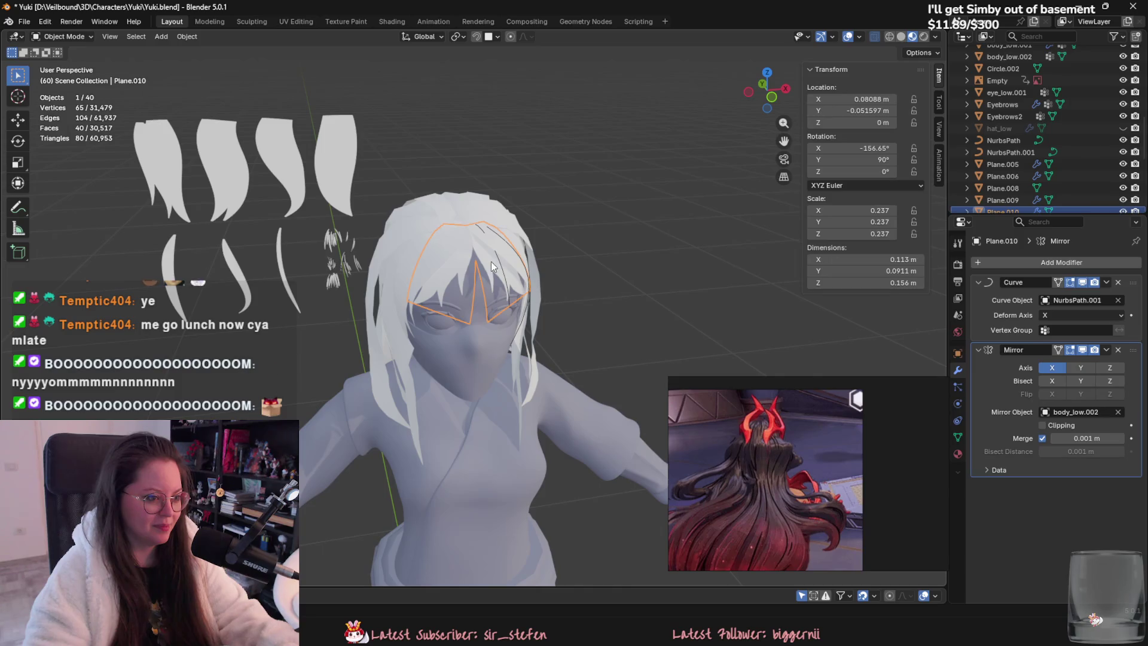
Step: Apply the Curve and Mirror modifiers on the bangs card Plane.010
left_click(212, 145)
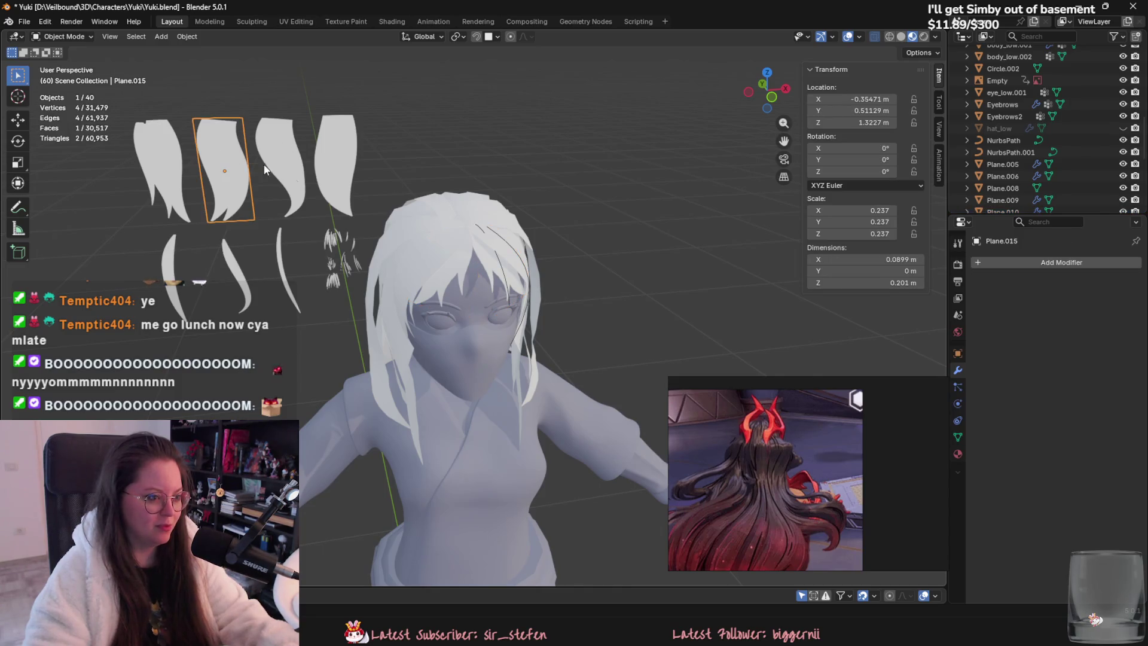
middle_click_drag(475, 254, 508, 268)
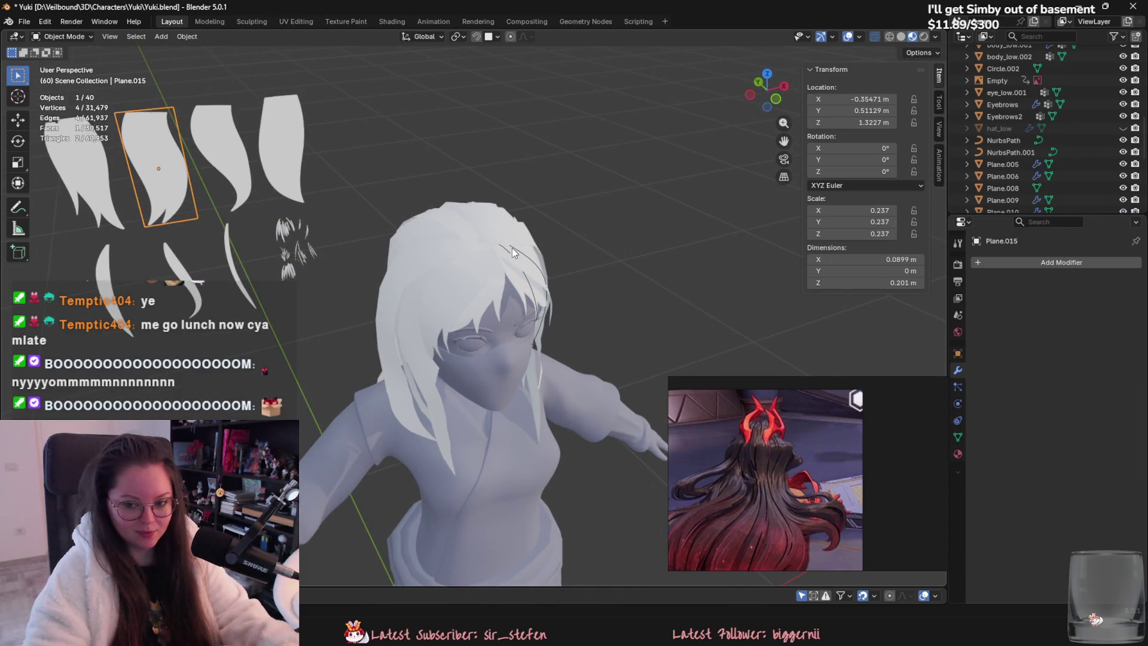
left_click(503, 289)
middle_click_drag(504, 289, 515, 323, "shift")
left_click(1106, 282)
left_click(1103, 290)
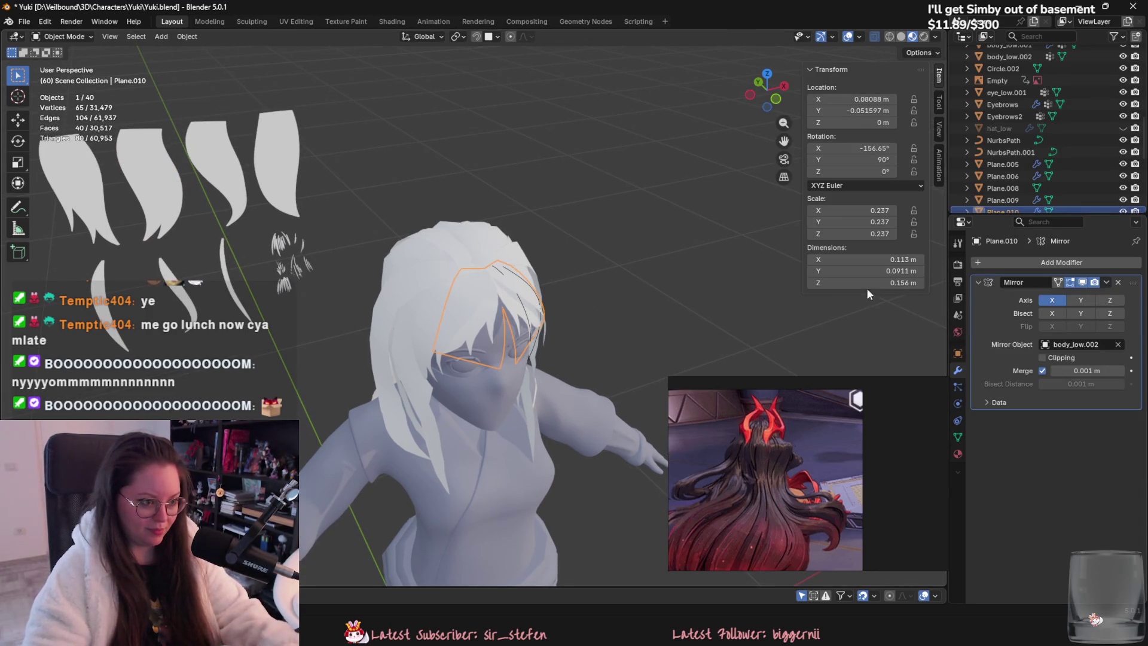
scroll(681, 243, "up", 3)
mouse_move(681, 243)
middle_mouse_down()
mouse_move(695, 214)
mouse_move(708, 221)
middle_mouse_up()
left_click(1106, 282)
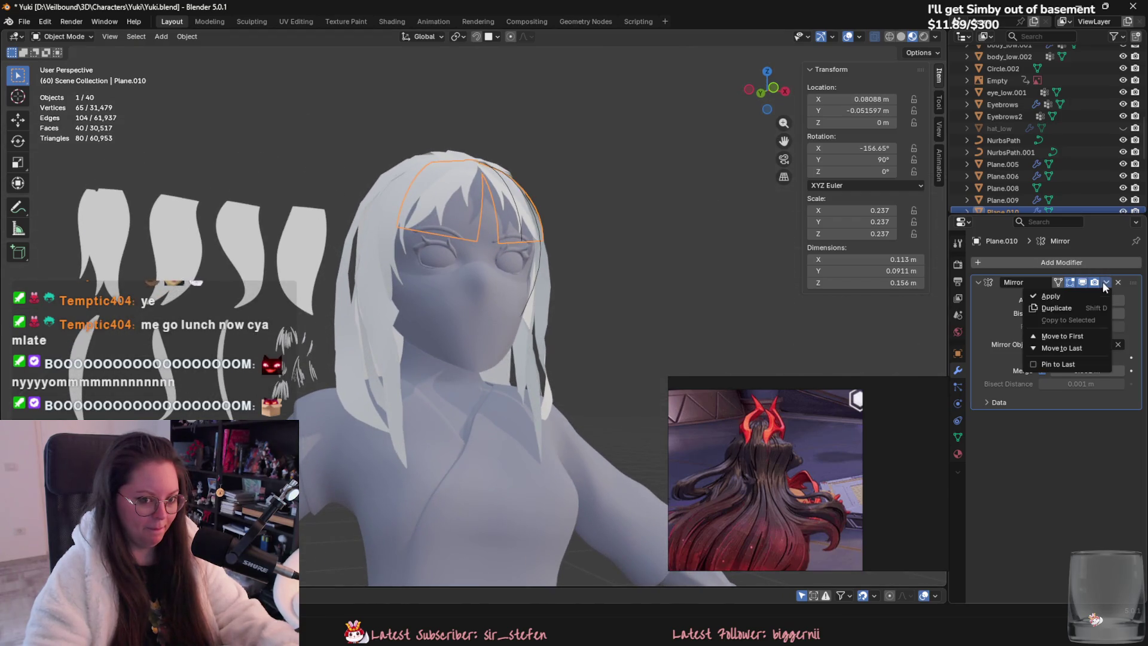
left_click(1103, 289)
Step: Separate the left-half faces of Plane.010 into a new object, Plane.012
left_click(477, 194)
middle_click_drag(476, 194, 496, 251)
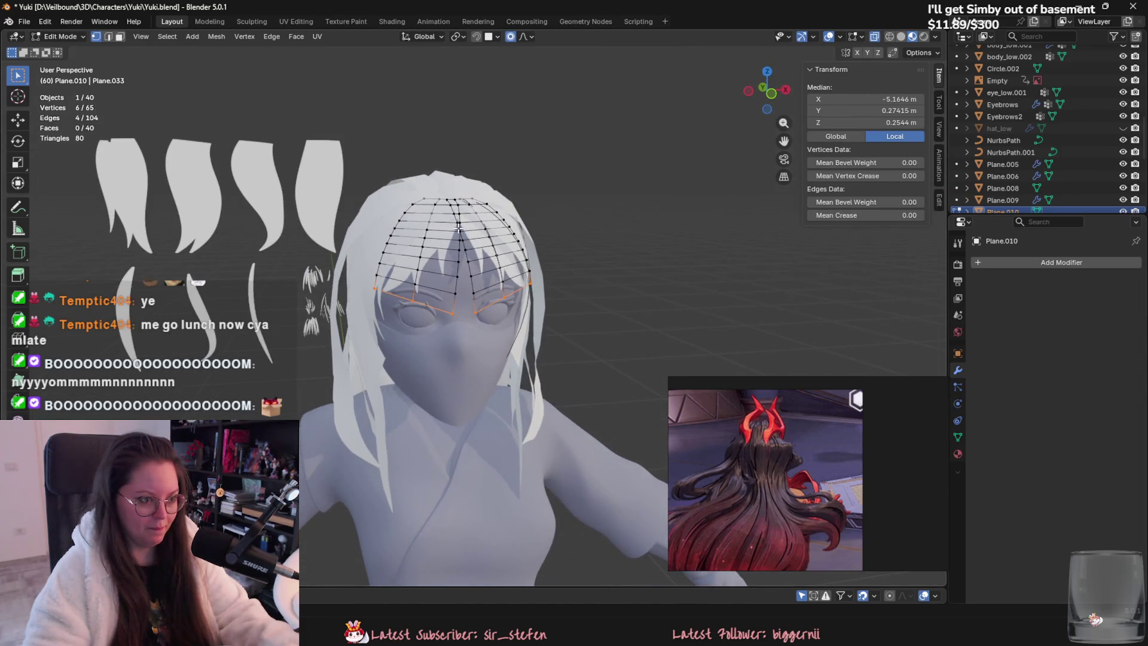
left_click(501, 263)
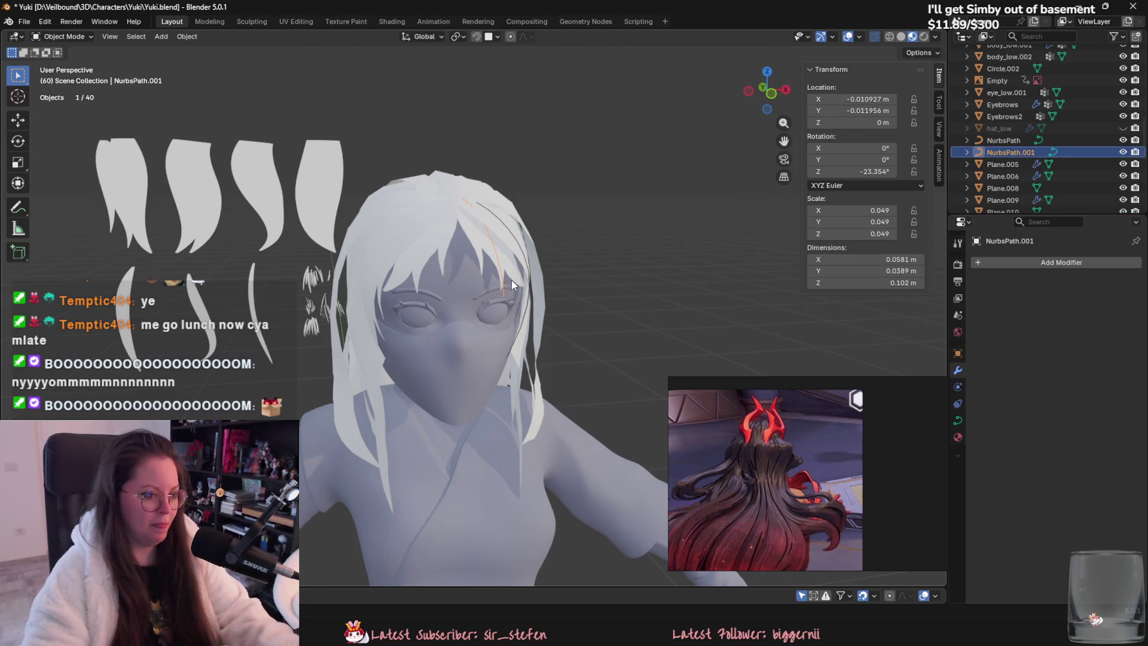
left_click(489, 269)
key("Tab")
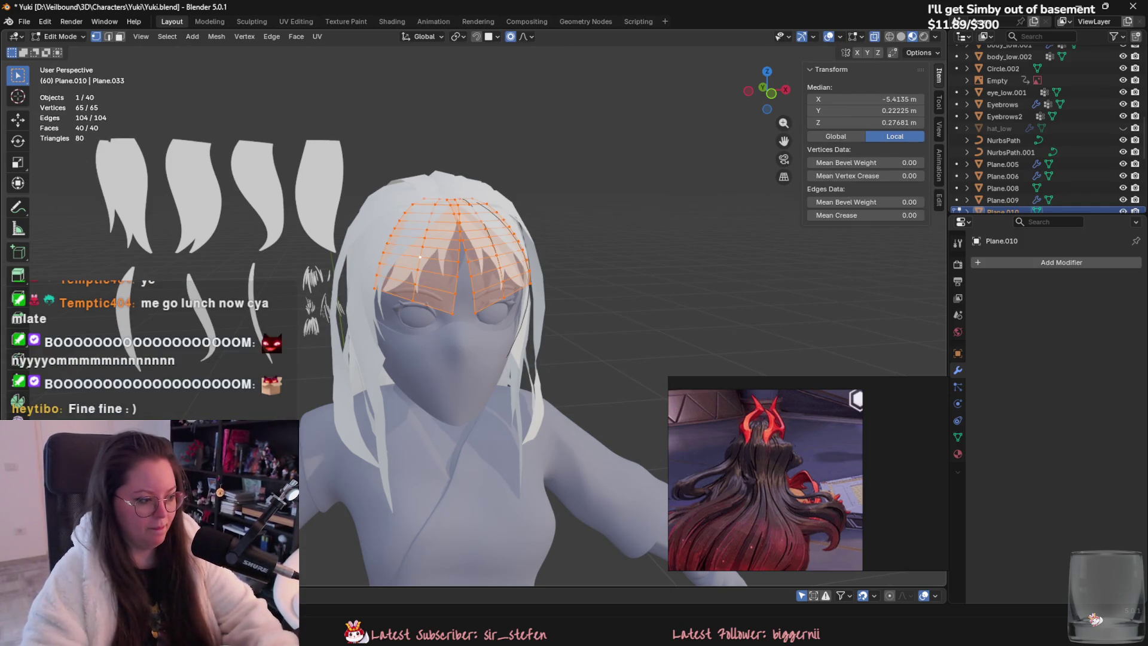
left_click_drag(368, 191, 452, 305)
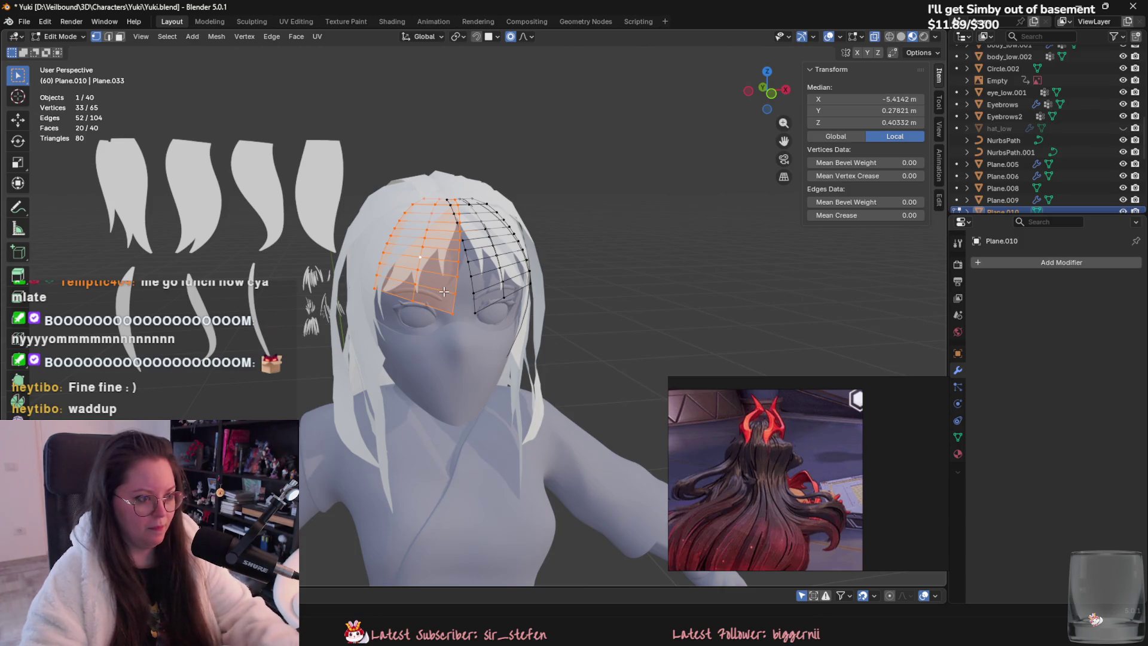
key("3")
left_click(444, 291)
key("p")
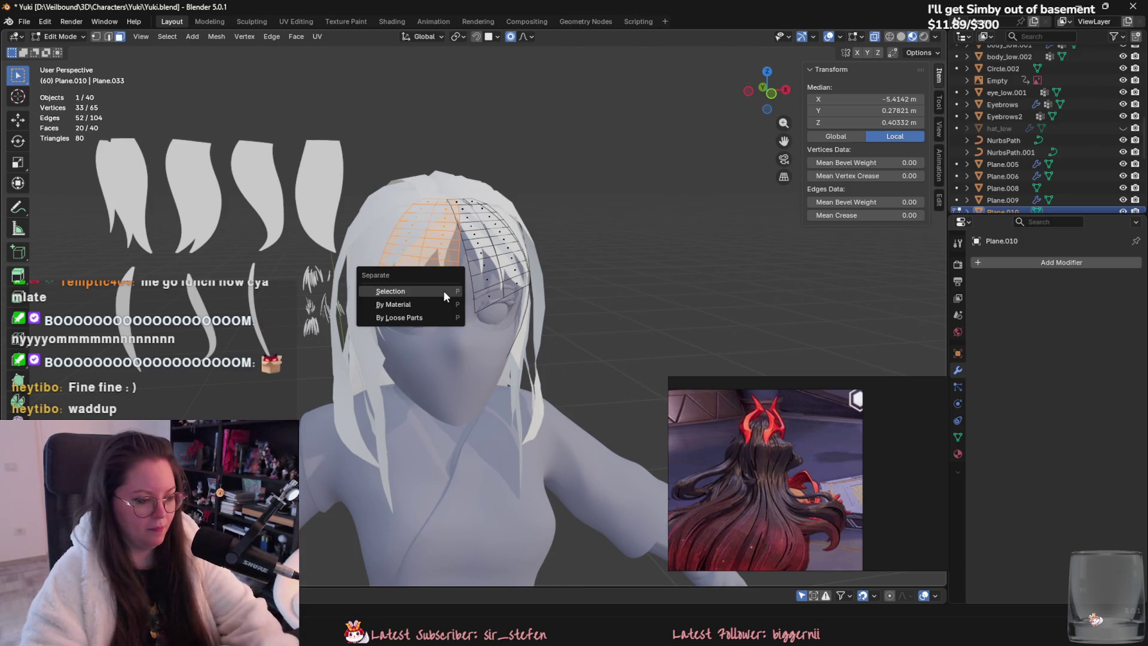
left_click(443, 289)
key("Tab")
left_click(447, 281)
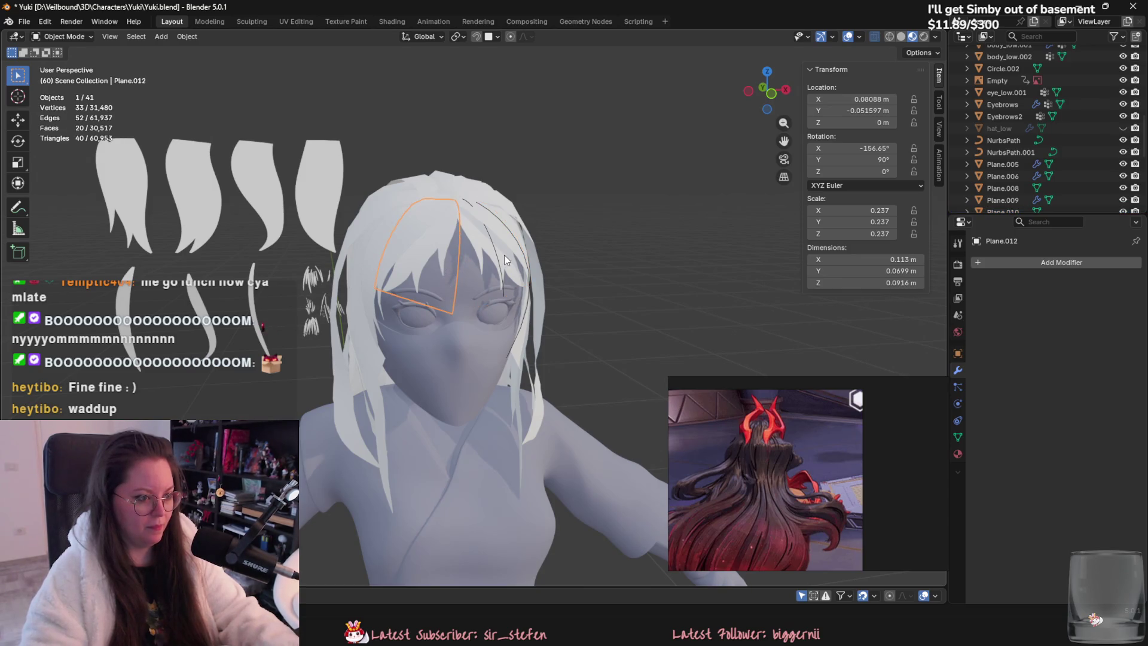
Step: Duplicate the separated bangs piece and rotate the copy around Z
key("shift+d")
key("r")
key("z")
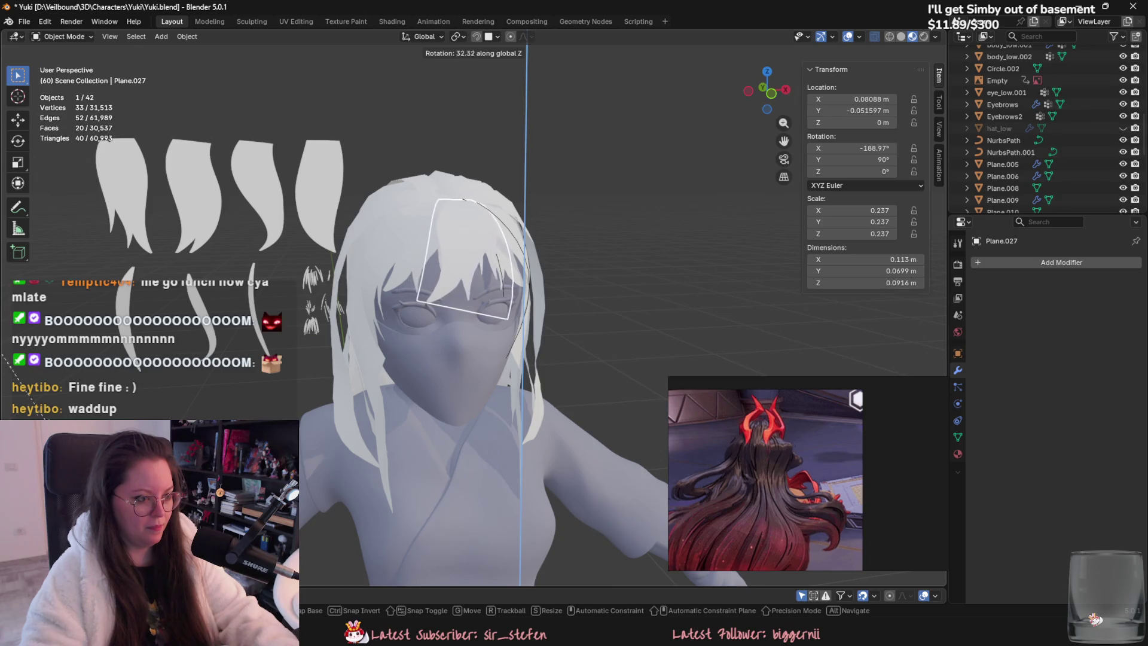
left_click(849, 222)
mouse_move(646, 278)
middle_mouse_down()
mouse_move(591, 282)
mouse_move(640, 401)
mouse_move(670, 306)
mouse_move(644, 302)
mouse_move(590, 249)
mouse_move(547, 252)
mouse_move(574, 261)
middle_mouse_up()
Step: Move the copy along Y and tilt it on X so Plane.027 sits over the forehead
key("g")
key("y")
left_click(637, 373)
key("r")
key("z")
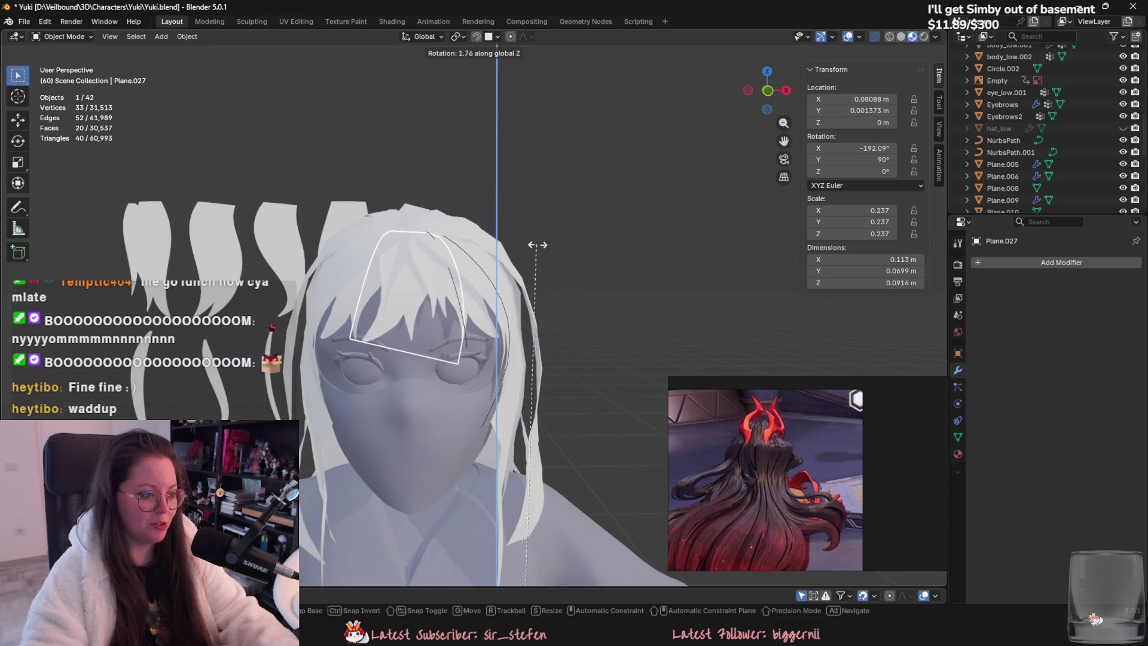
key("x")
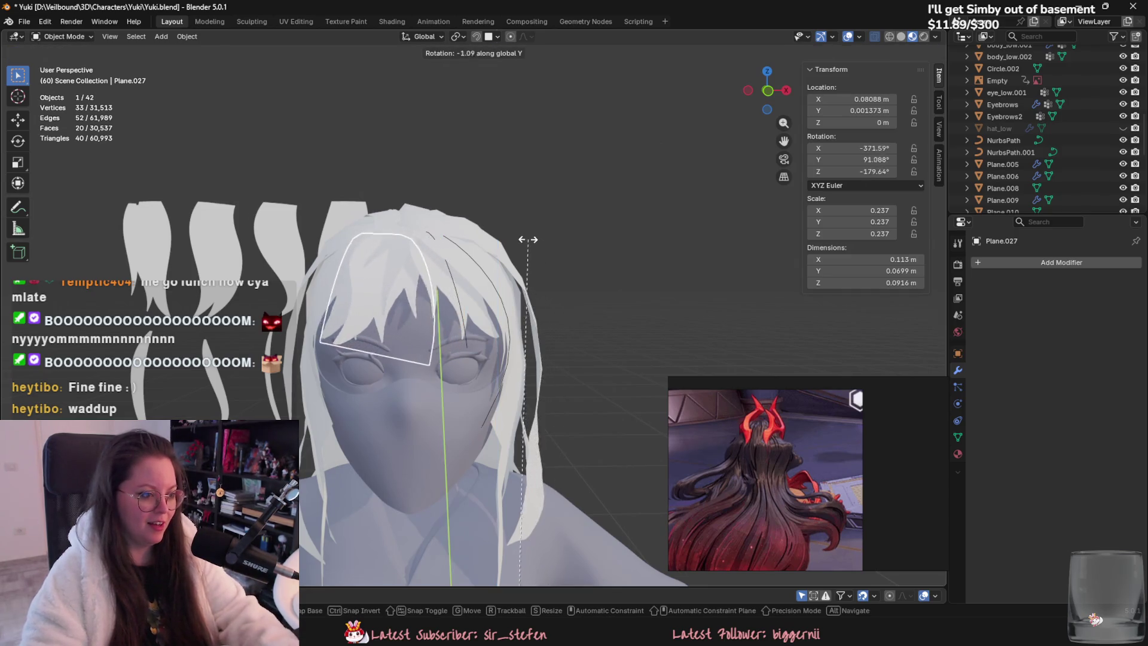
key("g")
key("y")
left_click(547, 249)
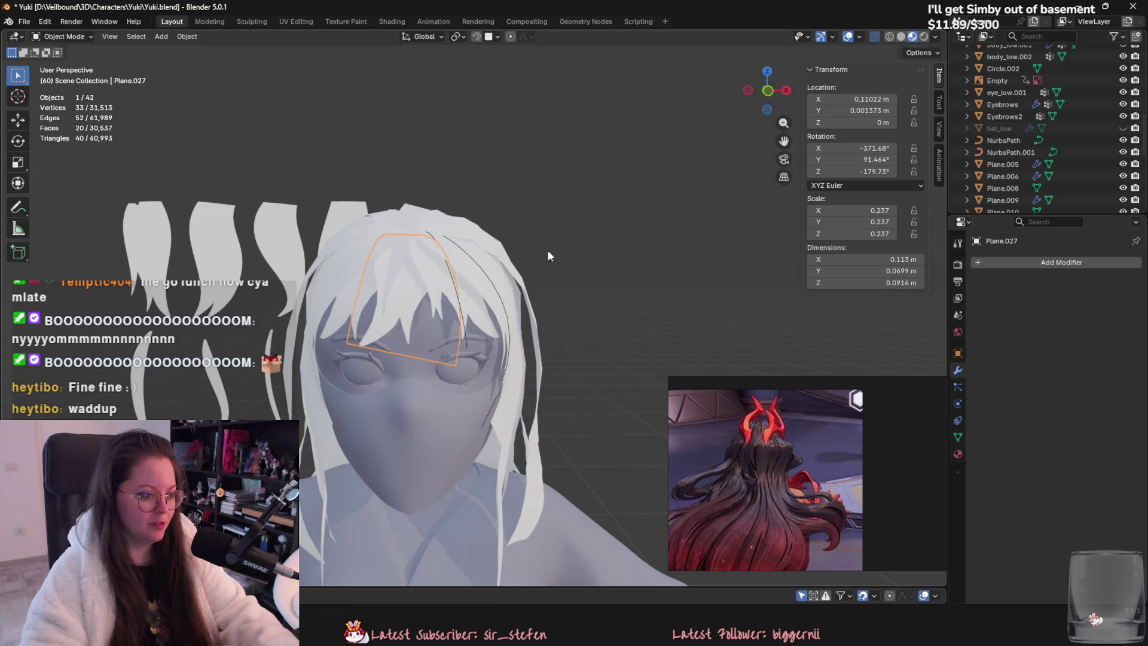
scroll(562, 287, "down", 4)
mouse_move(577, 322)
middle_mouse_down()
mouse_move(757, 346)
mouse_move(634, 278)
mouse_move(472, 327)
mouse_move(399, 329)
mouse_move(412, 312)
mouse_move(504, 296)
mouse_move(674, 296)
mouse_move(508, 267)
mouse_move(333, 318)
mouse_move(357, 337)
mouse_move(246, 332)
mouse_move(432, 303)
mouse_move(693, 371)
middle_mouse_up()
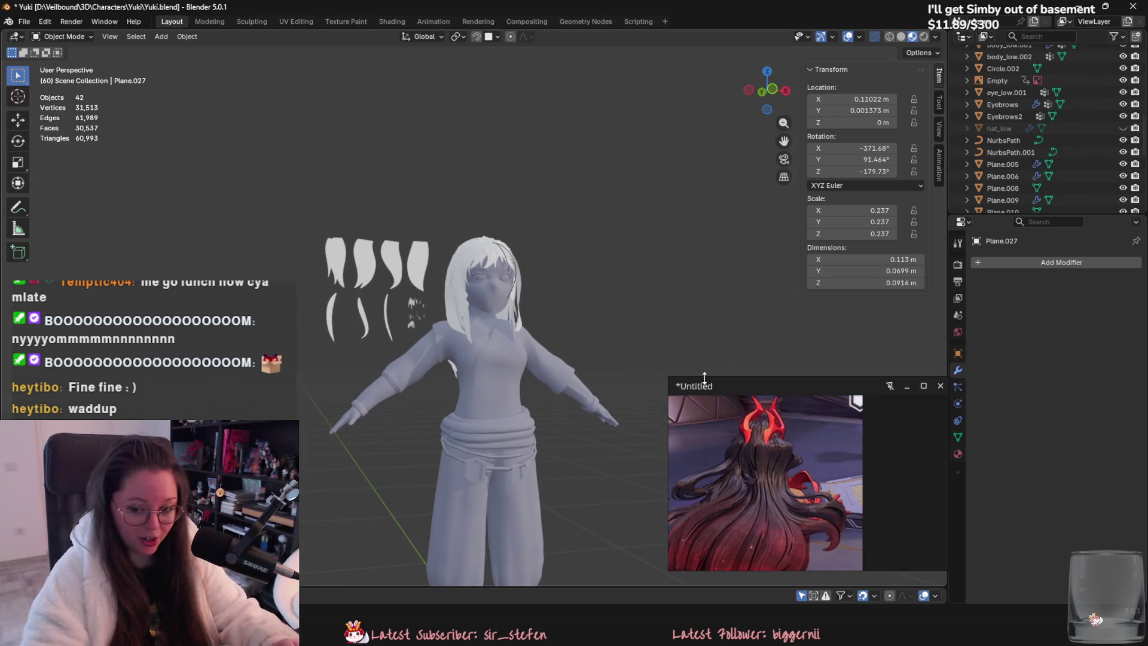
Step: Select the copied strand Plane.027 and rotate it around Z
scroll(763, 424, "up", 2)
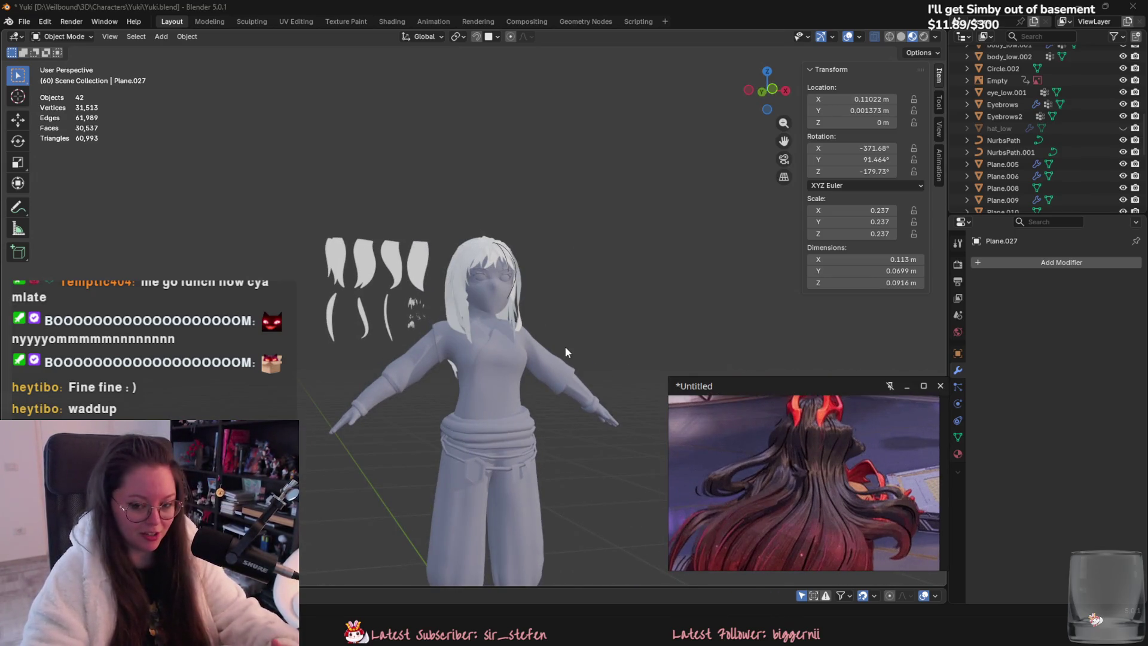
mouse_move(566, 347)
middle_mouse_down()
mouse_move(584, 356)
mouse_move(569, 392)
mouse_move(713, 378)
mouse_move(585, 381)
mouse_move(564, 372)
mouse_move(650, 373)
mouse_move(571, 365)
mouse_move(573, 382)
mouse_move(457, 324)
mouse_move(498, 288)
middle_mouse_up()
scroll(572, 365, "up", 2)
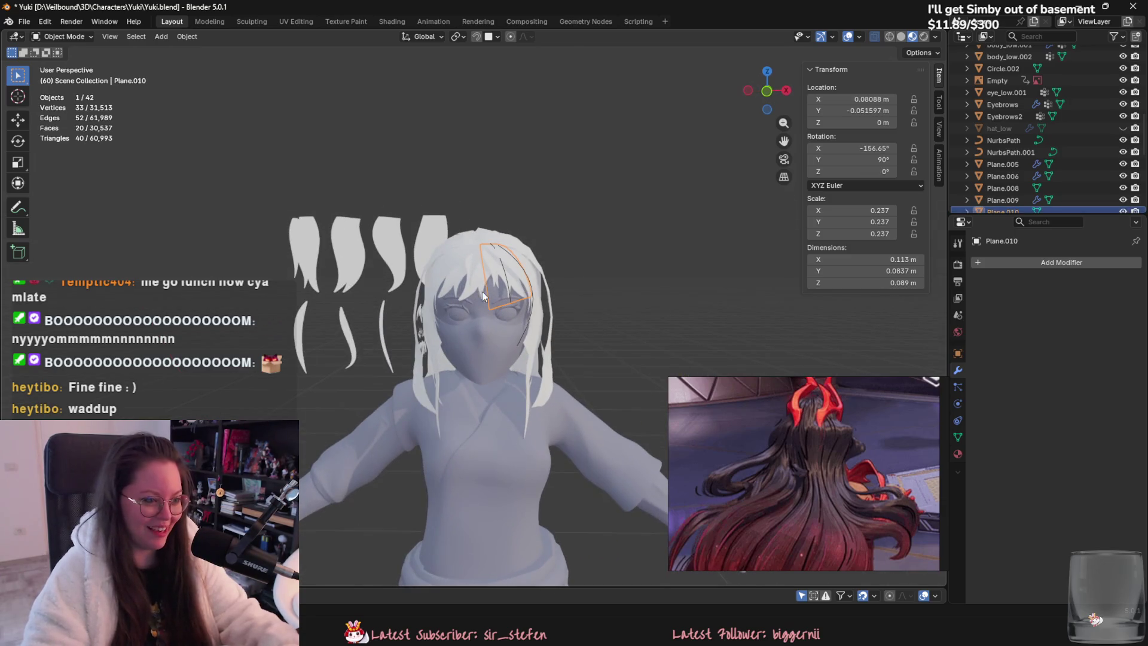
scroll(475, 277, "up", 4)
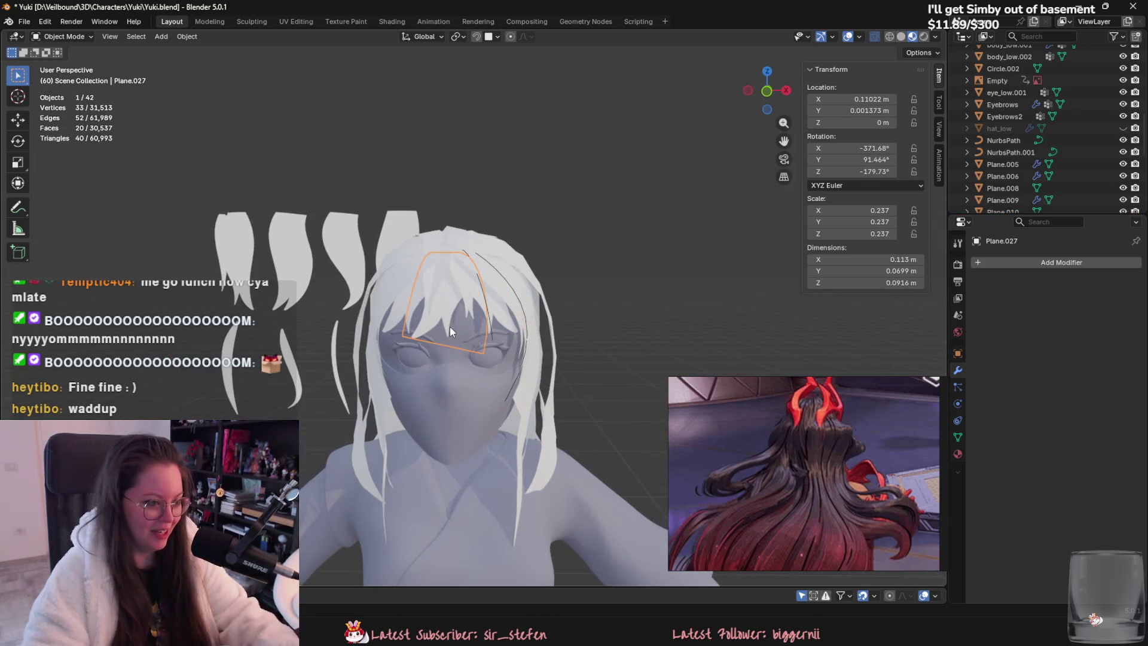
left_click(450, 326)
key("g")
middle_click_drag(464, 322, 542, 297)
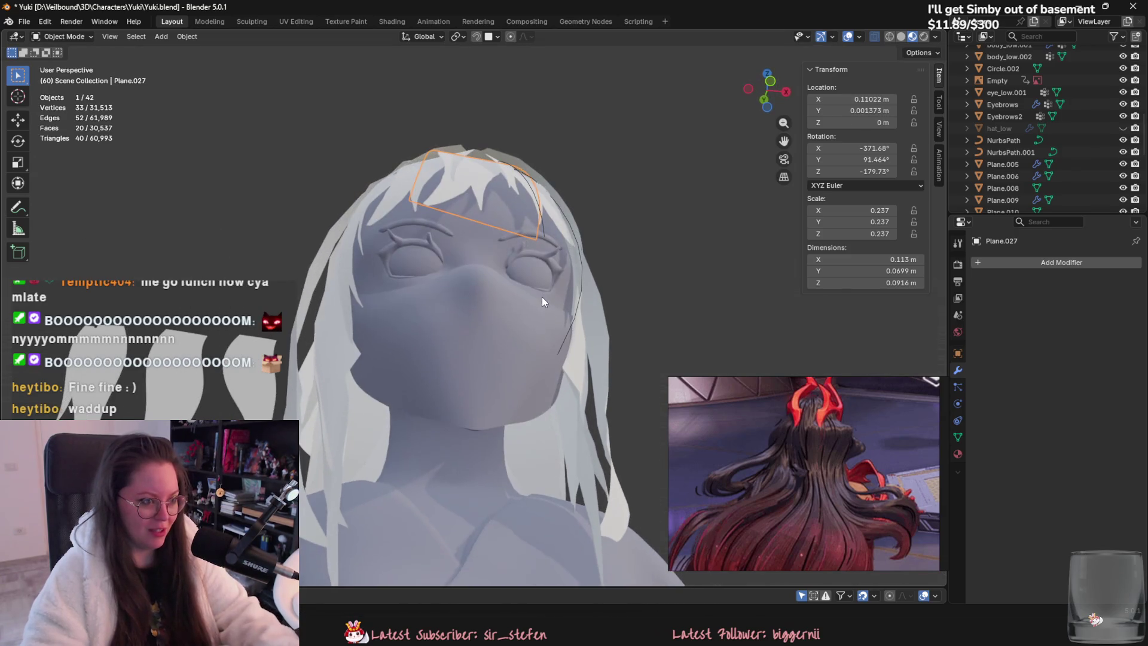
key("r")
key("z")
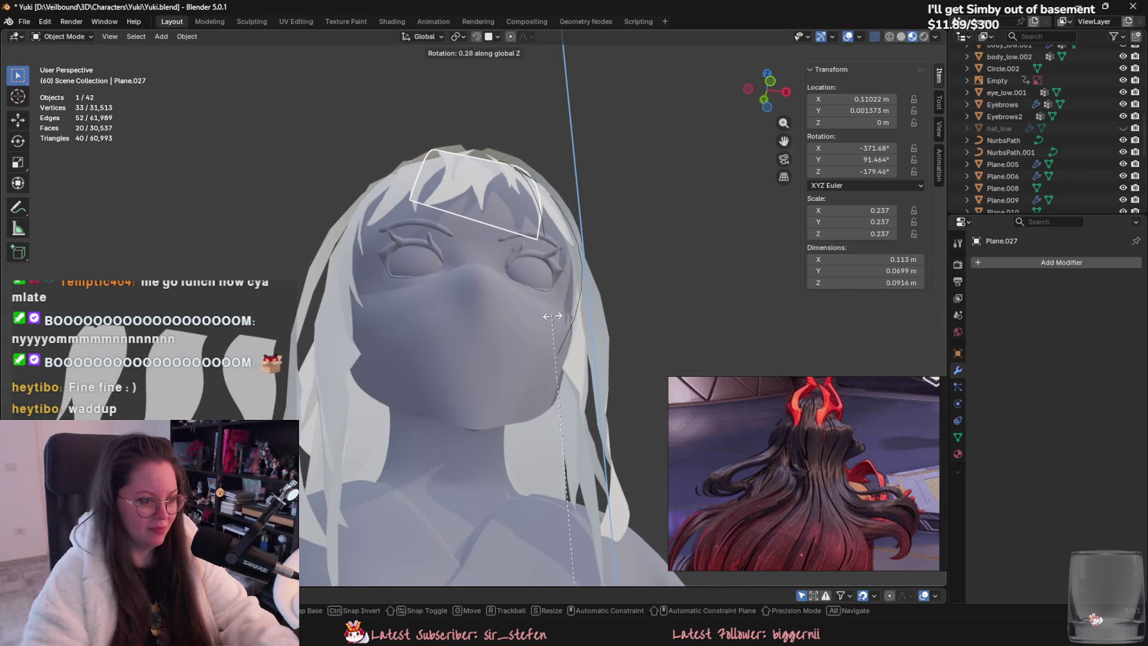
left_click(599, 322)
Step: Set Plane.027's origin to geometry, turn it to -189.72° on Z, and recentre it at about 1.28 m
mouse_move(599, 321)
middle_mouse_down()
mouse_move(568, 292)
mouse_move(608, 321)
mouse_move(609, 345)
mouse_move(644, 395)
mouse_move(589, 349)
mouse_move(540, 274)
middle_mouse_up()
right_click(472, 241)
left_click(526, 305)
key("r")
key("z")
left_click(610, 284)
key("g")
left_click(584, 341)
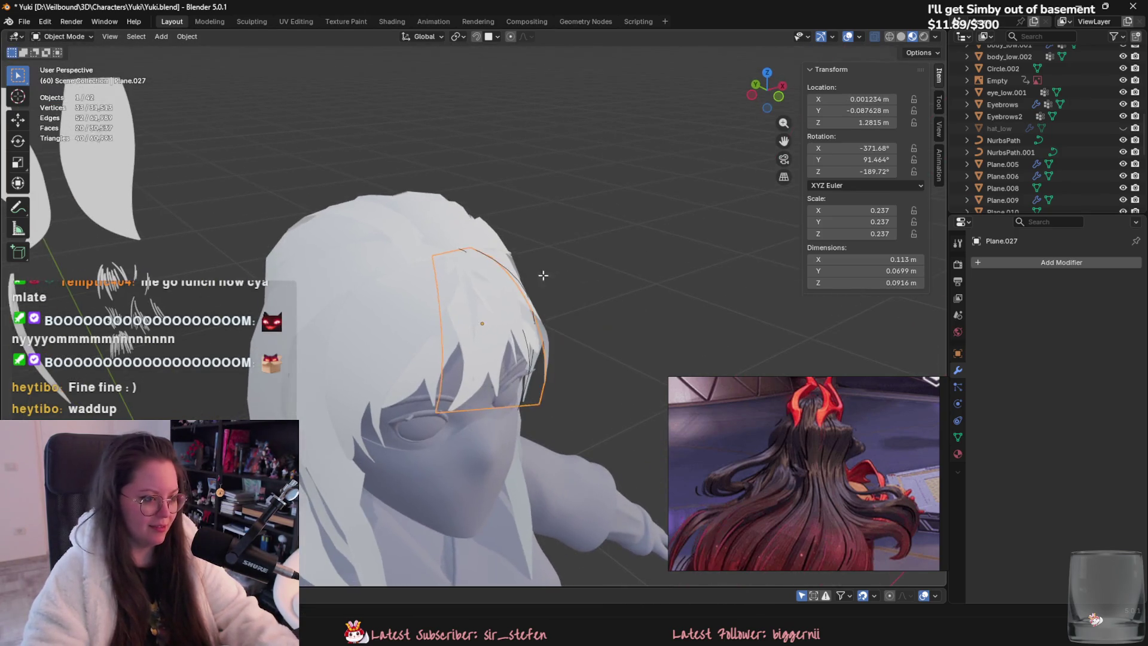
key("Tab")
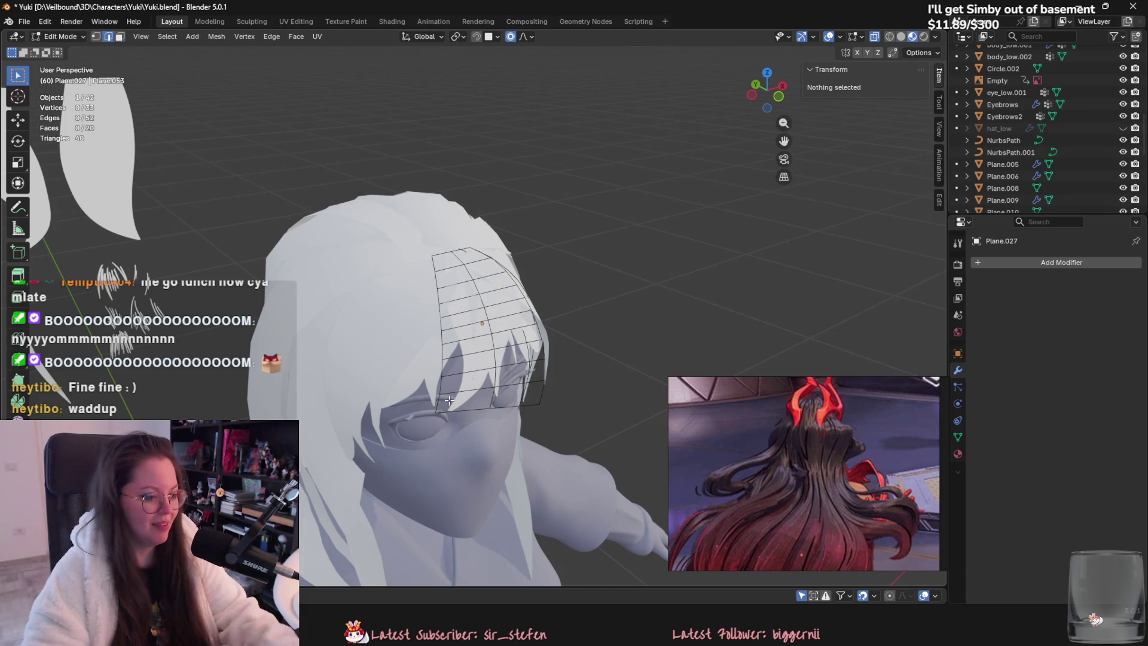
Step: Shorten the strand's lower vertices with proportional Z scaling and rotate them on Z
left_click(449, 400)
middle_click_drag(474, 353, 447, 243)
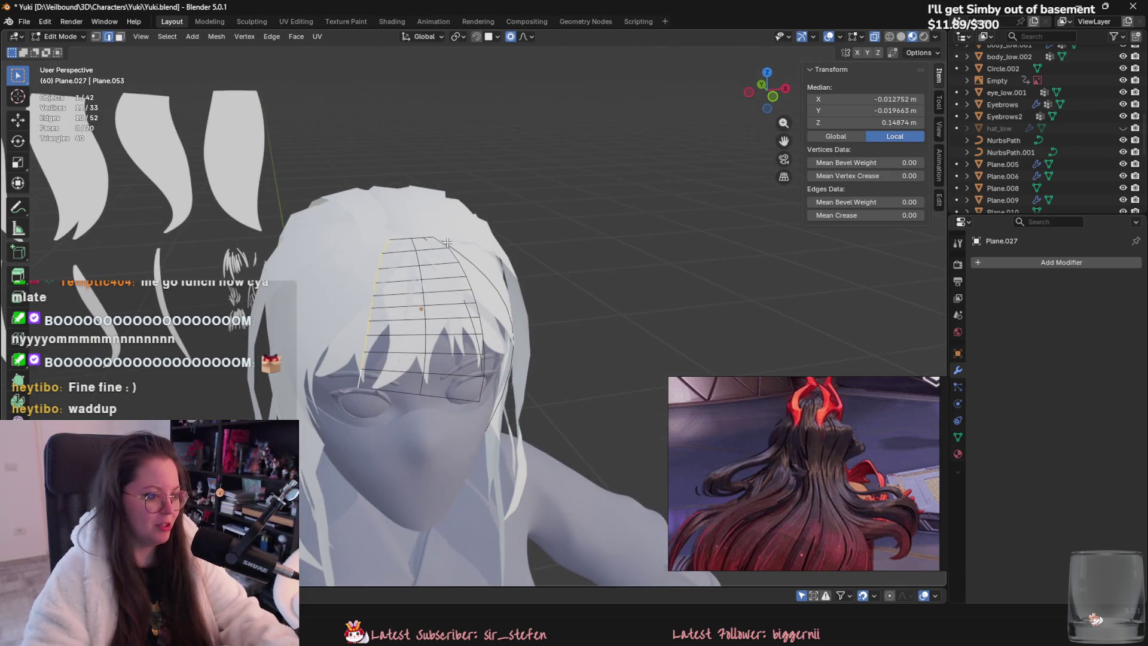
left_click(481, 389, "alt+shift")
key("s")
key("z")
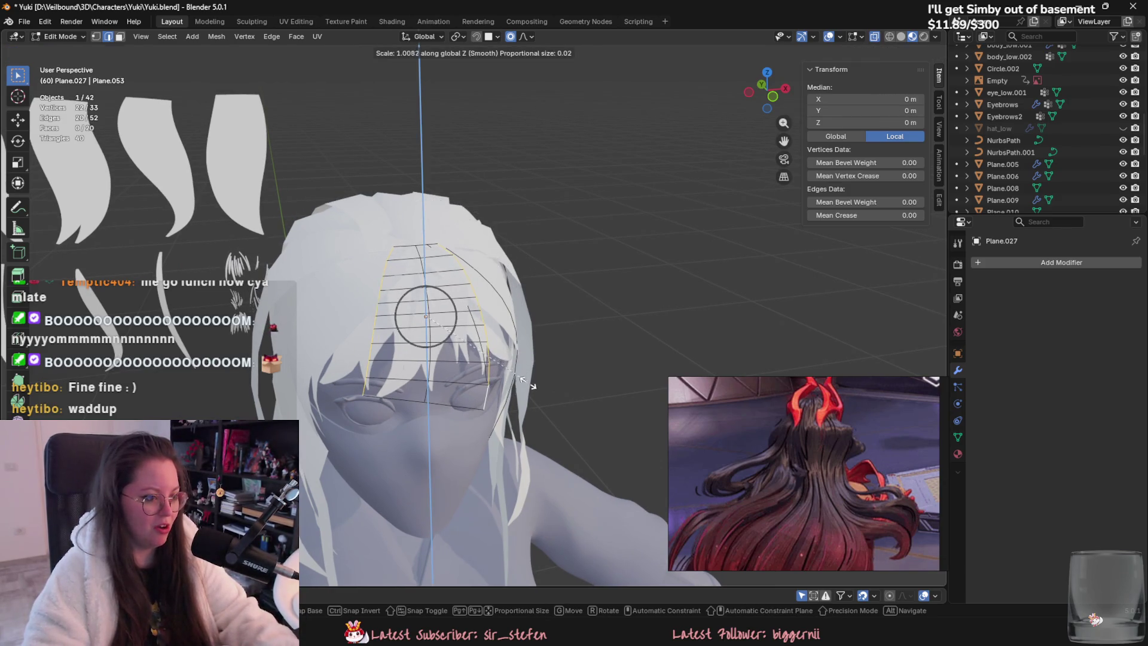
mouse_move(526, 383)
middle_mouse_down()
mouse_move(622, 353)
mouse_move(602, 425)
middle_mouse_up()
key("r")
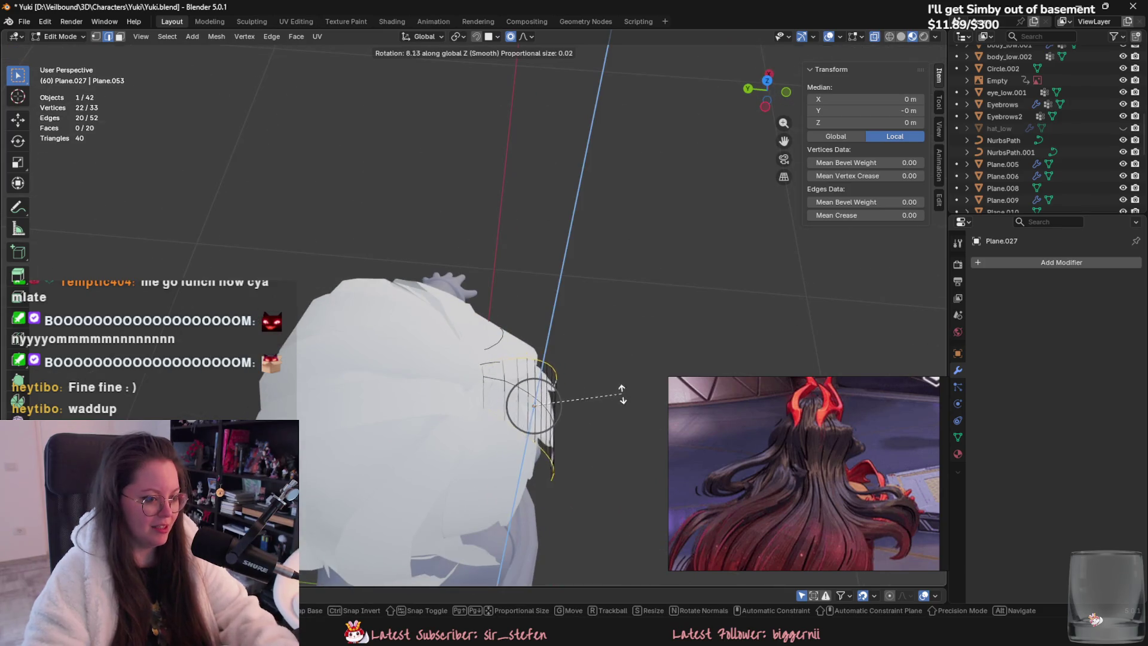
key("z")
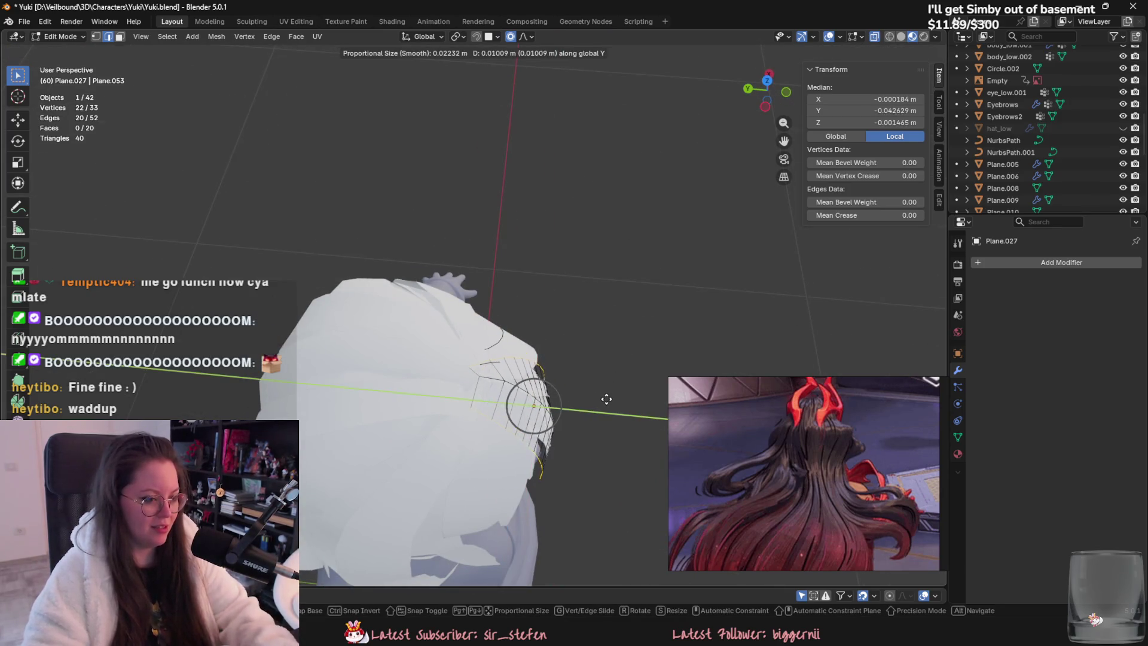
left_click(610, 399)
mouse_move(610, 399)
middle_mouse_down()
mouse_move(568, 353)
mouse_move(538, 351)
middle_mouse_up()
key("Tab")
Step: Raise Plane.027 along Z, tilt it on X, and narrow its vertices along Y
key("g")
key("z")
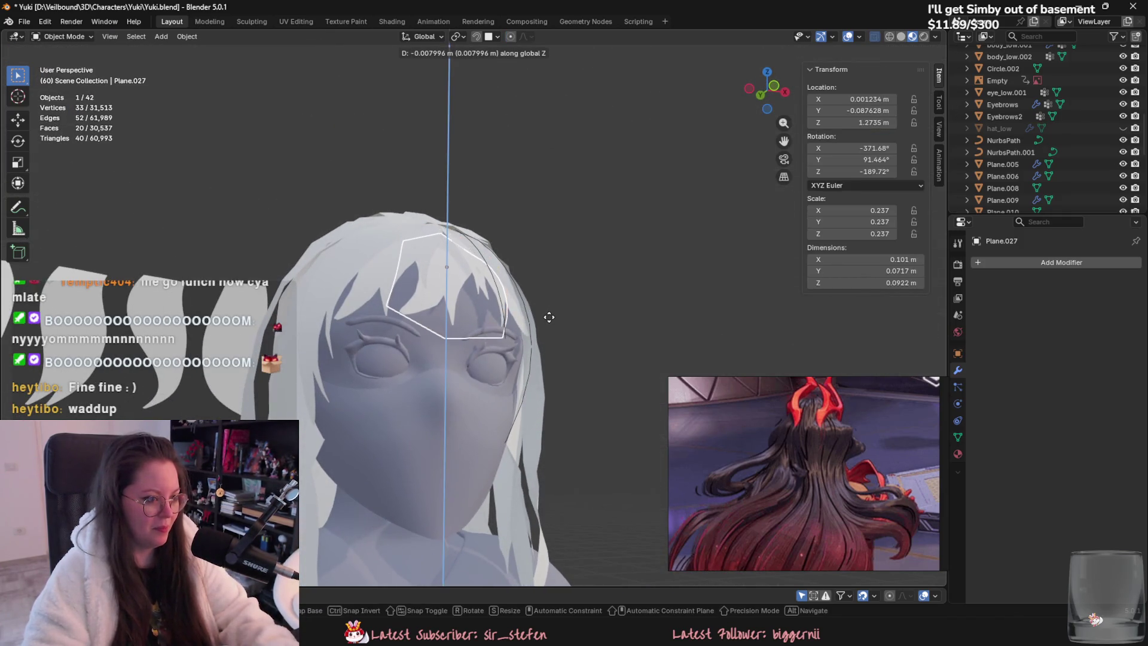
left_click(549, 313)
key("r")
key("x")
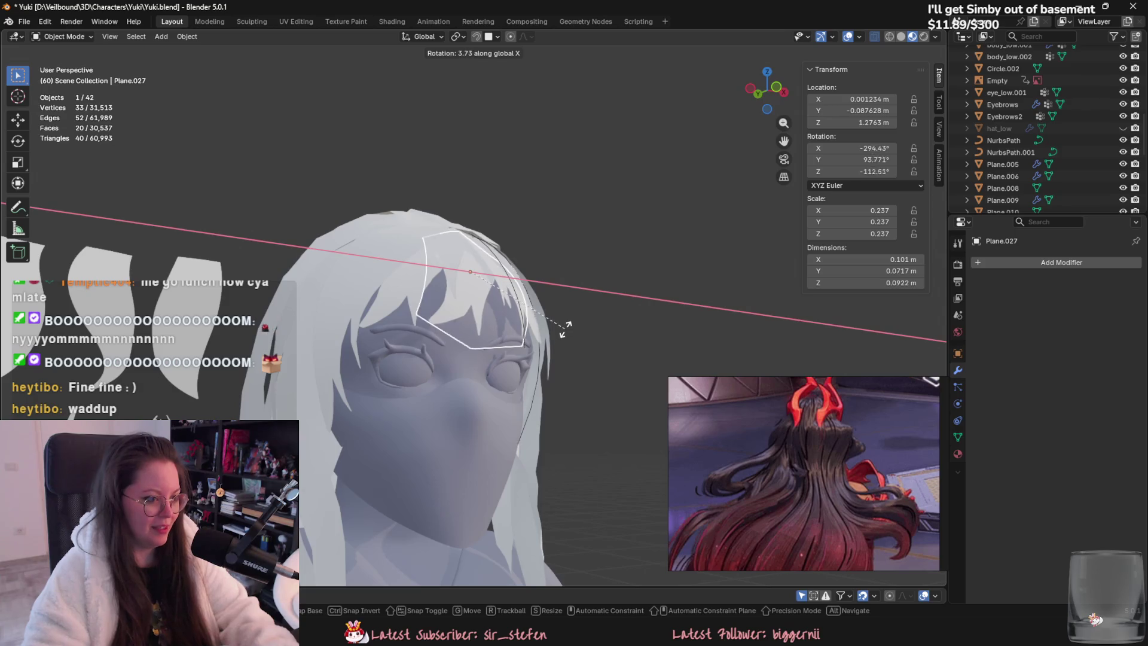
left_click(565, 326)
key("Tab")
mouse_move(565, 323)
middle_mouse_down()
mouse_move(578, 443)
mouse_move(536, 335)
mouse_move(515, 385)
mouse_move(518, 406)
mouse_move(615, 327)
mouse_move(604, 283)
middle_mouse_up()
key("s")
key("y")
left_click(562, 435)
key("Tab")
Step: Tilt the bangs plane slightly further around X to rest against the forehead
scroll(518, 406, "up", 5)
key("r")
key("x")
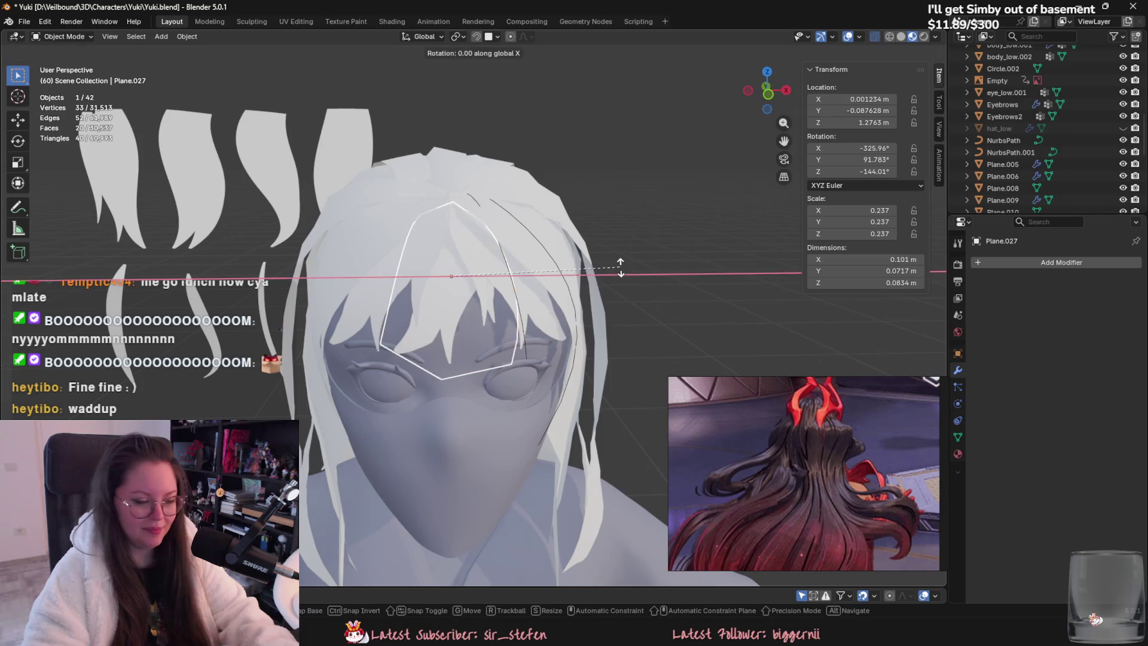
left_click(614, 278)
key("r")
left_click(613, 285)
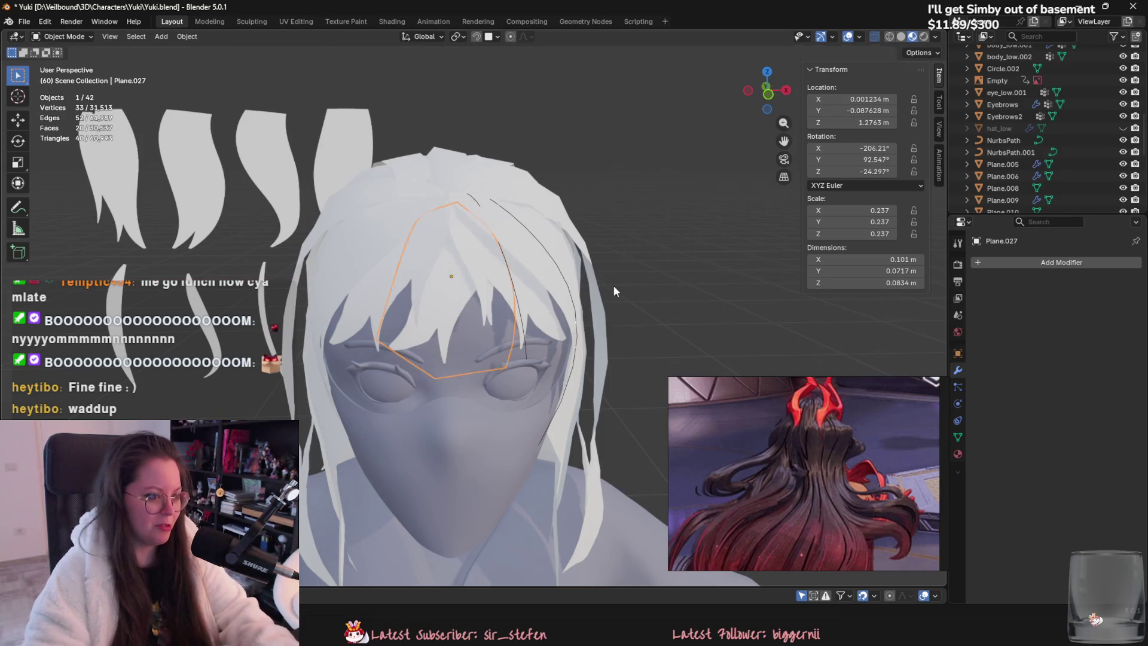
Step: Move the fringe strand Plane.010 to about 0.082 m on X
left_click(475, 247)
middle_click_drag(475, 247, 552, 351)
key("g")
left_click(530, 323)
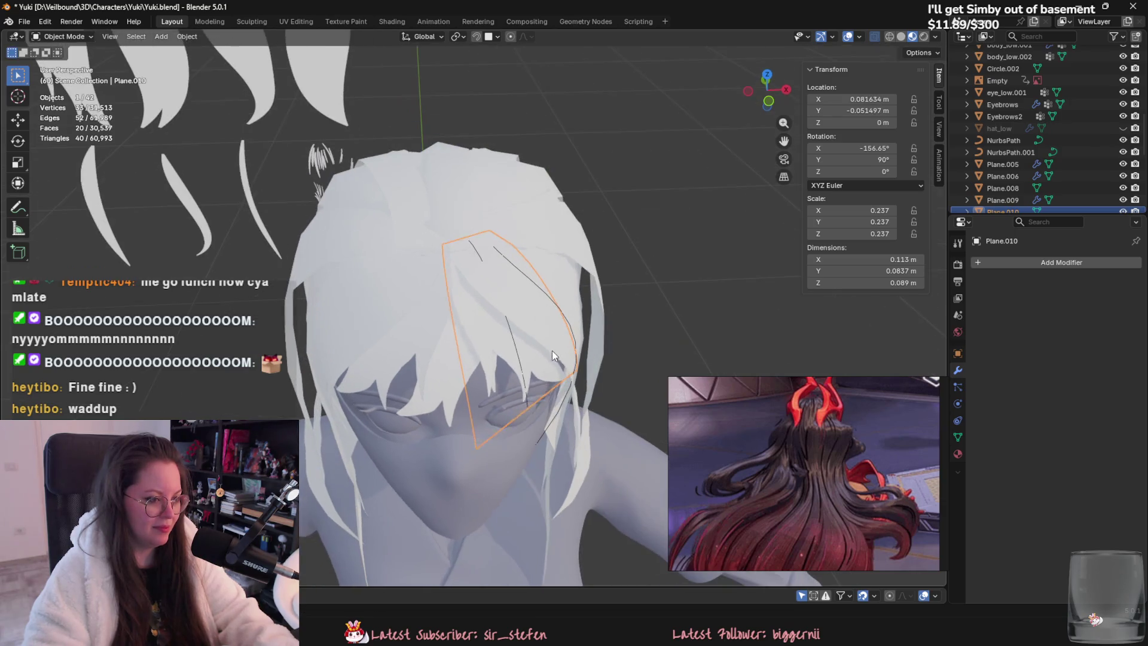
Step: Try a brush selection on the strand's vertices, then return to Object Mode near the face
key("Tab")
key("c")
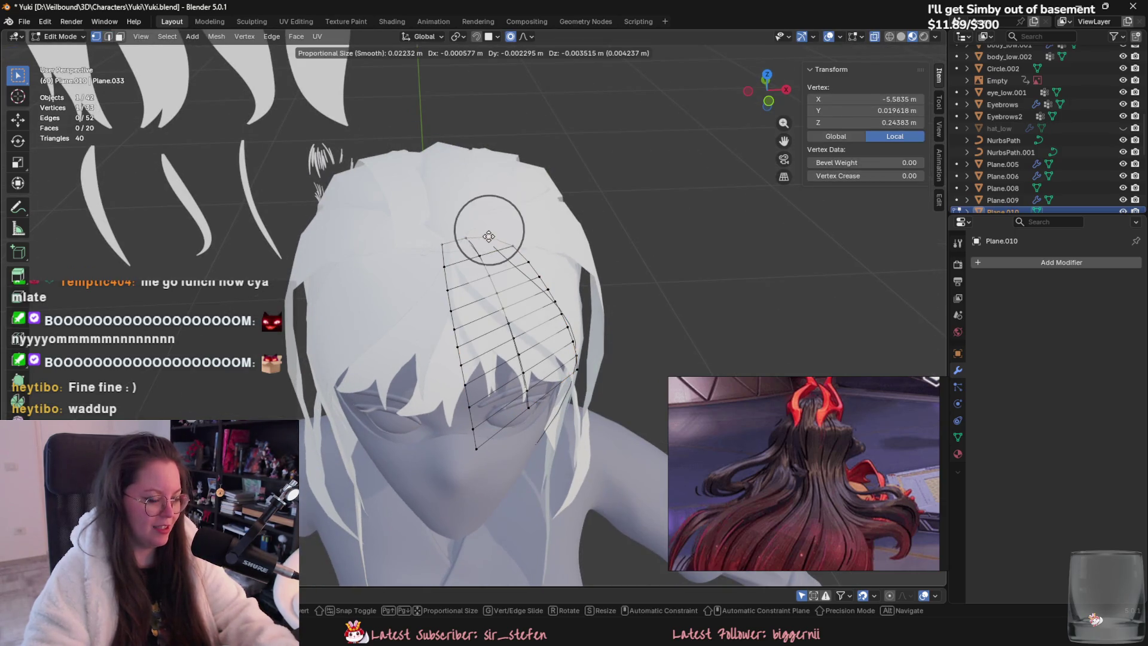
key("Escape")
key("Tab")
middle_click_drag(518, 346, 546, 305)
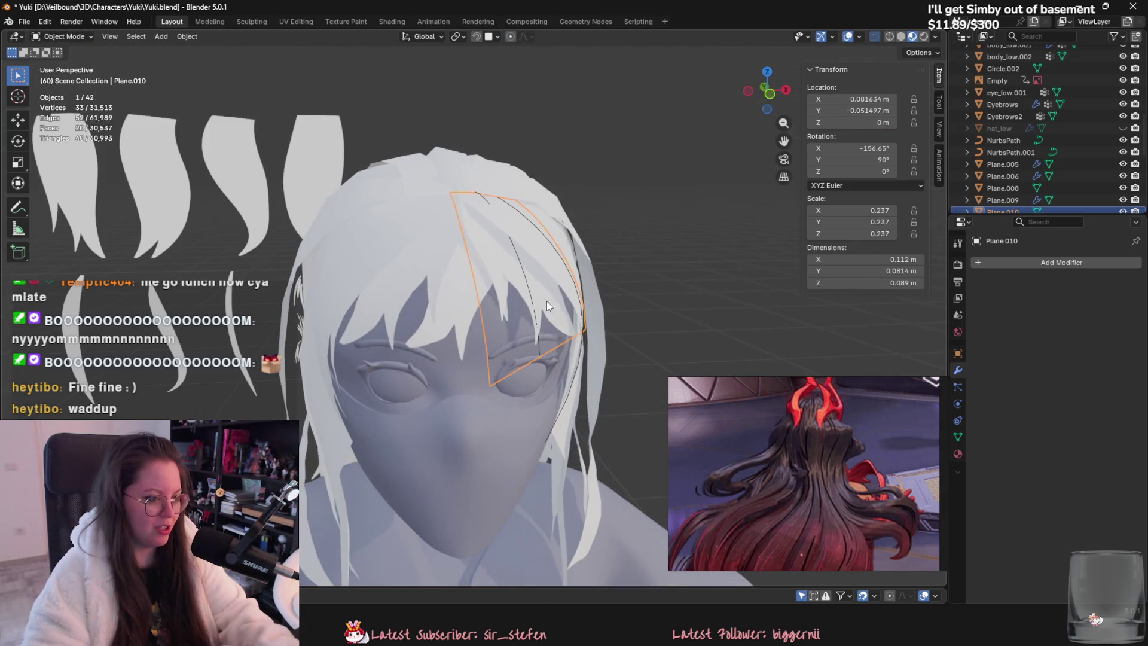
Step: Tuck the top vertex of the left-forehead fringe strand inward with proportional editing
left_click(466, 239)
key("Tab")
left_click(462, 216)
key("g")
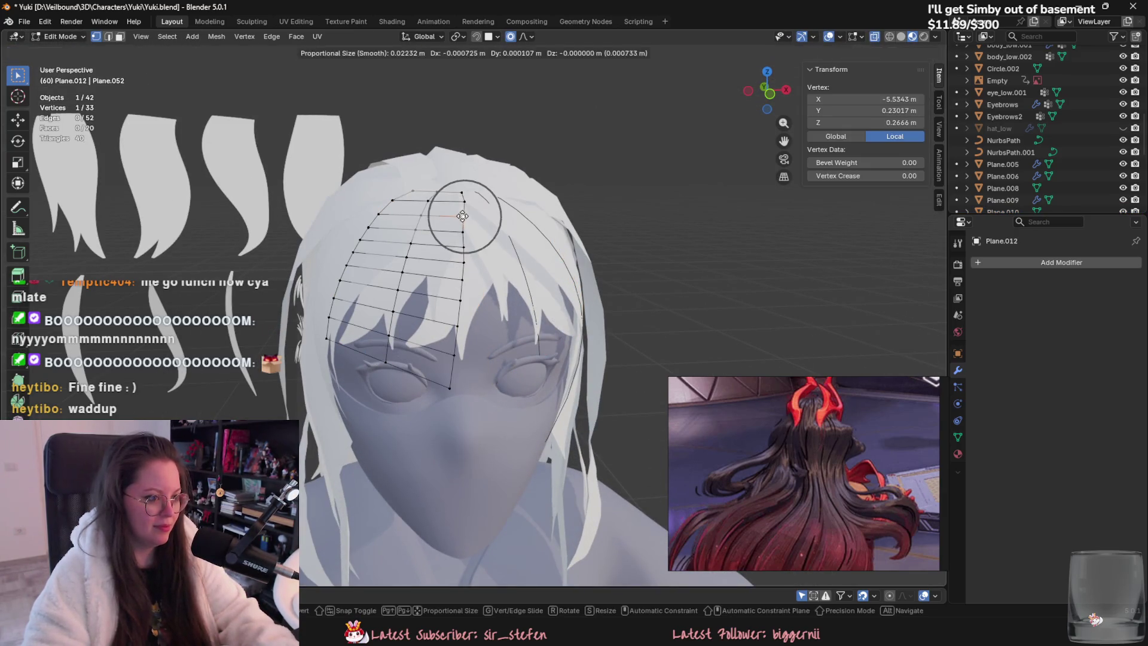
left_click(463, 206)
key("Tab")
key("Tab")
key("g")
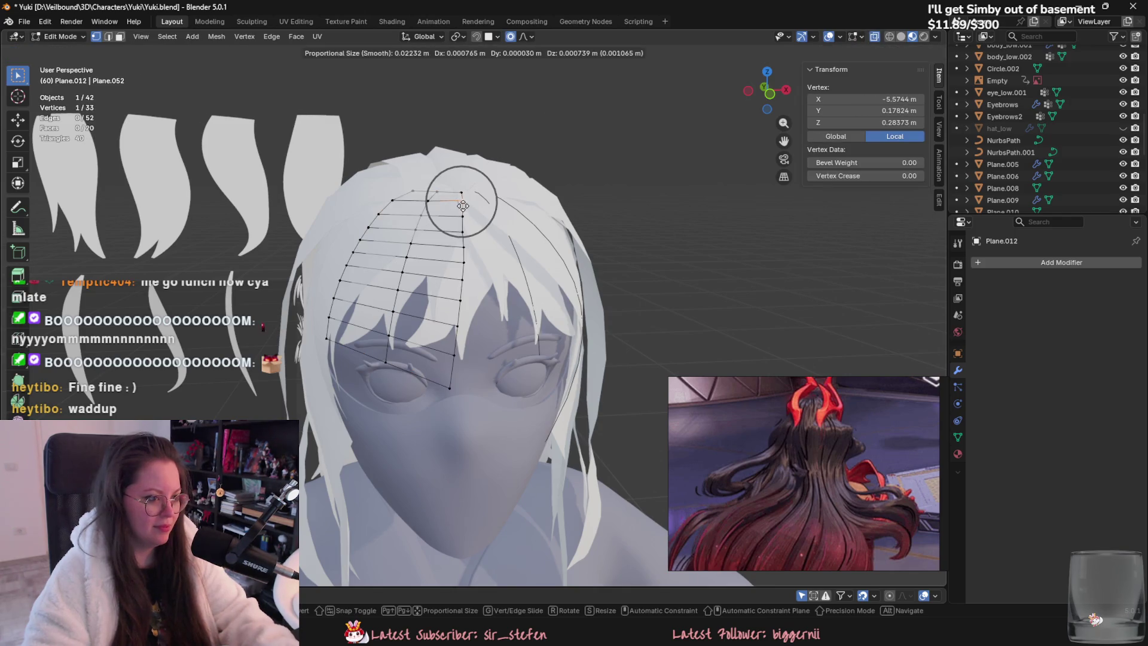
left_click(467, 206)
Step: On the Plane.027 bangs piece, pull one corner vertex inward with soft falloff
key("Tab")
mouse_move(467, 206)
middle_mouse_down()
mouse_move(654, 328)
mouse_move(539, 341)
mouse_move(504, 249)
mouse_move(444, 203)
middle_mouse_up()
left_click(426, 293)
key("Tab")
key("Tab")
left_click(471, 325)
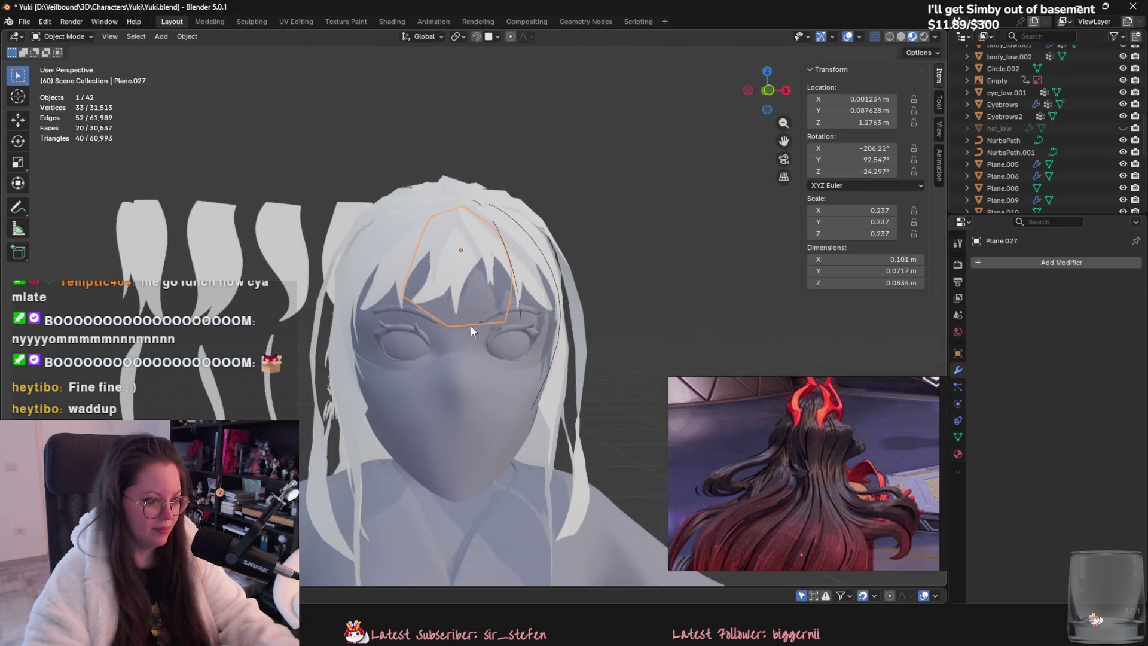
mouse_move(472, 325)
middle_mouse_down()
mouse_move(468, 364)
mouse_move(448, 358)
middle_mouse_up()
key("Tab")
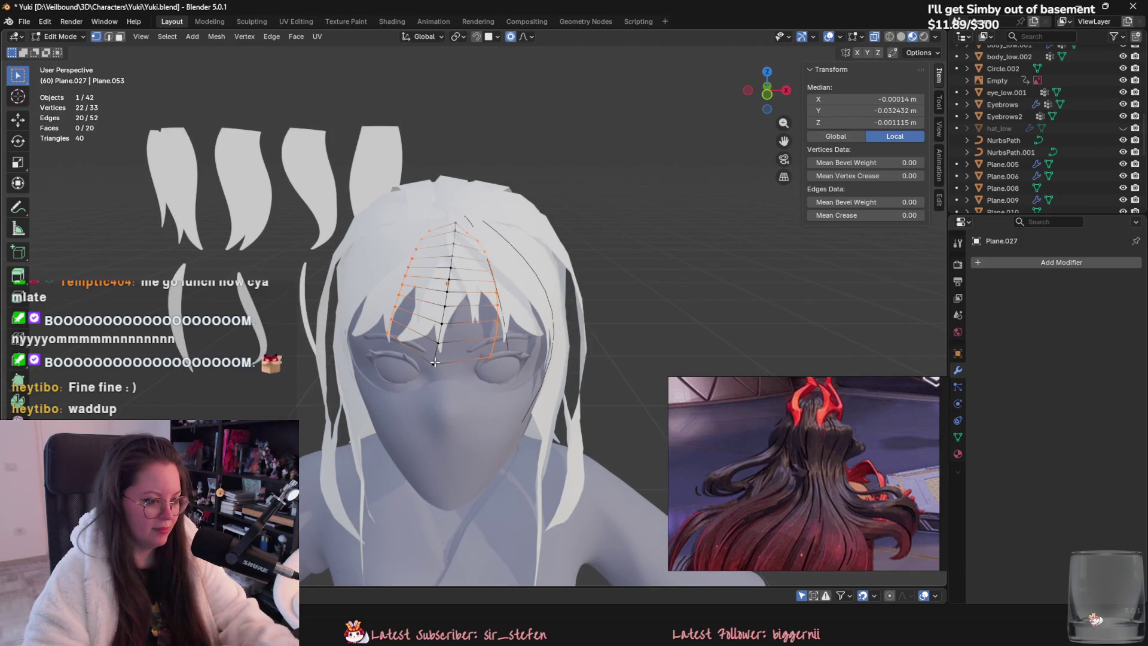
left_click(435, 362)
key("g")
left_click(401, 352)
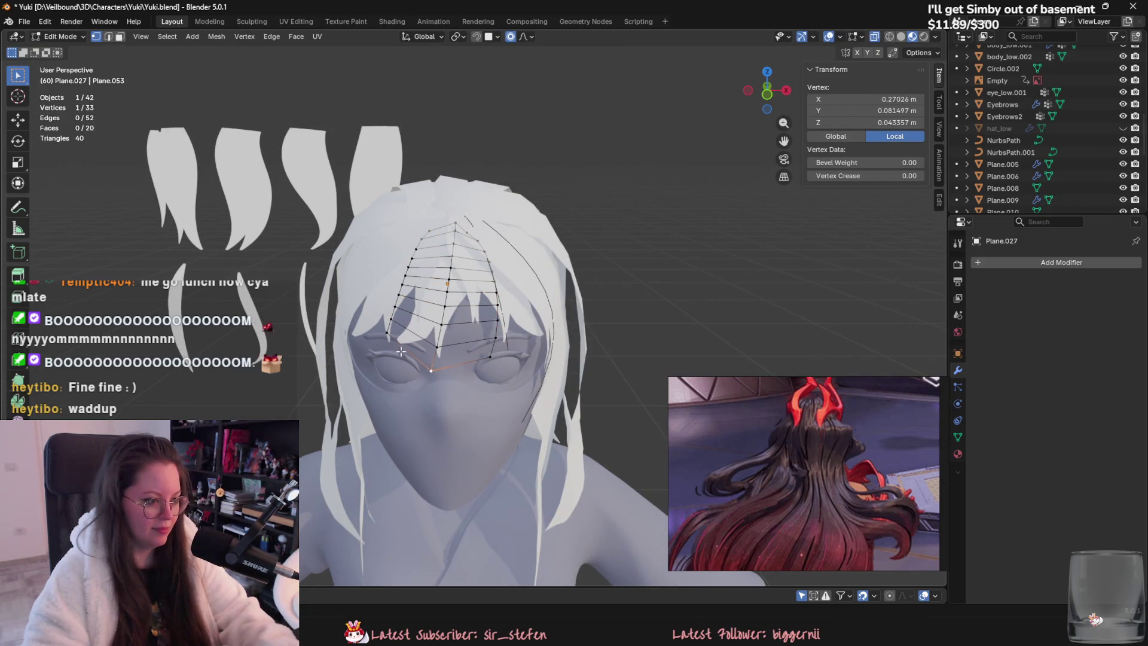
Step: Move the bangs corner and its neighbouring vertex together so the edge follows the forehead
left_click(389, 334, "shift")
key("g")
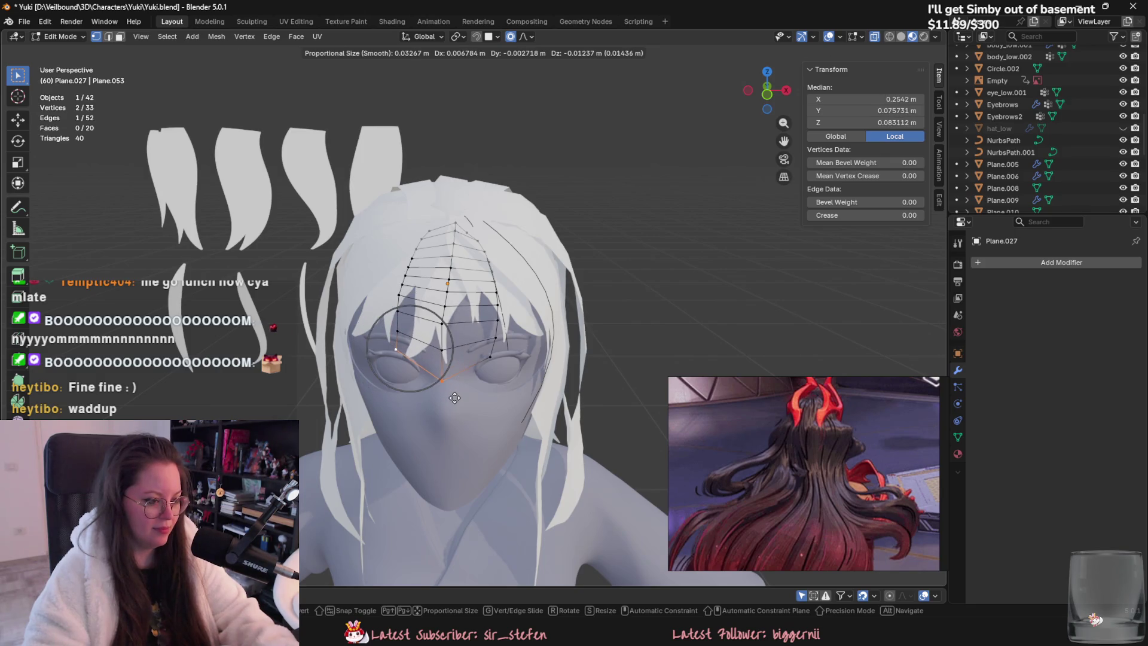
scroll(451, 393, "down", 2)
left_click(453, 397)
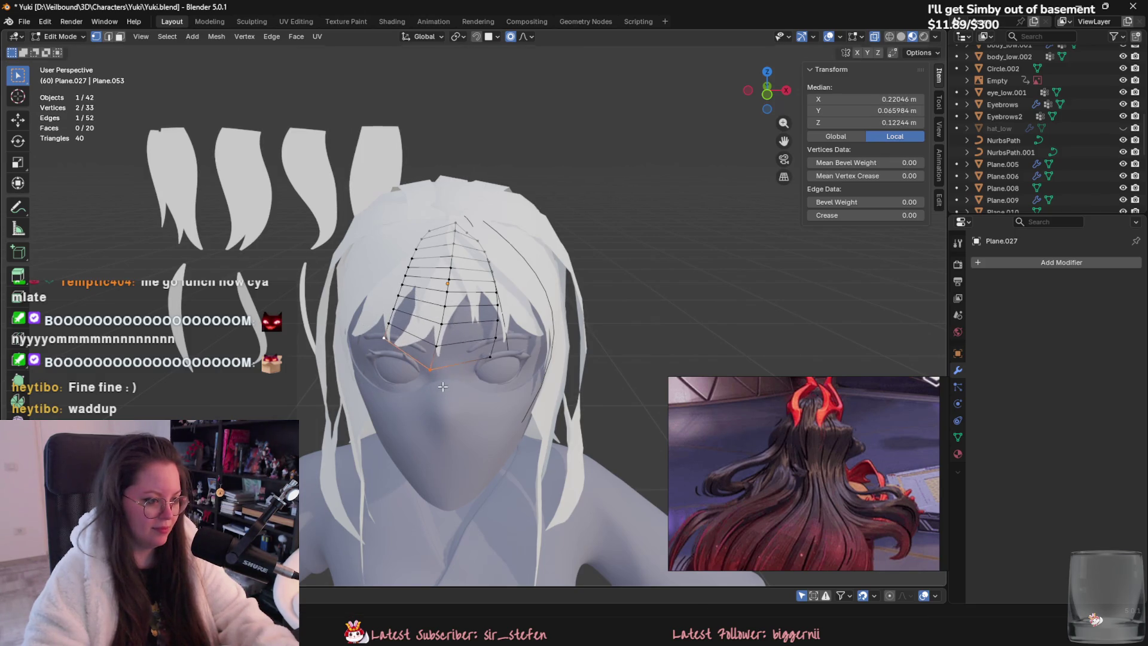
middle_click_drag(453, 397, 466, 301)
scroll(484, 320, "down", 5)
mouse_move(620, 362)
middle_mouse_down()
mouse_move(520, 397)
mouse_move(412, 339)
mouse_move(418, 257)
mouse_move(586, 383)
mouse_move(626, 386)
middle_mouse_up()
key("g")
left_click(422, 263)
Step: Pull the bangs edge closer to the head, checking from the side
scroll(513, 371, "up", 3)
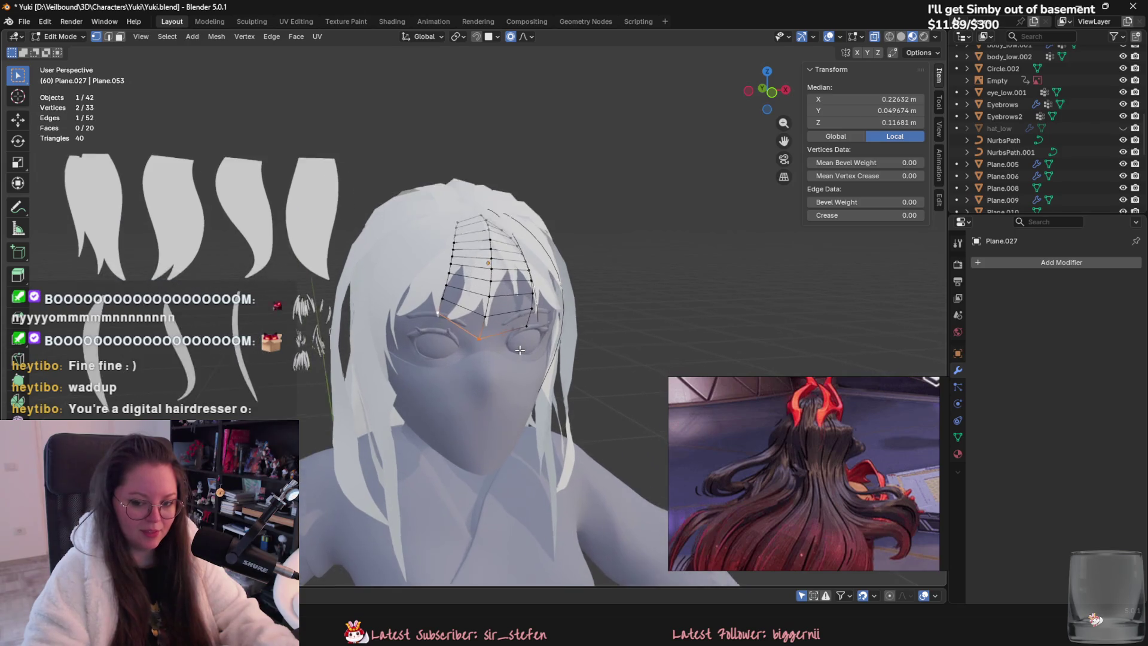
mouse_move(509, 345)
middle_mouse_down()
mouse_move(553, 355)
mouse_move(556, 386)
middle_mouse_up()
scroll(538, 354, "up", 1)
key("g")
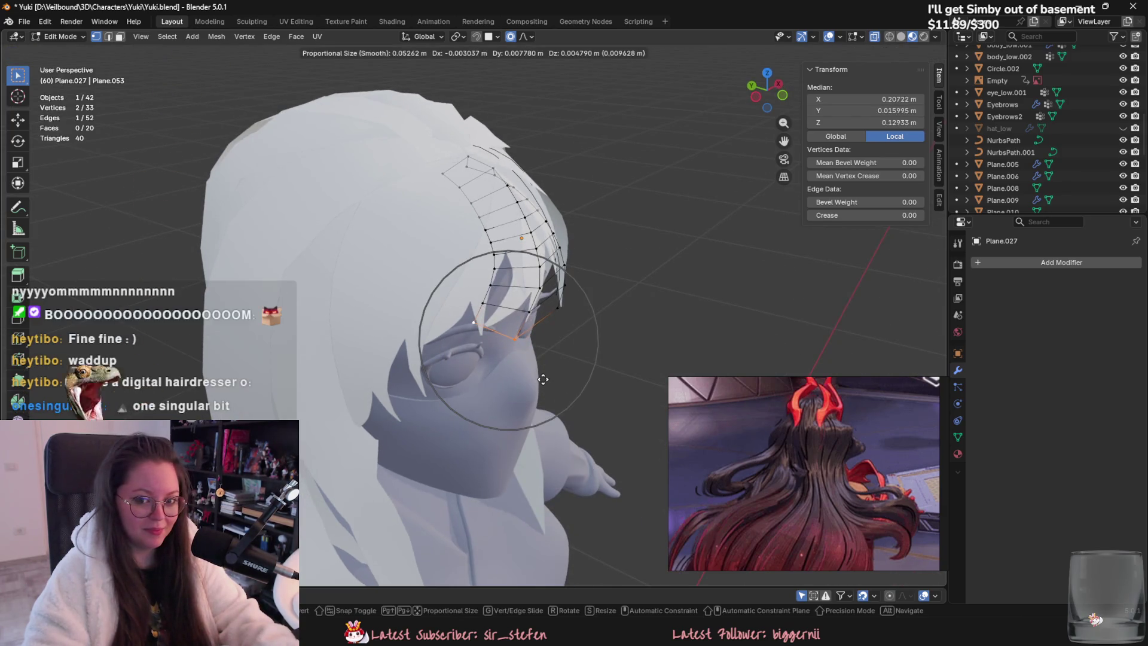
left_click(541, 380)
mouse_move(541, 380)
middle_mouse_down()
mouse_move(513, 401)
mouse_move(525, 353)
mouse_move(538, 369)
mouse_move(516, 309)
middle_mouse_up()
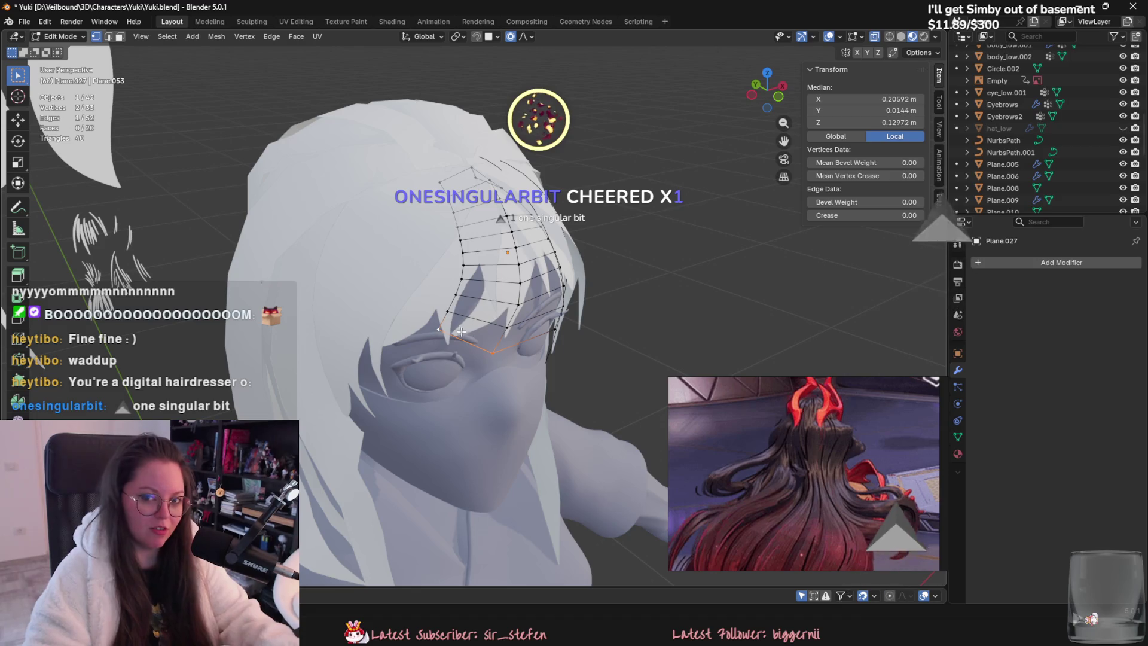
scroll(515, 309, "up", 2)
Step: Press a bangs corner vertex against the head and edge-slide the side edge
left_click(501, 375)
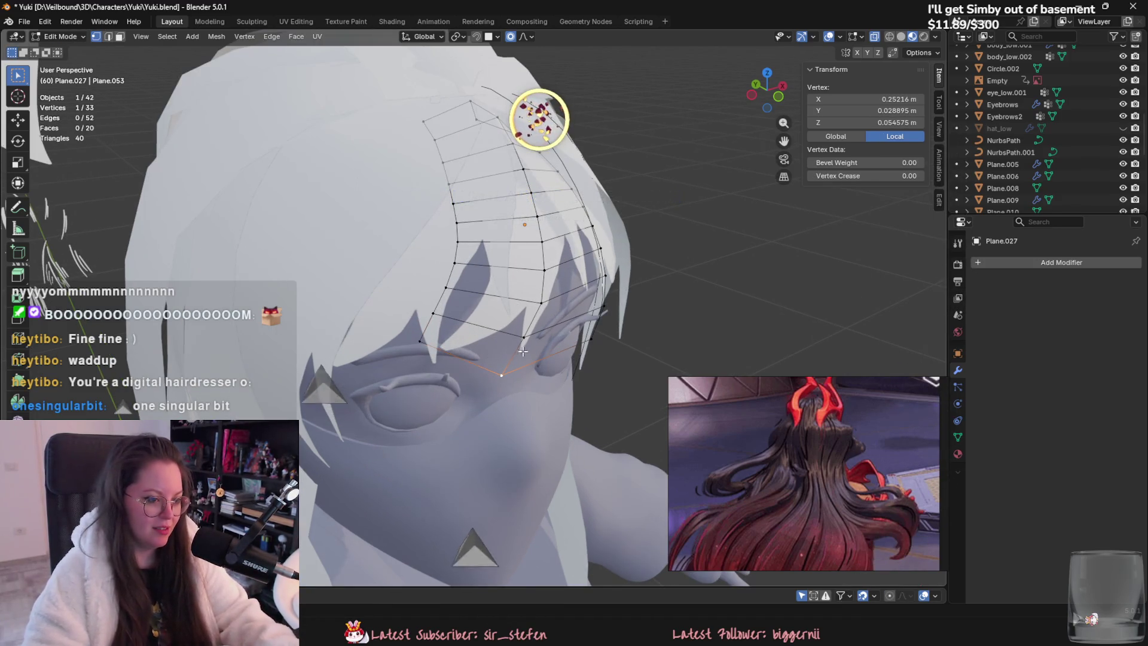
mouse_move(501, 375)
middle_mouse_down()
mouse_move(604, 401)
mouse_move(589, 403)
mouse_move(622, 418)
mouse_move(509, 390)
mouse_move(341, 316)
middle_mouse_up()
key("g")
left_click(608, 402)
left_click(346, 313)
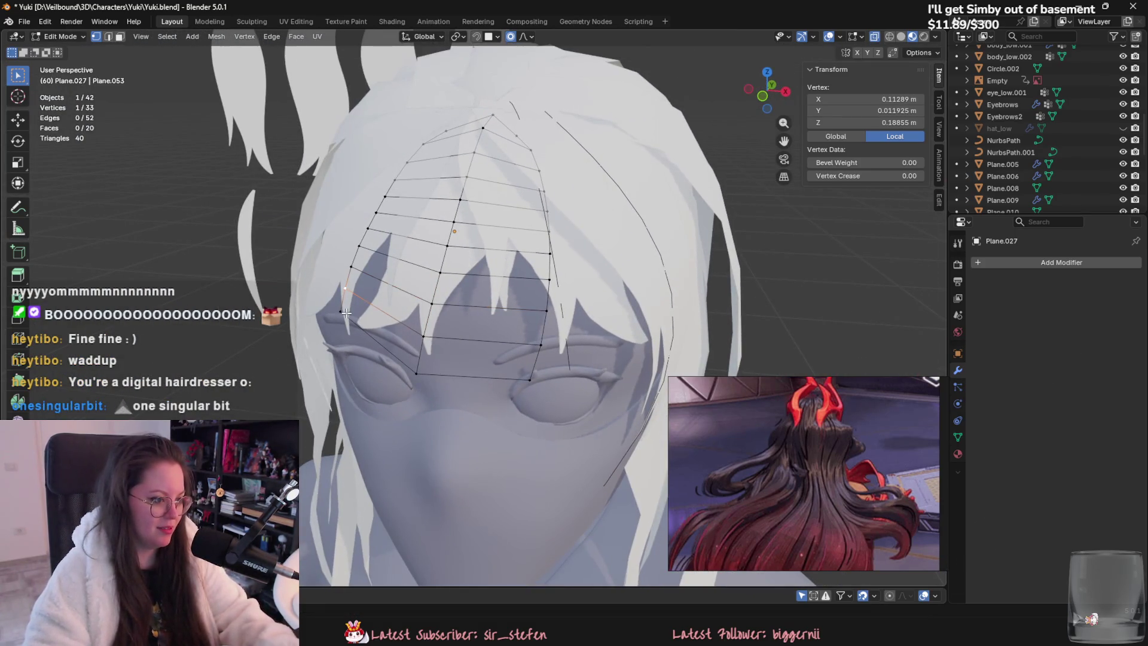
left_click(345, 288, "shift")
key("g")
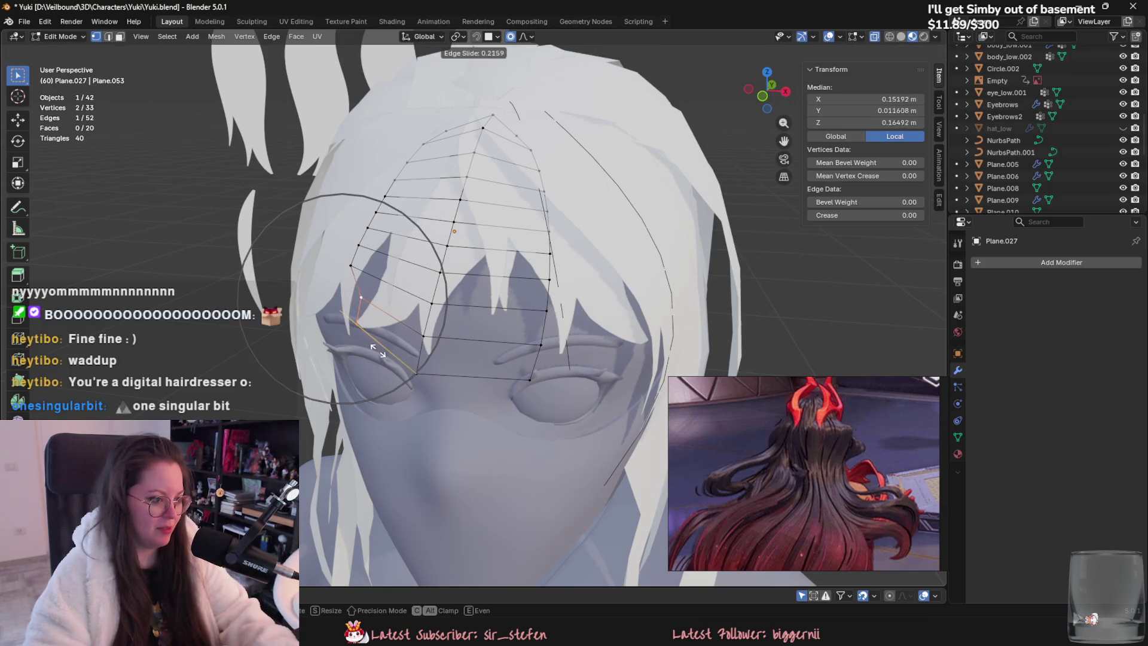
left_click(397, 371)
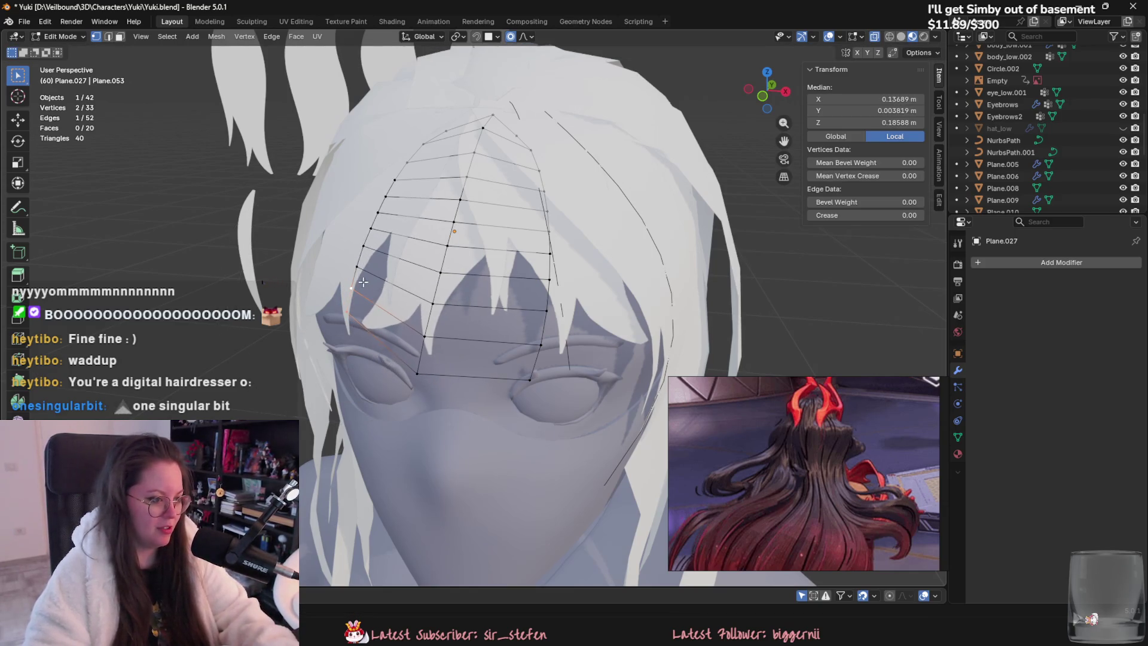
Step: Reposition a single side vertex of the bangs with proportional falloff
left_click(360, 294)
mouse_move(360, 294)
middle_mouse_down()
mouse_move(531, 403)
mouse_move(482, 379)
mouse_move(504, 389)
middle_mouse_up()
key("g")
left_click(480, 378)
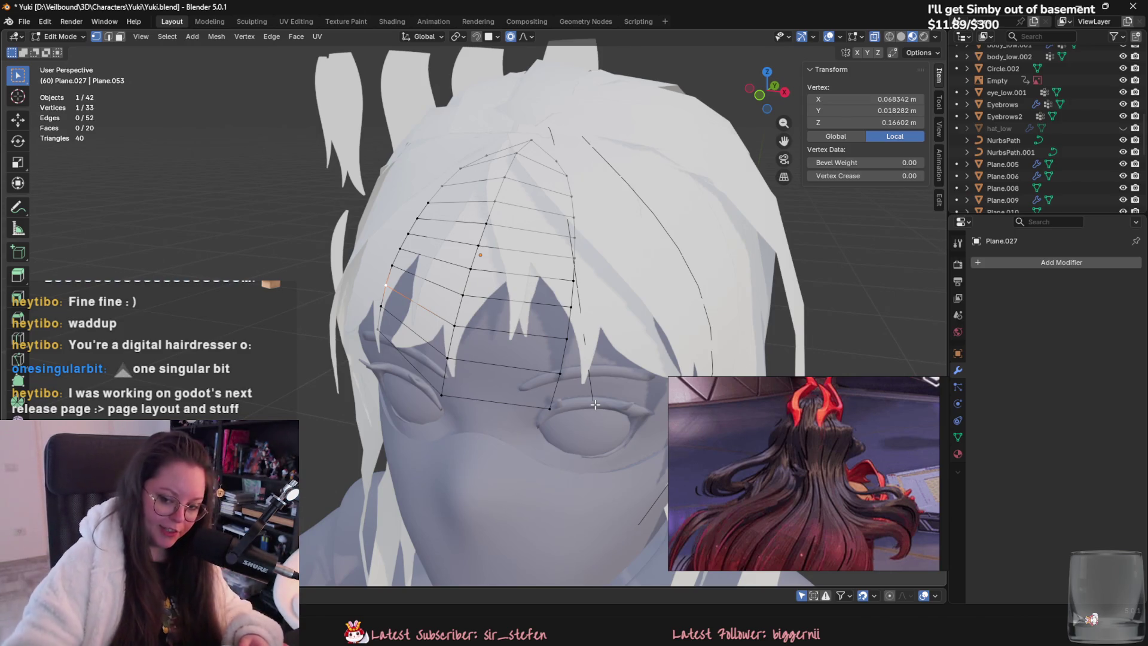
middle_click_drag(595, 405, 526, 373)
Step: Save Yuki.blend and return to Object Mode
key("ctrl+s")
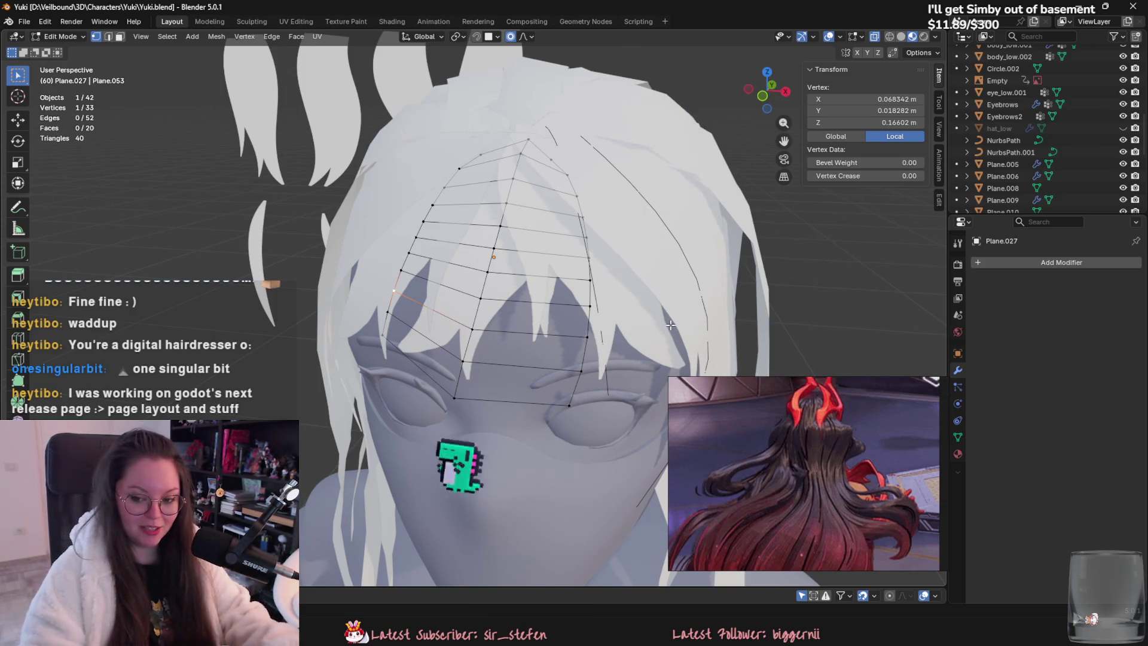
key("Tab")
mouse_move(839, 334)
middle_mouse_down()
mouse_move(696, 378)
mouse_move(594, 331)
mouse_move(529, 381)
mouse_move(486, 301)
middle_mouse_up()
left_click(484, 233)
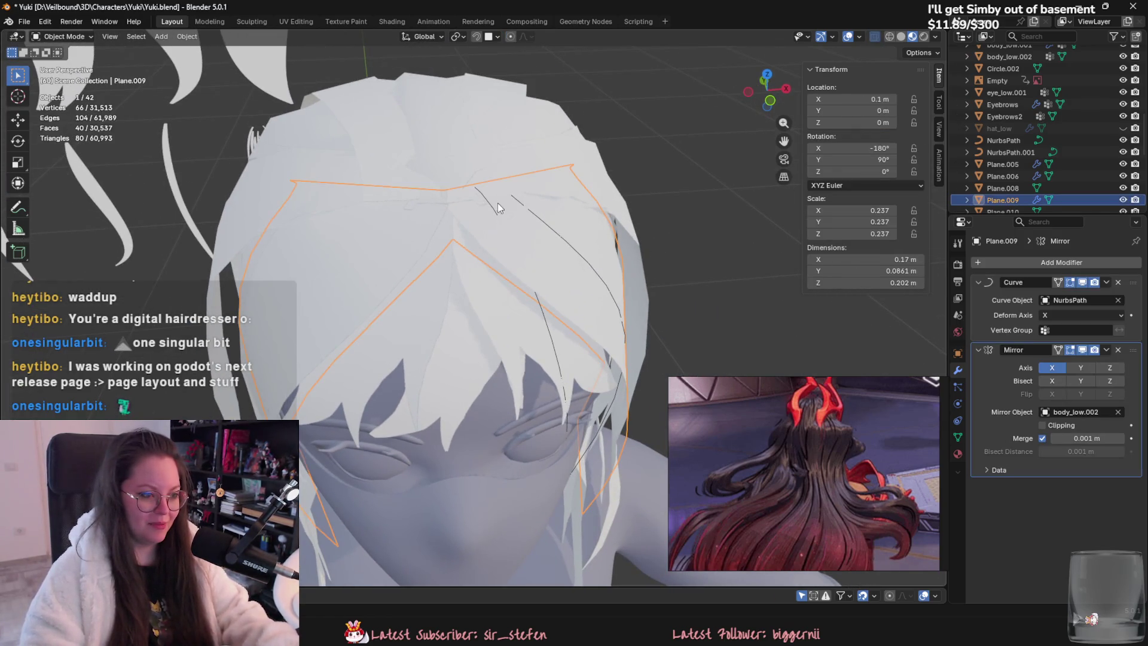
Step: Move a control point on the NurbsPath.001 guide curve with proportional editing
left_click(566, 422)
key("Tab")
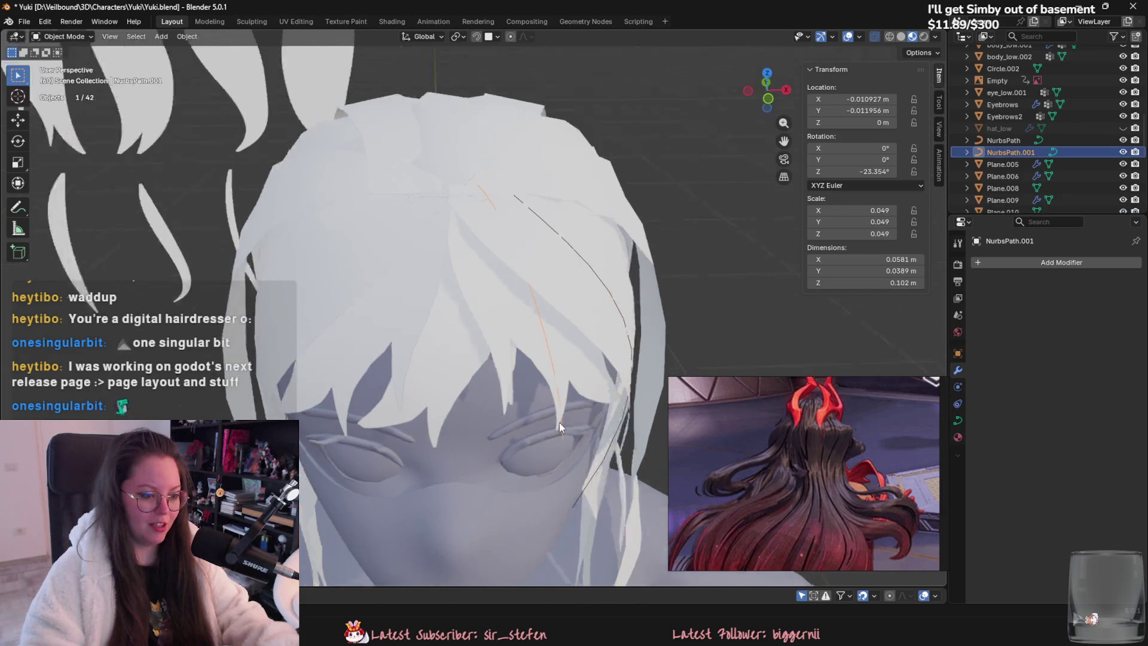
mouse_move(559, 422)
middle_mouse_down()
mouse_move(478, 183)
mouse_move(508, 221)
mouse_move(562, 254)
middle_mouse_up()
key("g")
left_click(500, 167)
mouse_move(567, 252)
middle_mouse_down()
mouse_move(526, 197)
mouse_move(551, 315)
mouse_move(571, 281)
middle_mouse_up()
key("g")
left_click(571, 200)
Step: Delete the NurbsPath.001 curve from the scene
key("Tab")
key("Delete")
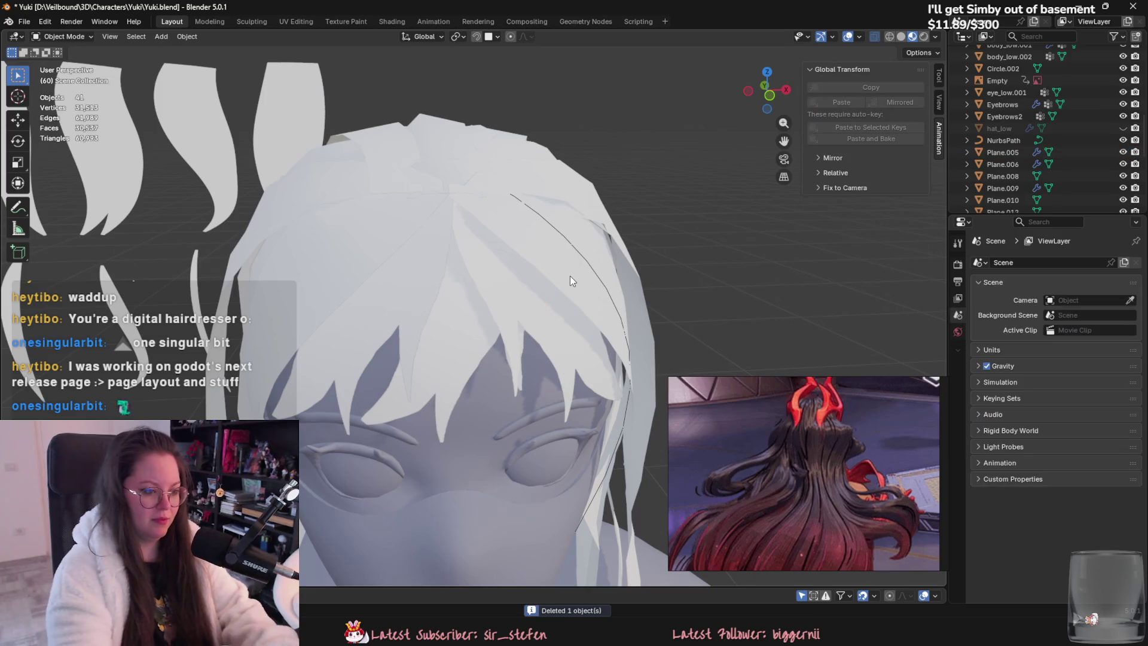
middle_click_drag(625, 386, 524, 305)
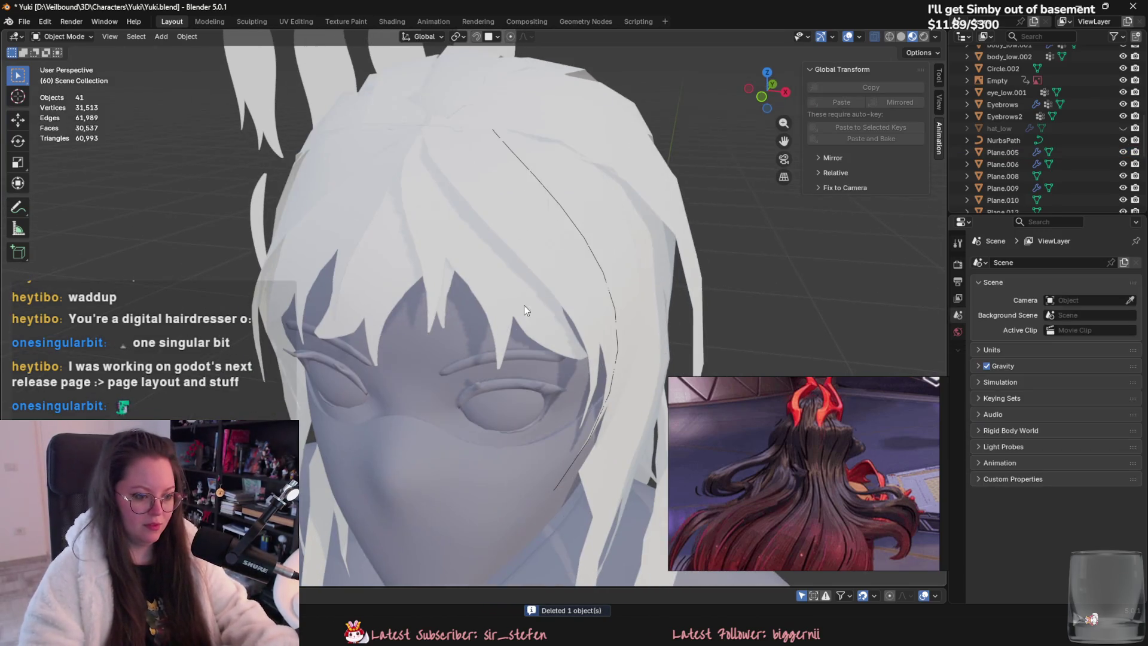
left_click(432, 232)
middle_click_drag(434, 228, 442, 277)
Step: Bend NurbsPath's top control point over the crown, ending at 0.487 m X
left_click(570, 482)
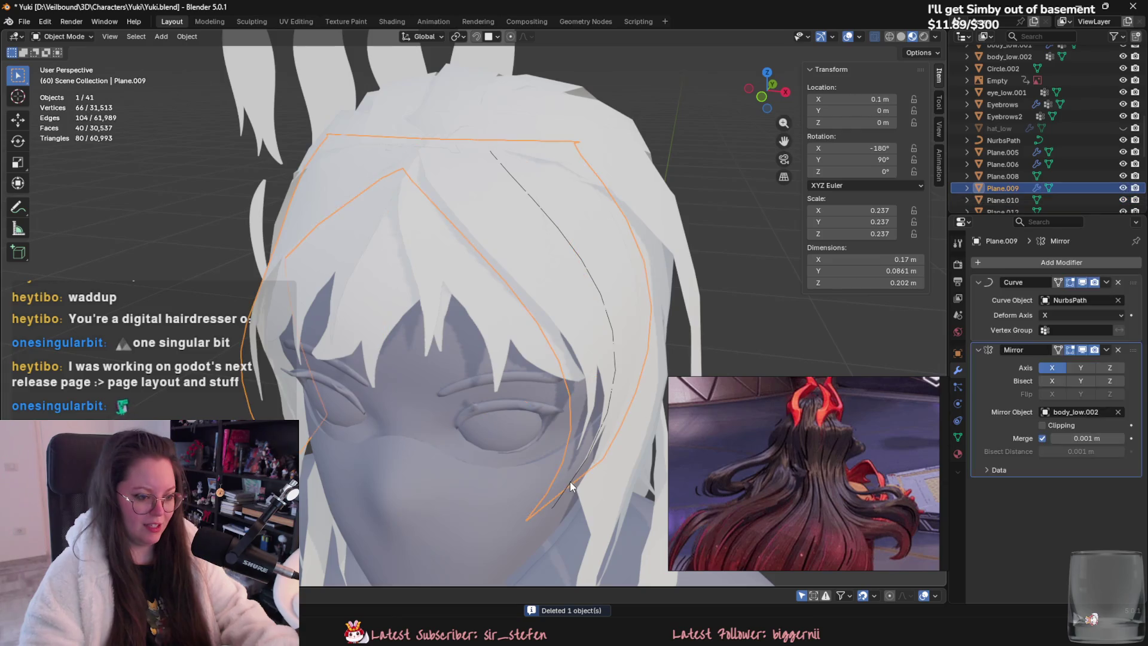
key("Tab")
middle_click_drag(570, 482, 479, 180)
left_click(481, 191)
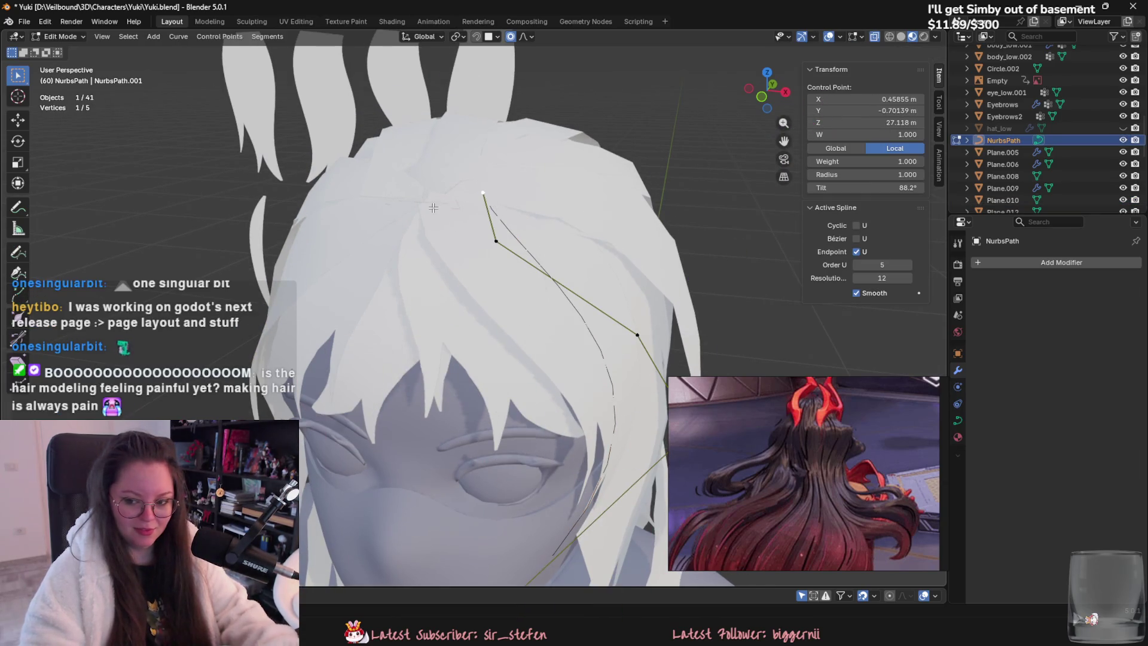
middle_click_drag(440, 214, 568, 222)
key("g")
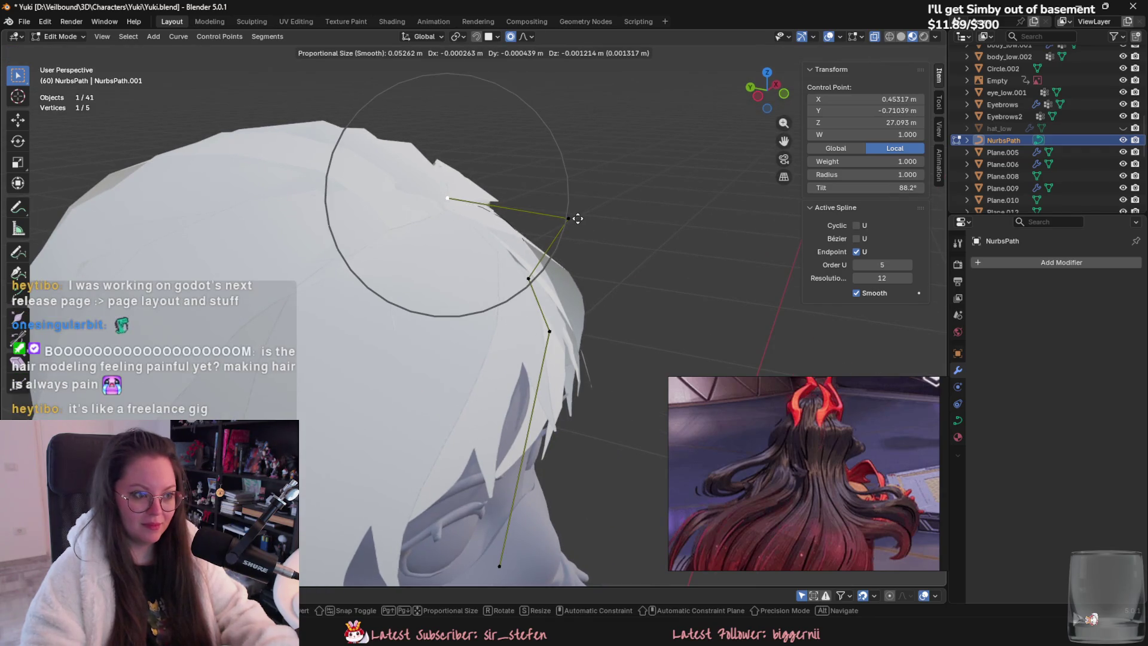
left_click(577, 218)
mouse_move(574, 218)
middle_mouse_down()
mouse_move(480, 296)
mouse_move(494, 268)
middle_mouse_up()
key("g")
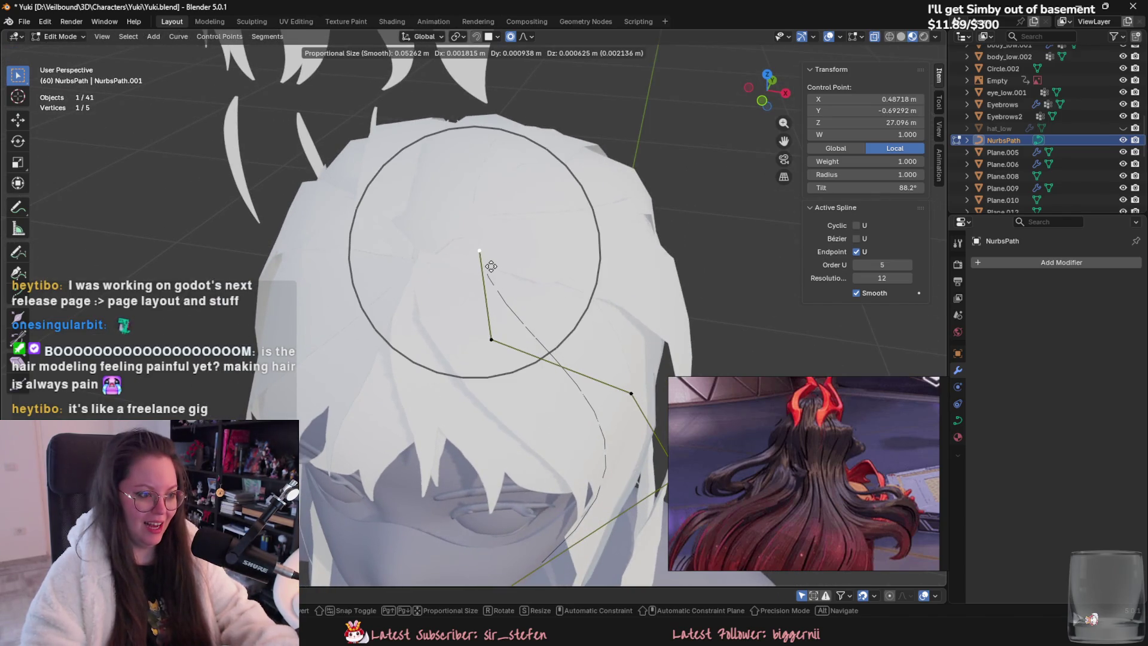
left_click(491, 266)
key("Tab")
left_click(523, 258)
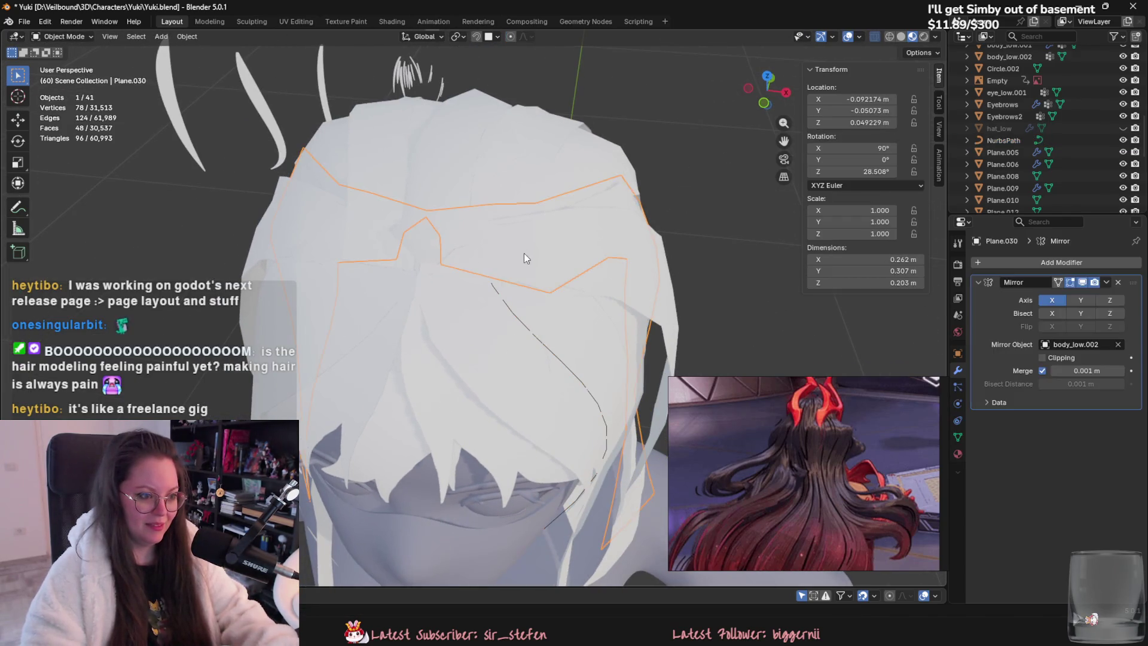
Step: Pull an edge vertex of side hair plane Plane.030 in toward the head
key("Tab")
left_click(429, 242)
middle_click_drag(429, 242, 474, 286)
key("g")
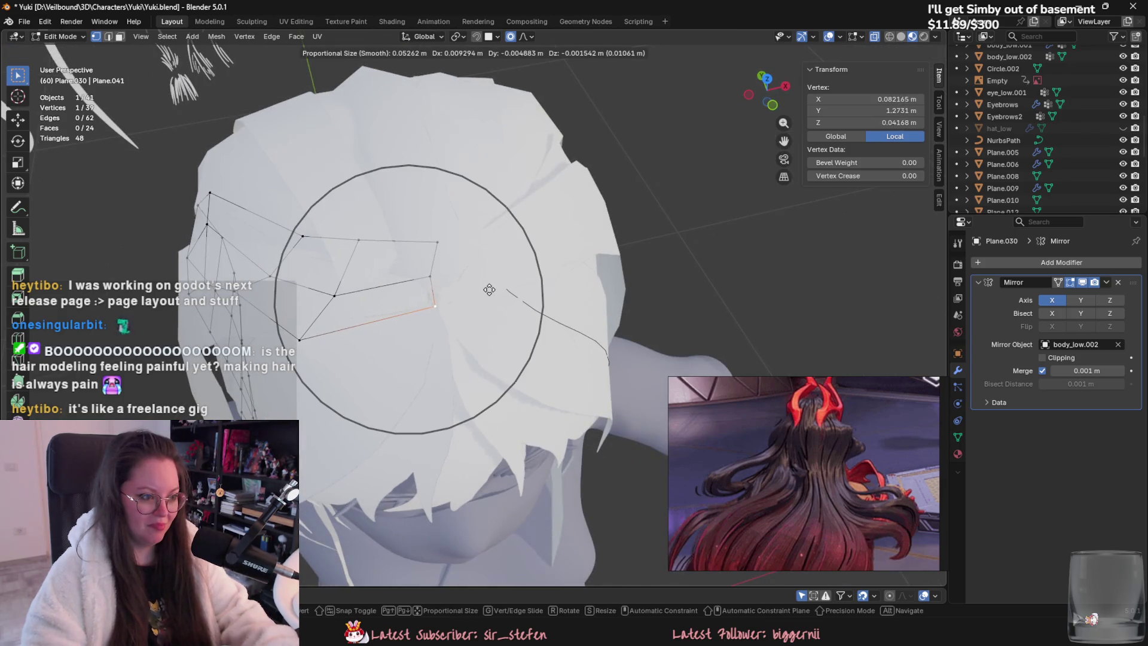
left_click(464, 267)
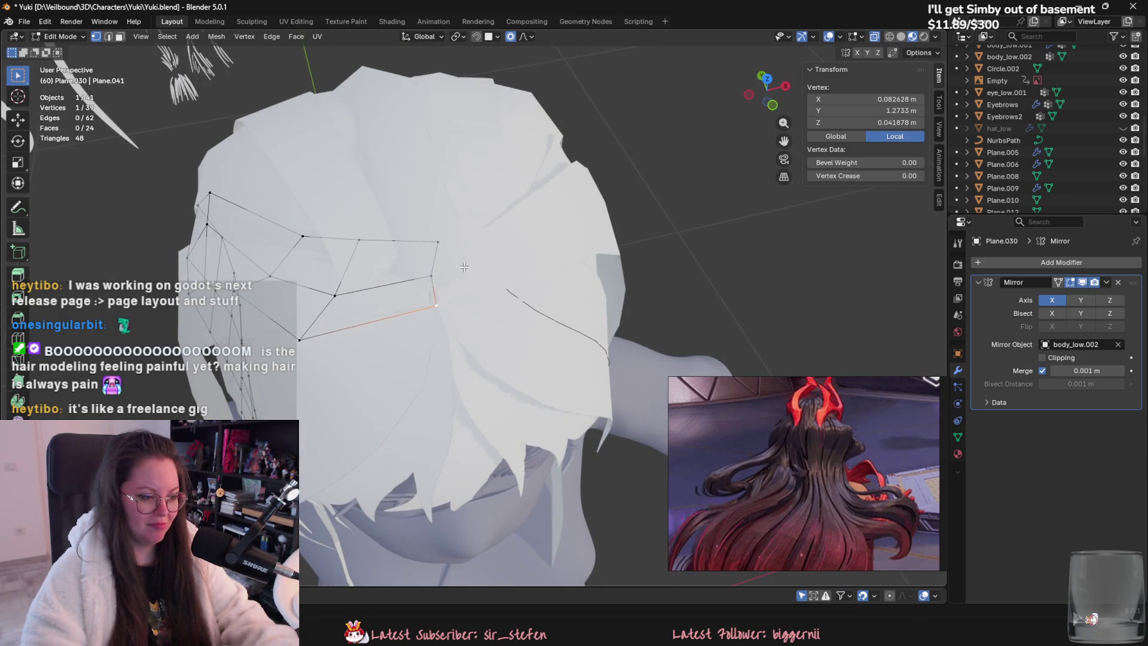
key("g")
left_click(427, 244)
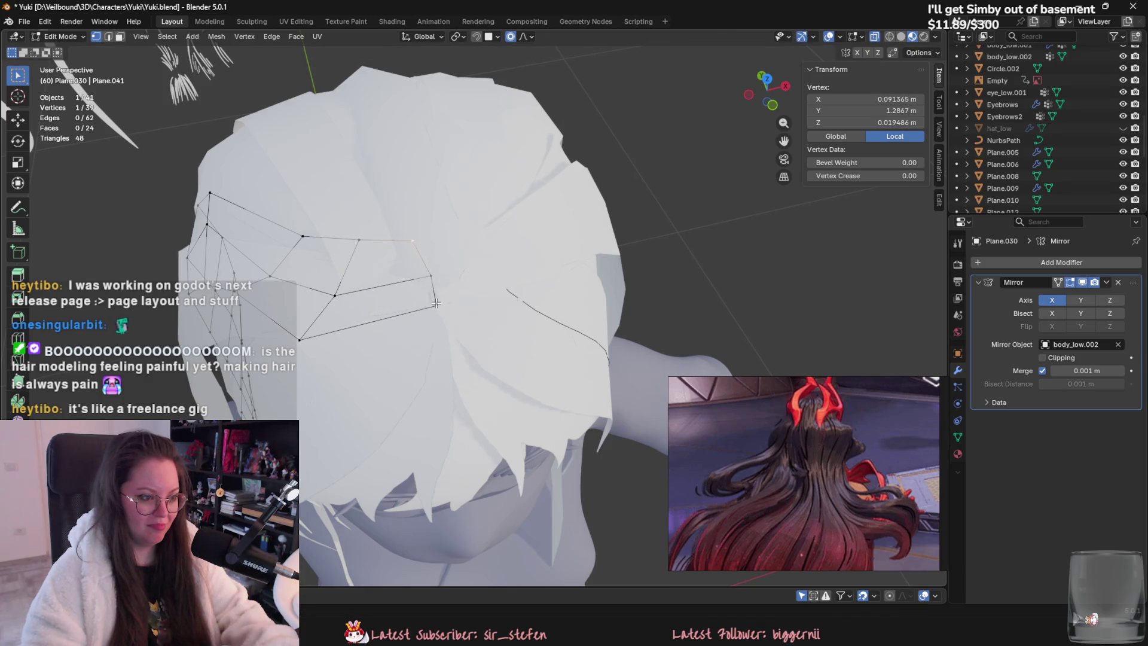
key("Tab")
mouse_move(427, 244)
middle_mouse_down()
mouse_move(393, 195)
mouse_move(431, 269)
middle_mouse_up()
Step: On Plane.008, move edge vertices with soft falloff to follow the skull
left_click(393, 195)
key("Tab")
key("g")
left_click(480, 328)
mouse_move(480, 328)
middle_mouse_down()
mouse_move(515, 387)
mouse_move(529, 359)
mouse_move(511, 311)
mouse_move(451, 389)
mouse_move(469, 316)
middle_mouse_up()
left_click(529, 358)
key("g")
left_click(450, 388)
key("g")
left_click(440, 292)
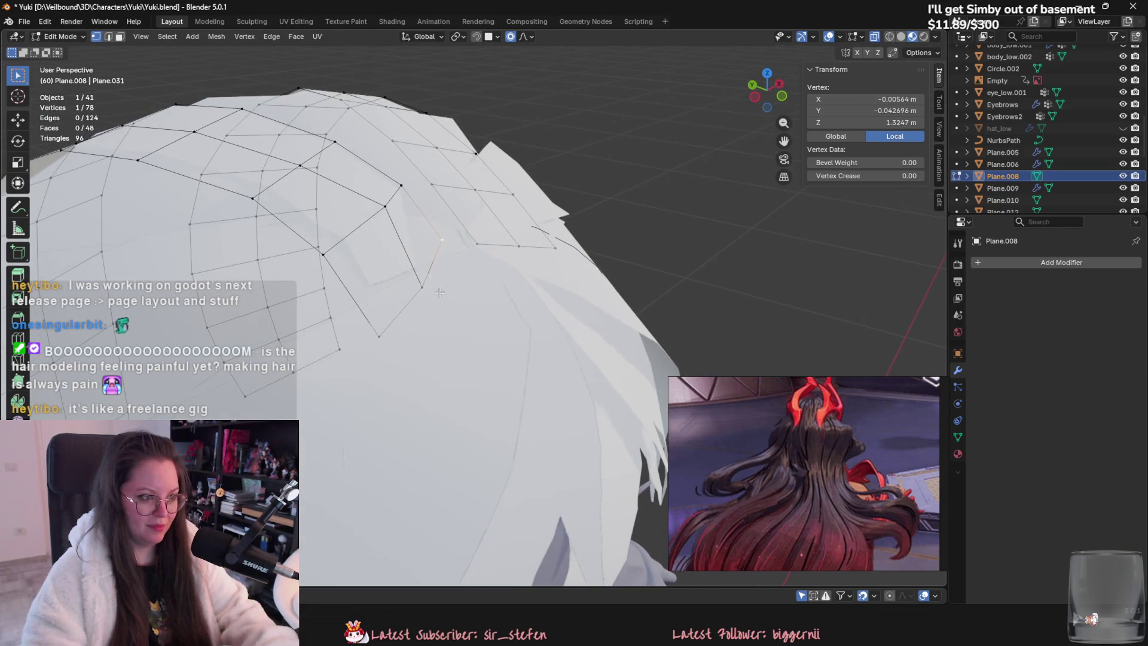
key("g")
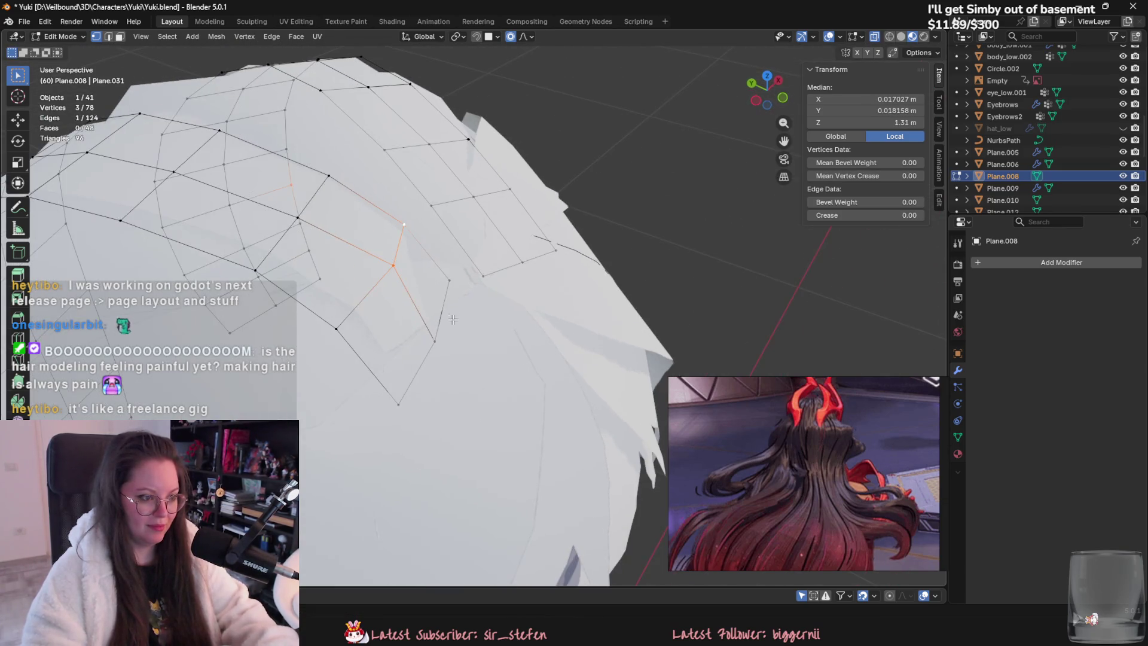
left_click(415, 368)
Step: Move a pair of Plane.008 vertices, then the vertex near the hair tip, inward
mouse_move(447, 297)
middle_mouse_down()
mouse_move(445, 351)
mouse_move(457, 326)
middle_mouse_up()
left_click(470, 371, "shift")
key("g")
left_click(445, 351)
left_click(367, 371)
key("g")
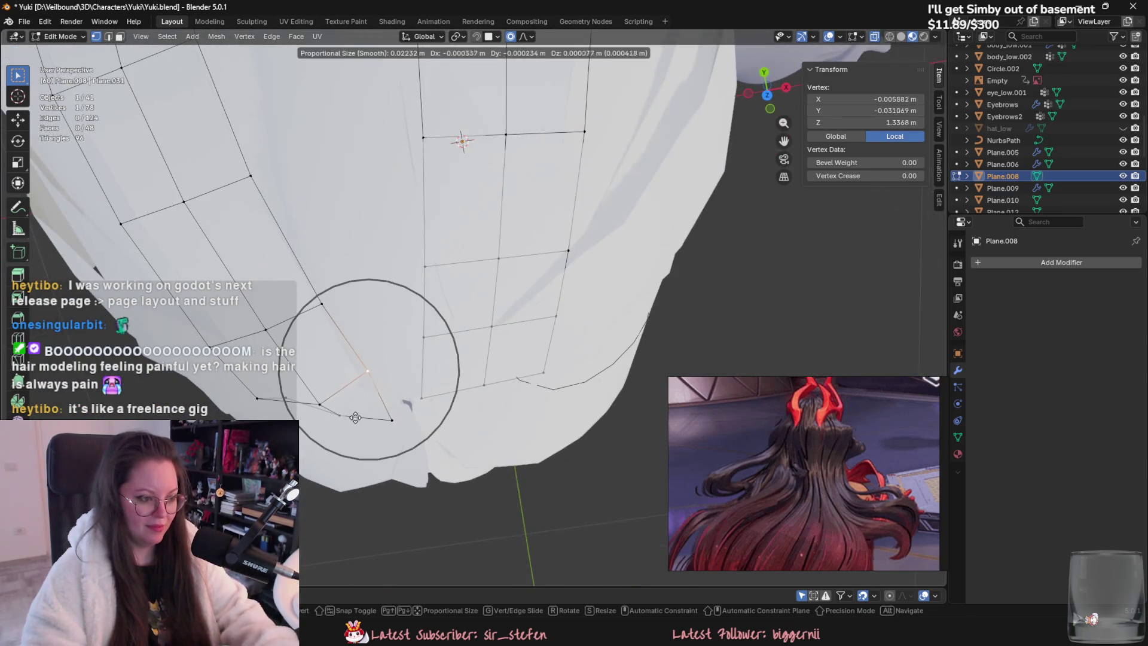
left_click(351, 424)
middle_click_drag(351, 425, 364, 295)
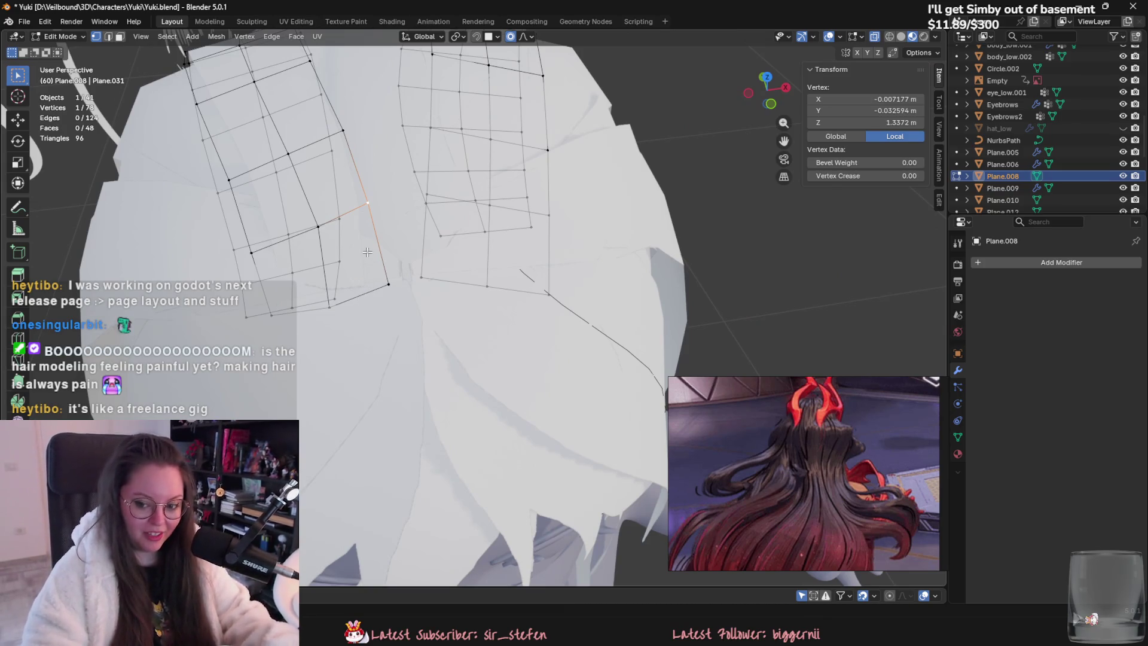
Step: Adjust a vertex on top of Plane.008 so it sits snug over the head
mouse_move(662, 279)
middle_mouse_down()
mouse_move(538, 317)
mouse_move(478, 353)
mouse_move(556, 327)
mouse_move(464, 324)
middle_mouse_up()
left_click(477, 356)
key("g")
left_click(477, 345)
scroll(468, 361, "up", 3)
key("g")
left_click(577, 326)
key("g")
left_click(571, 329)
Step: Pull one more crown vertex down against the head and exit Edit Mode
left_click(419, 262)
key("g")
mouse_move(418, 262)
middle_mouse_down()
mouse_move(399, 320)
mouse_move(486, 432)
middle_mouse_up()
left_click(390, 318)
scroll(390, 318, "down", 4)
key("Tab")
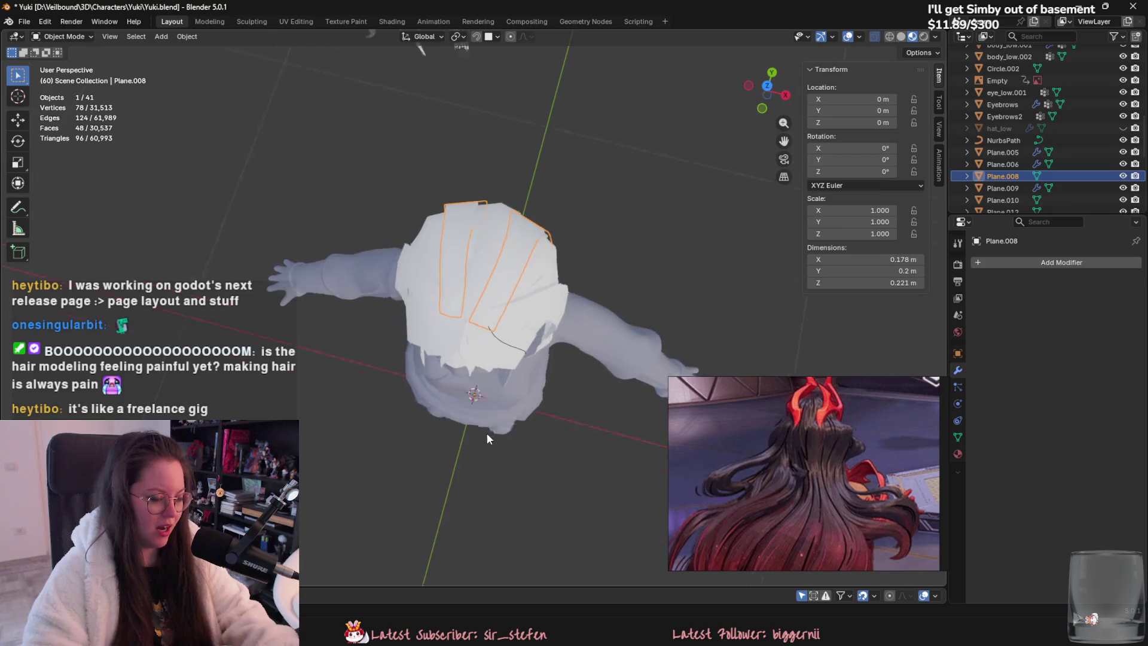
Step: Select Circle.002 and orbit around the head to view the hair from the side, above and front
left_click(532, 464)
mouse_move(579, 501)
middle_mouse_down()
mouse_move(609, 407)
mouse_move(591, 346)
mouse_move(655, 331)
mouse_move(744, 338)
mouse_move(629, 289)
mouse_move(597, 331)
middle_mouse_up()
mouse_move(508, 405)
middle_mouse_down()
mouse_move(575, 423)
mouse_move(587, 499)
middle_mouse_up()
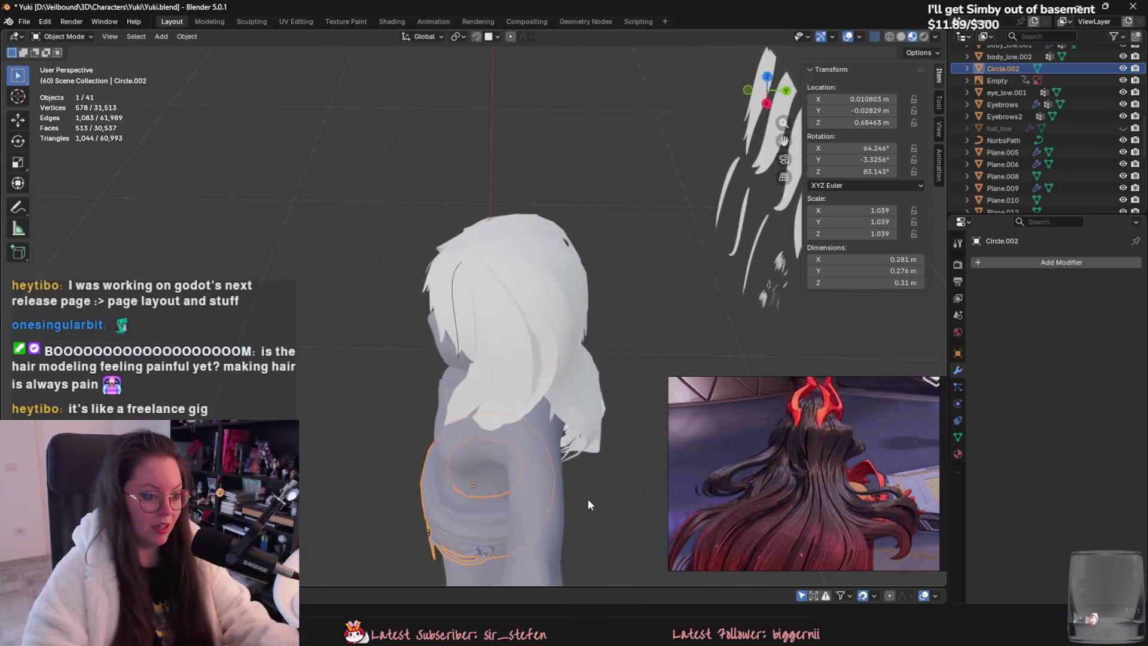
scroll(577, 406, "up", 5)
mouse_move(577, 407)
middle_mouse_down()
mouse_move(524, 440)
mouse_move(537, 250)
mouse_move(576, 284)
mouse_move(569, 321)
mouse_move(558, 170)
mouse_move(605, 331)
middle_mouse_up()
scroll(508, 339, "down", 4)
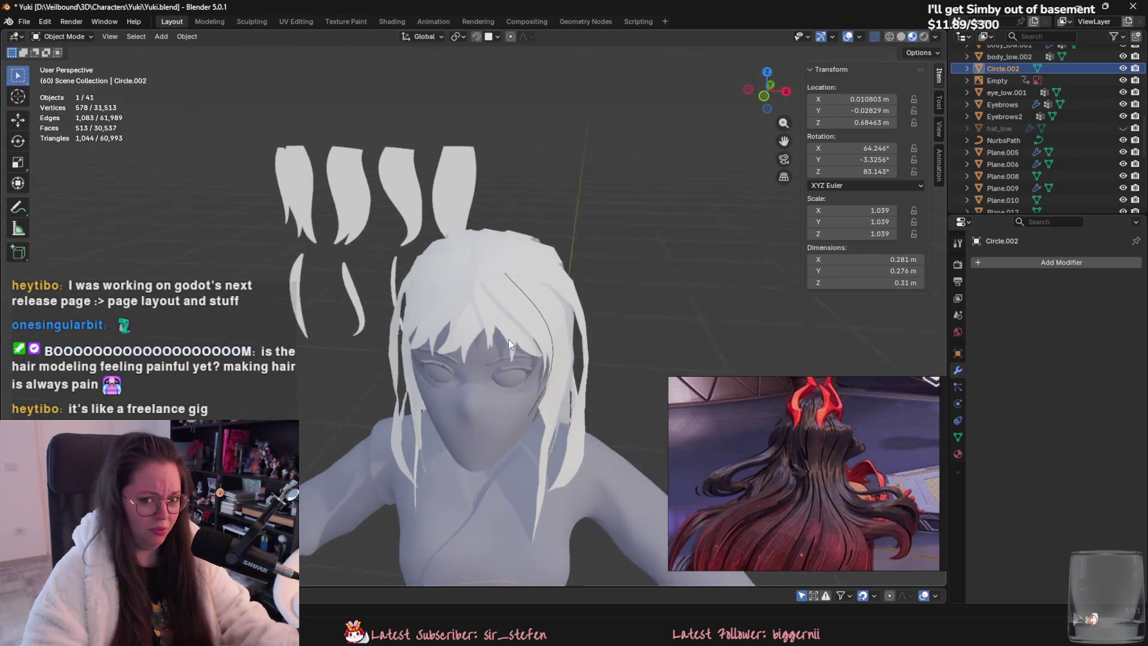
mouse_move(509, 339)
middle_mouse_down()
mouse_move(500, 270)
mouse_move(501, 327)
mouse_move(524, 357)
mouse_move(463, 296)
middle_mouse_up()
Step: Select the crown hair piece Plane.008 and inspect it from the front
left_click(494, 346)
scroll(609, 303, "up", 3)
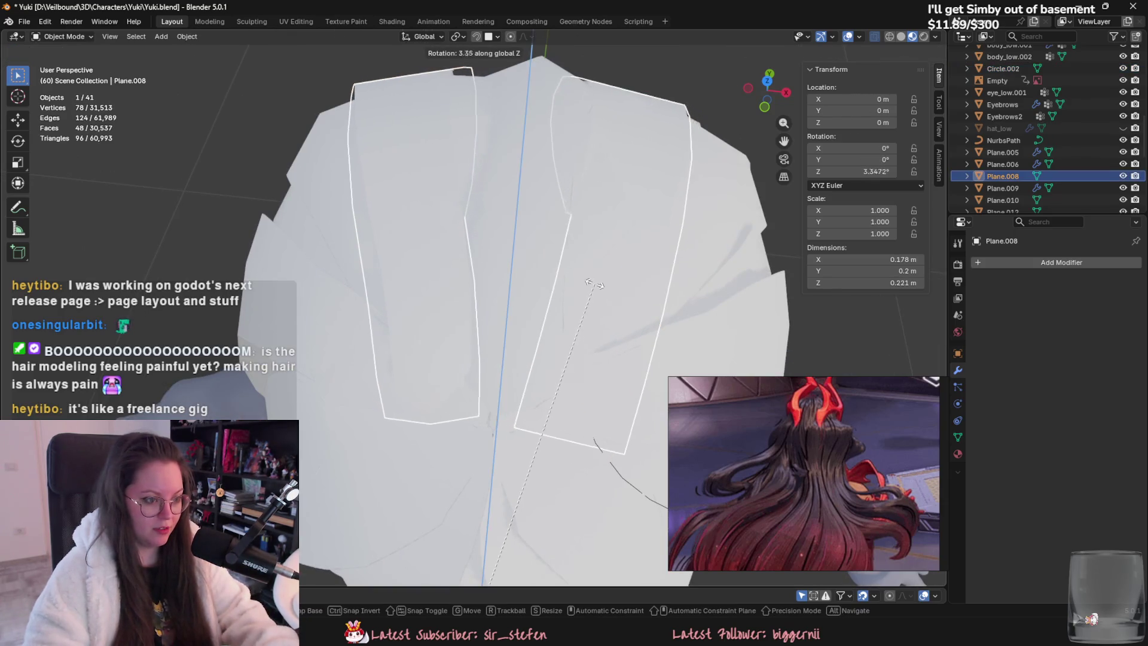
scroll(608, 296, "down", 3)
key("Tab")
key("Tab")
mouse_move(513, 338)
middle_mouse_down()
mouse_move(651, 319)
mouse_move(620, 303)
mouse_move(603, 263)
mouse_move(619, 245)
mouse_move(674, 240)
mouse_move(592, 263)
mouse_move(648, 328)
mouse_move(627, 345)
middle_mouse_up()
scroll(628, 343, "up", 2)
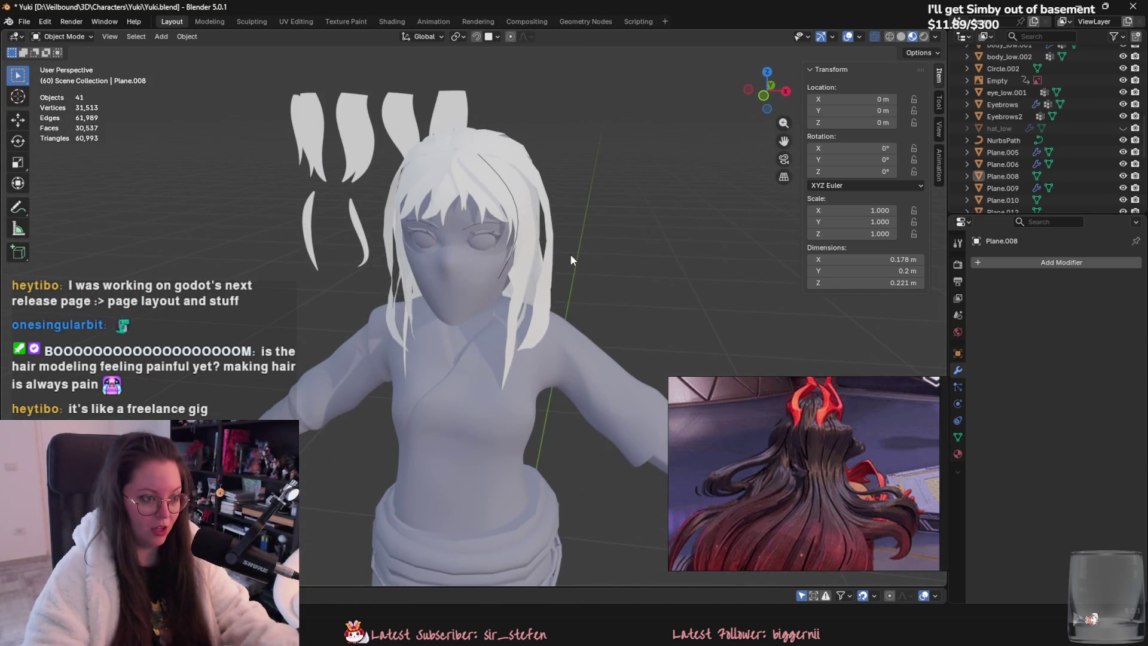
mouse_move(571, 254)
middle_mouse_down()
mouse_move(436, 264)
mouse_move(407, 278)
mouse_move(478, 267)
middle_mouse_up()
Step: Check Plane.009 and Plane.005, then enter edit mode on the NurbsPath hair curve
left_click(406, 278)
left_click(460, 299)
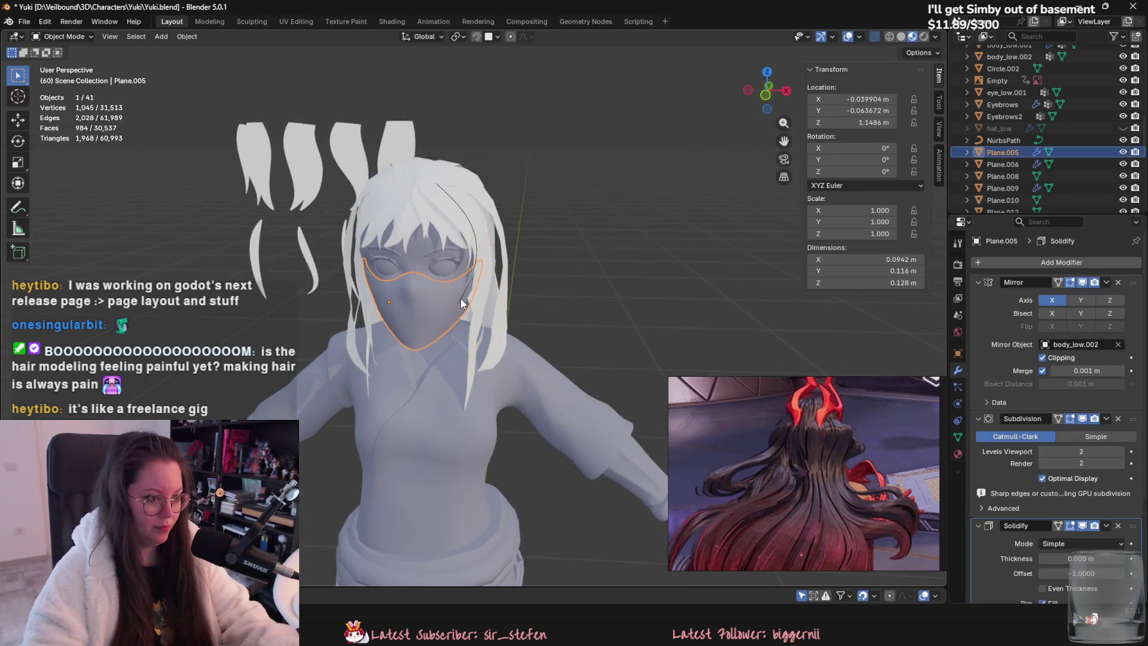
left_click(461, 299)
key("Tab")
scroll(471, 282, "up", 4)
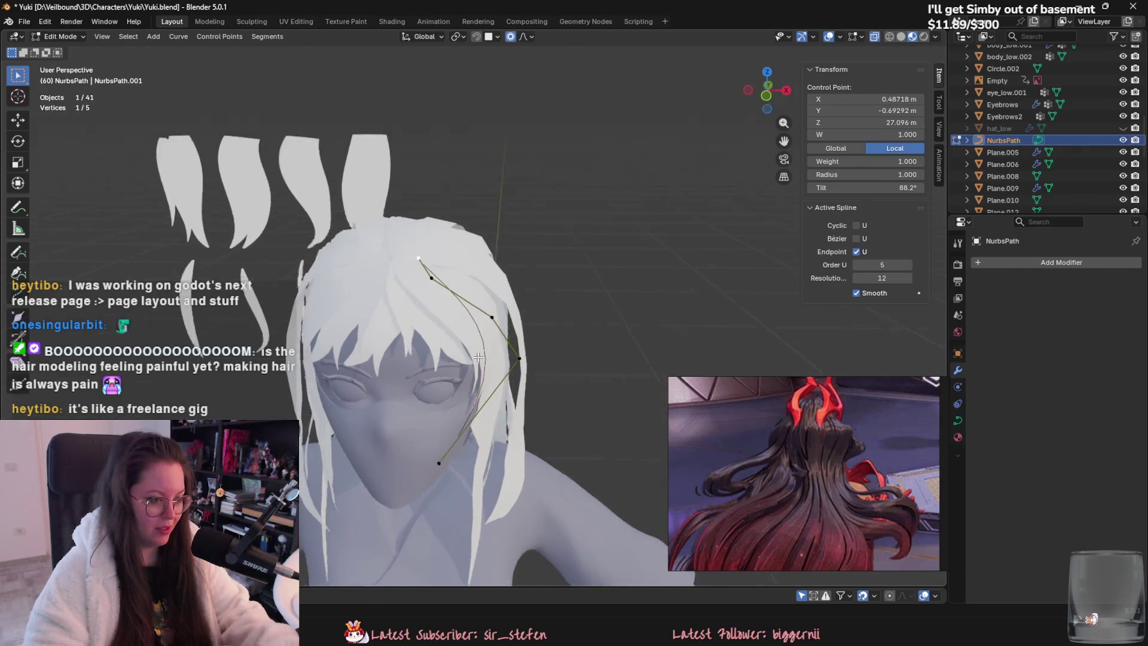
Step: Move a NurbsPath control point to bend the hair strand, then exit curve editing
scroll(453, 304, "up", 3)
left_click(576, 391)
key("g")
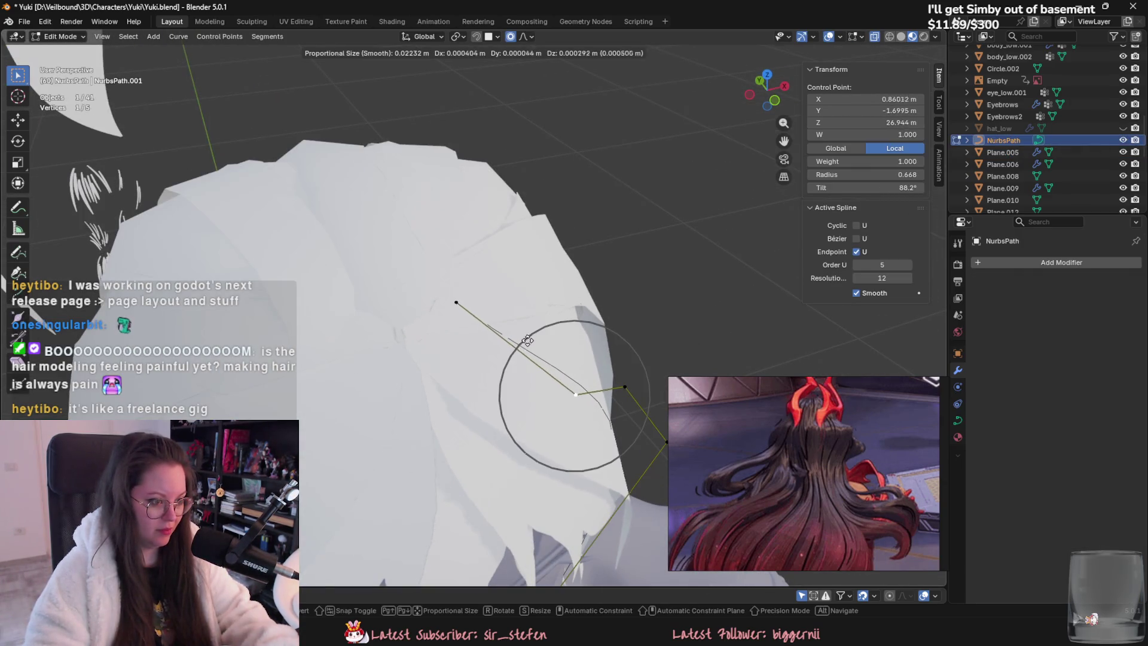
left_click(527, 341)
key("Tab")
Step: Move a vertex on the side hair piece Plane.030 so it follows the head
left_click(469, 278)
key("Tab")
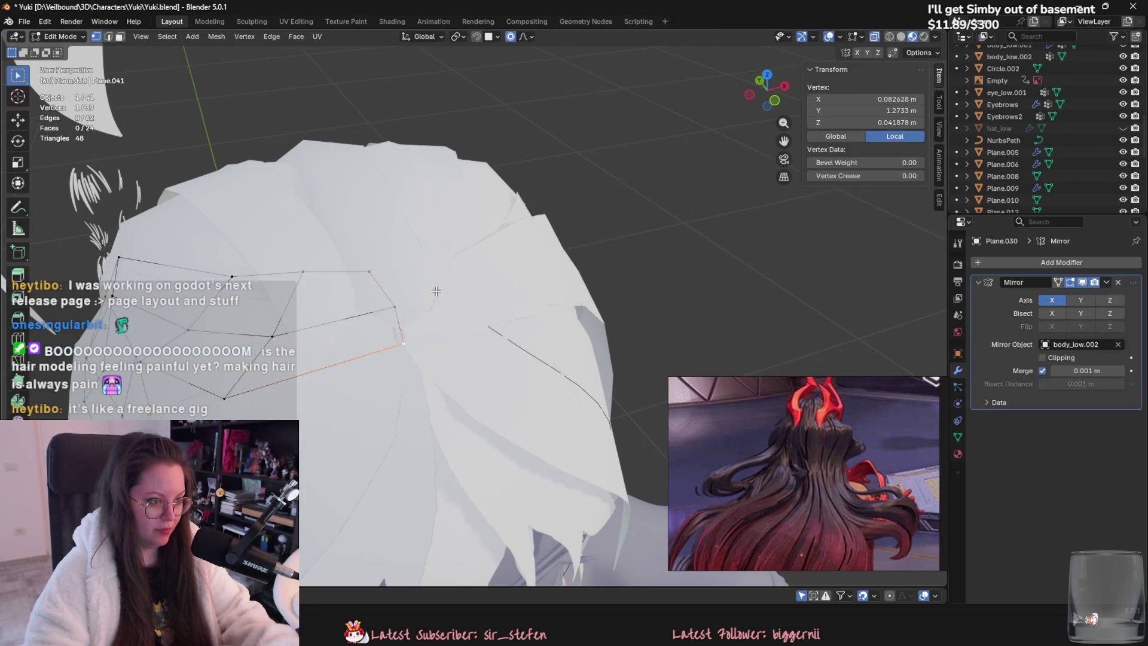
mouse_move(436, 292)
middle_mouse_down()
mouse_move(600, 372)
mouse_move(609, 365)
mouse_move(513, 298)
middle_mouse_up()
key("g")
left_click(638, 358)
key("Tab")
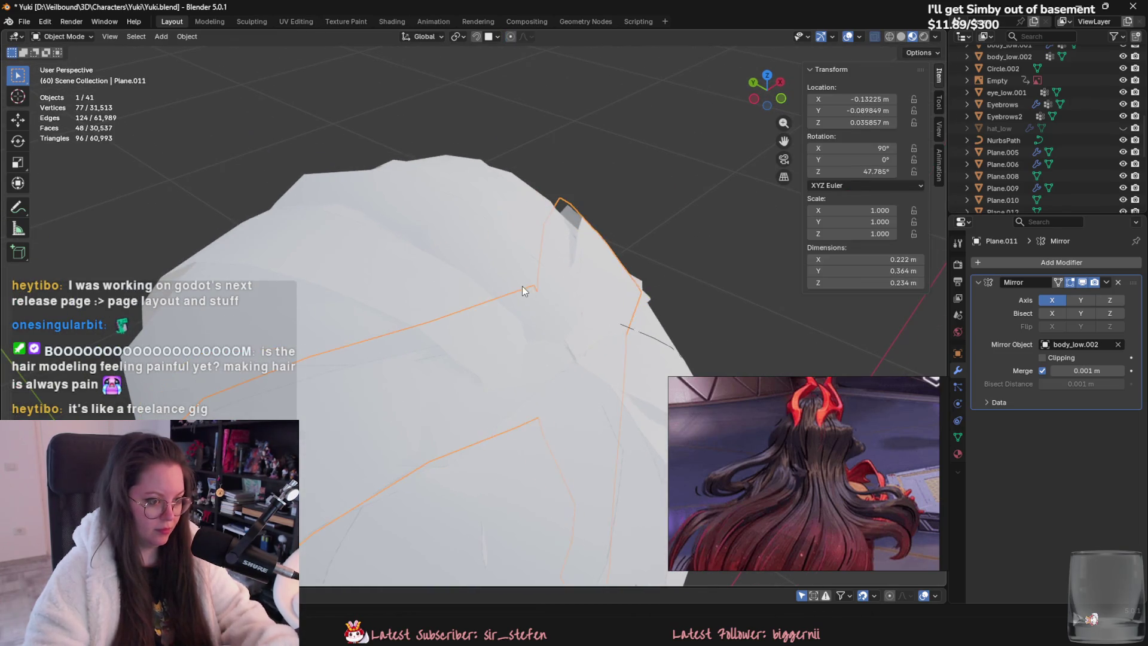
key("Tab")
Step: Enter the crown piece Plane.008 and soft-move its vertices toward the head
key("Tab")
left_click(435, 286)
key("Tab")
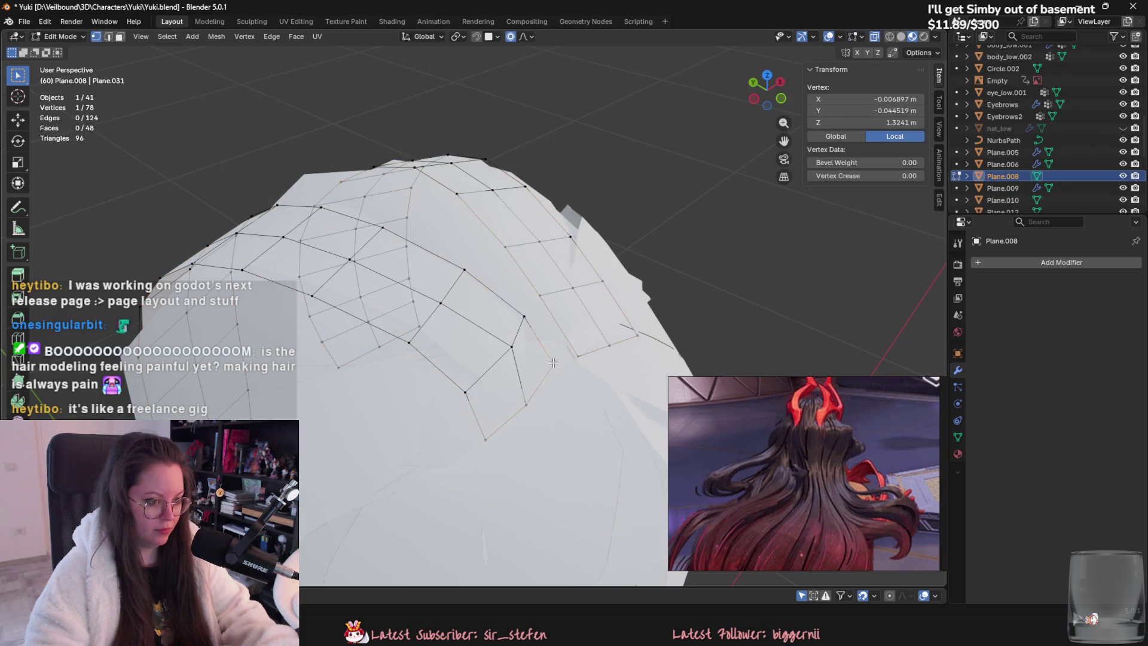
key("g")
left_click(620, 345)
middle_click_drag(620, 346, 380, 344)
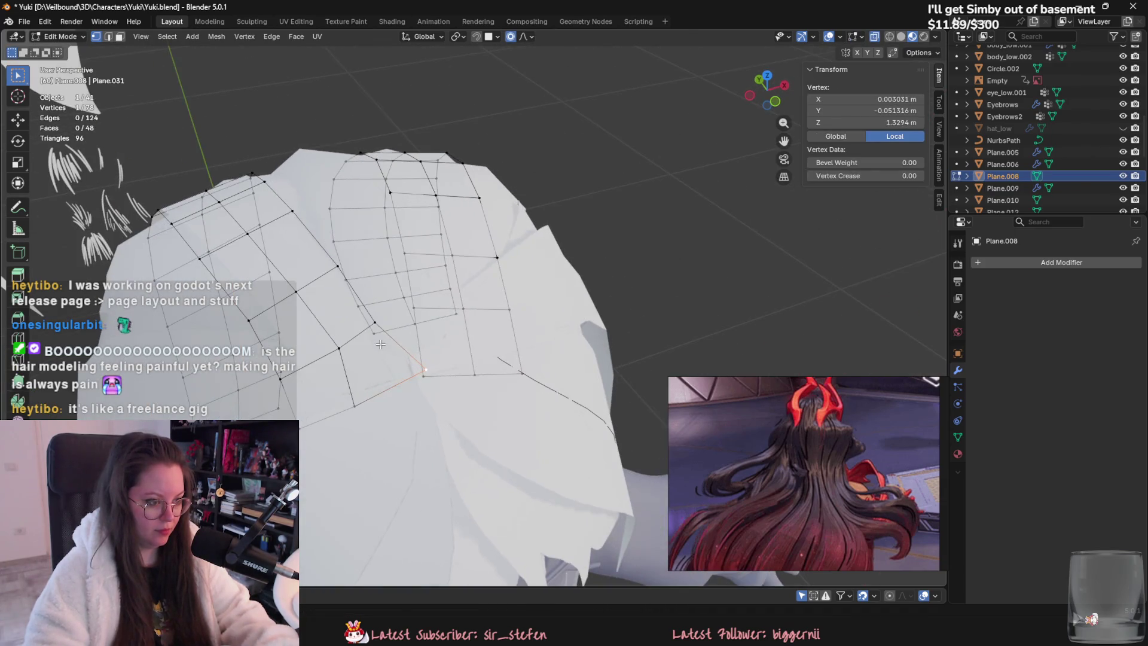
key("g")
left_click(383, 377)
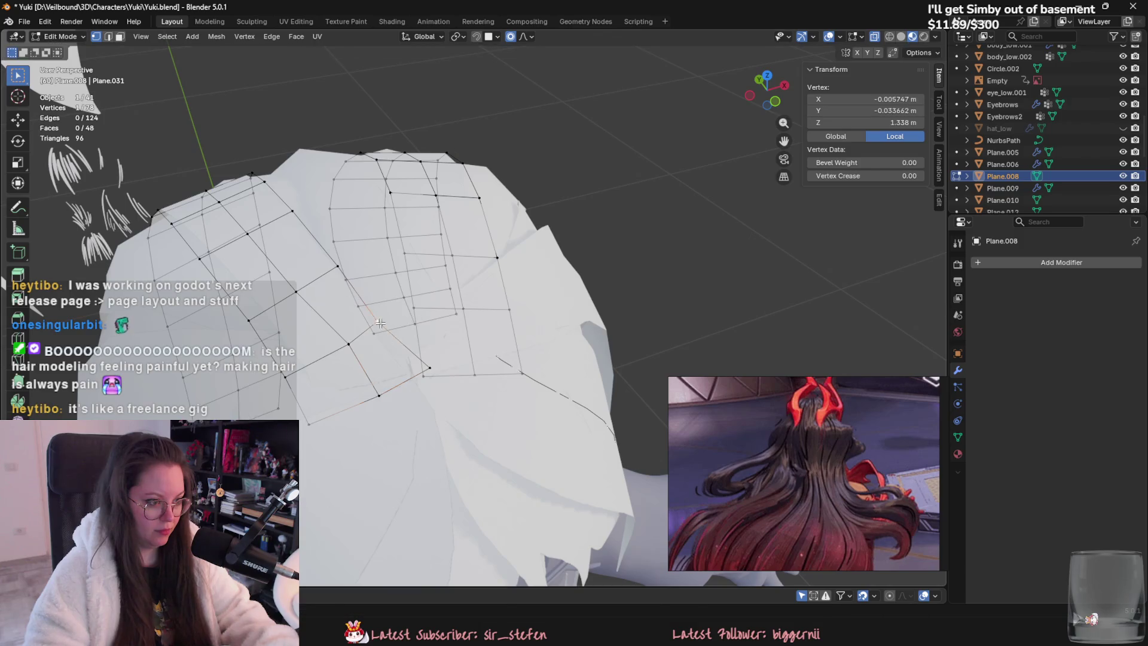
Step: Keep refining Plane.008's vertex positions, then switch editing to Plane.007
key("g")
left_click(396, 324)
key("g")
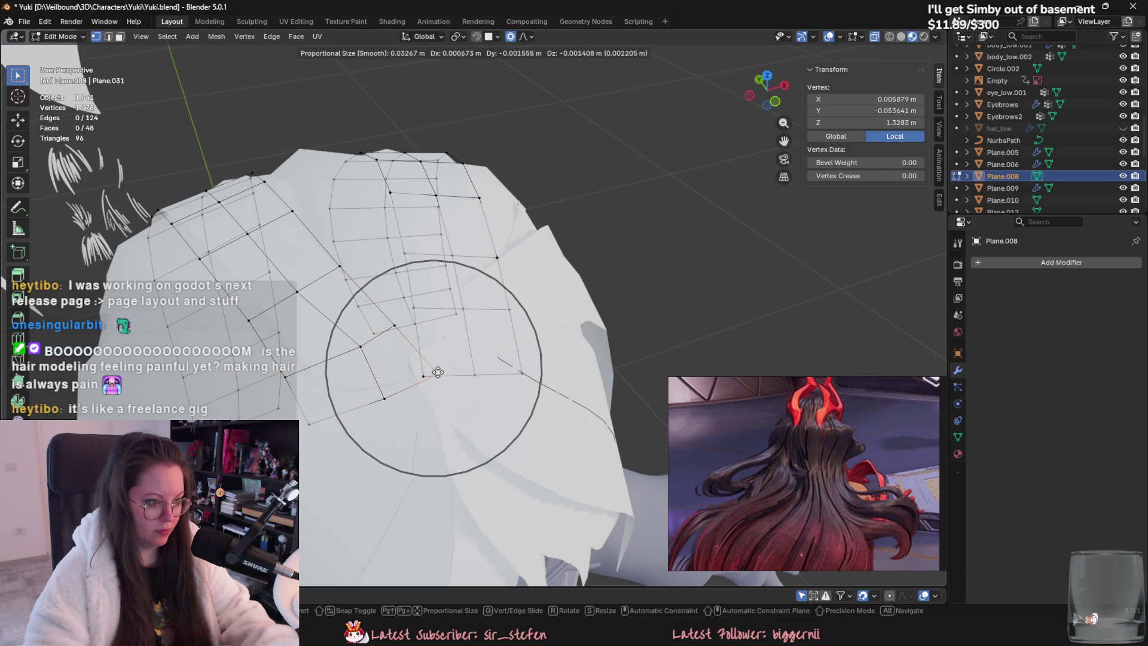
left_click(444, 370)
key("g")
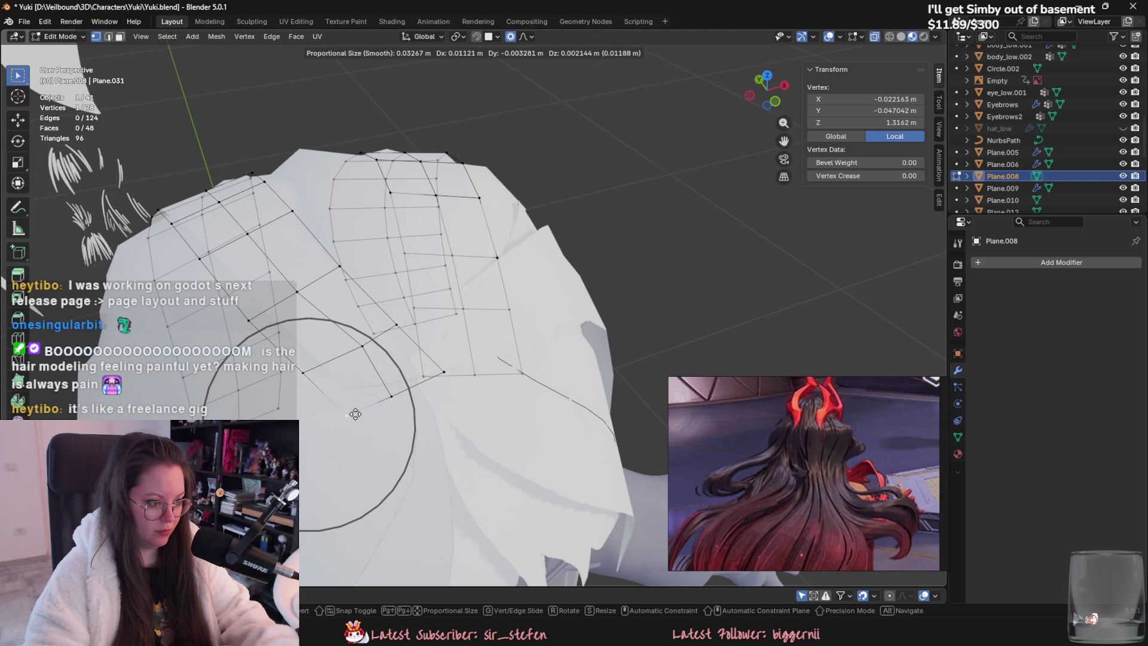
left_click(363, 420)
key("g")
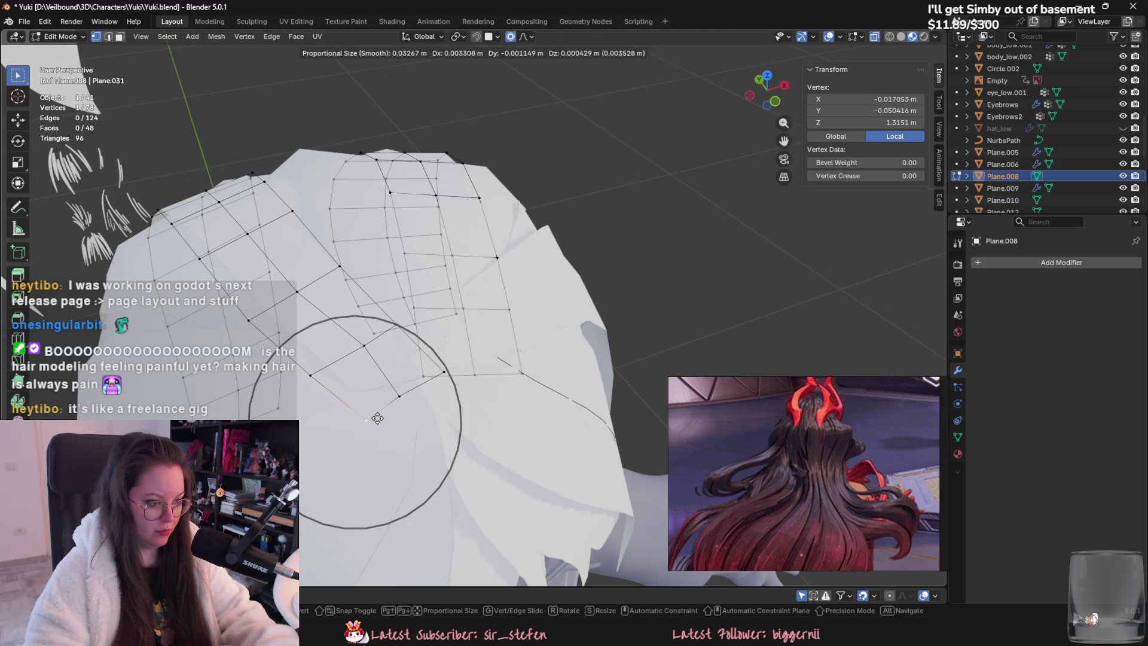
left_click(377, 418)
key("alt+q")
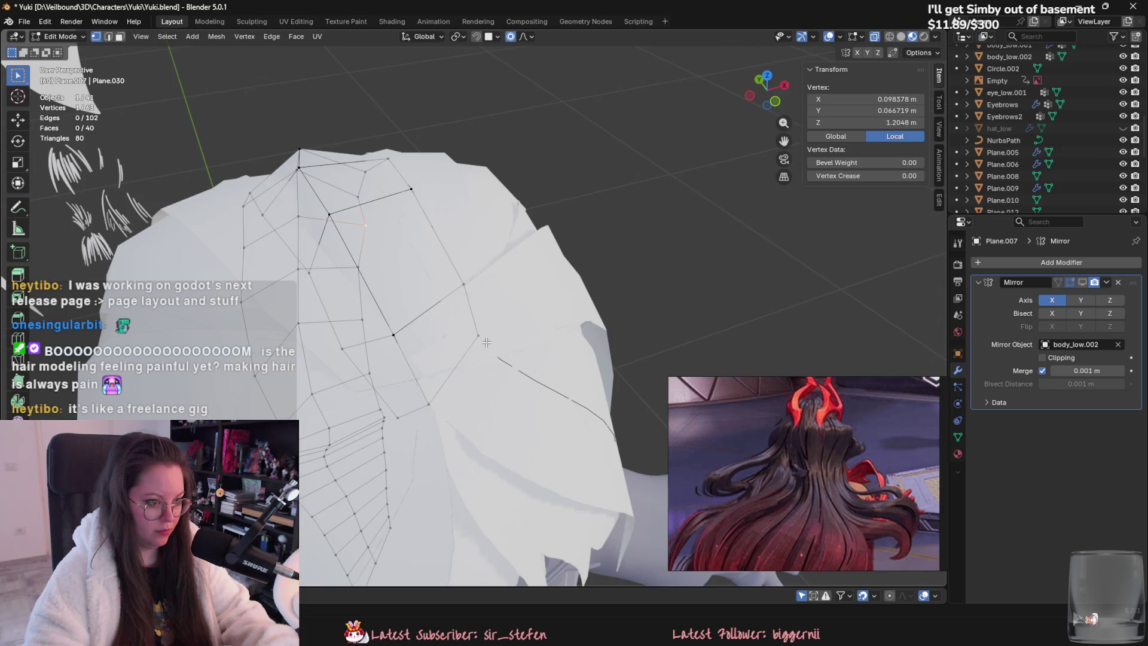
Step: Soft-move several Plane.007 vertices, using a wider falloff on the last move
mouse_move(486, 342)
middle_mouse_down()
mouse_move(525, 374)
mouse_move(510, 304)
mouse_move(533, 358)
mouse_move(568, 329)
mouse_move(589, 276)
mouse_move(478, 421)
middle_mouse_up()
key("g")
left_click(546, 385)
key("g")
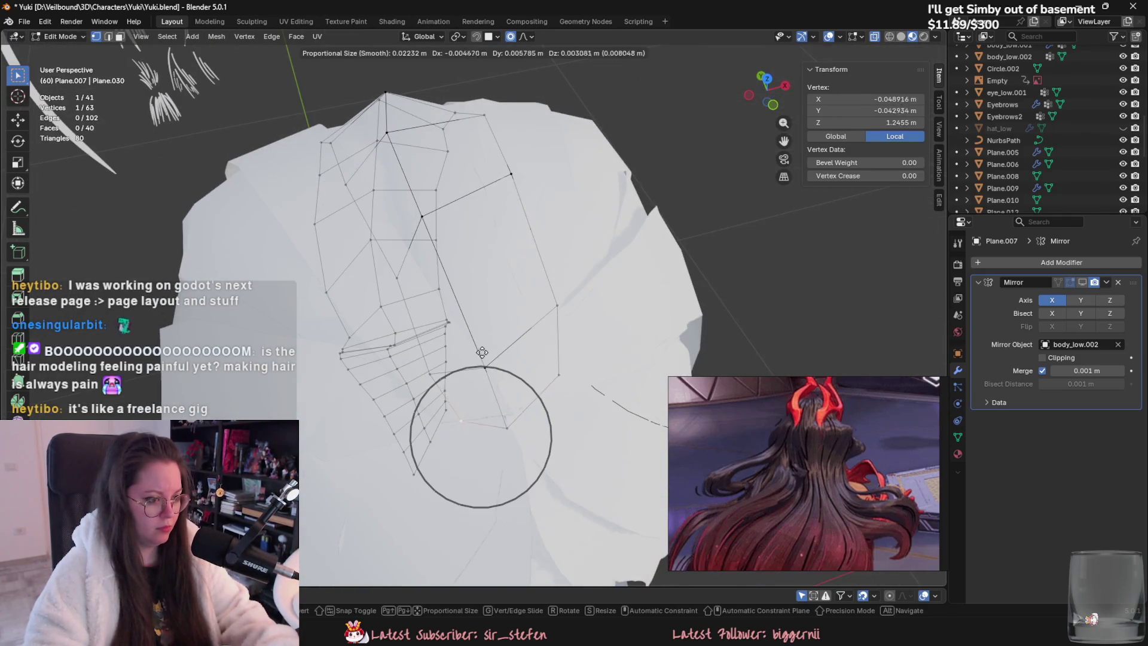
left_click(478, 421)
key("g")
left_click(439, 362)
key("g")
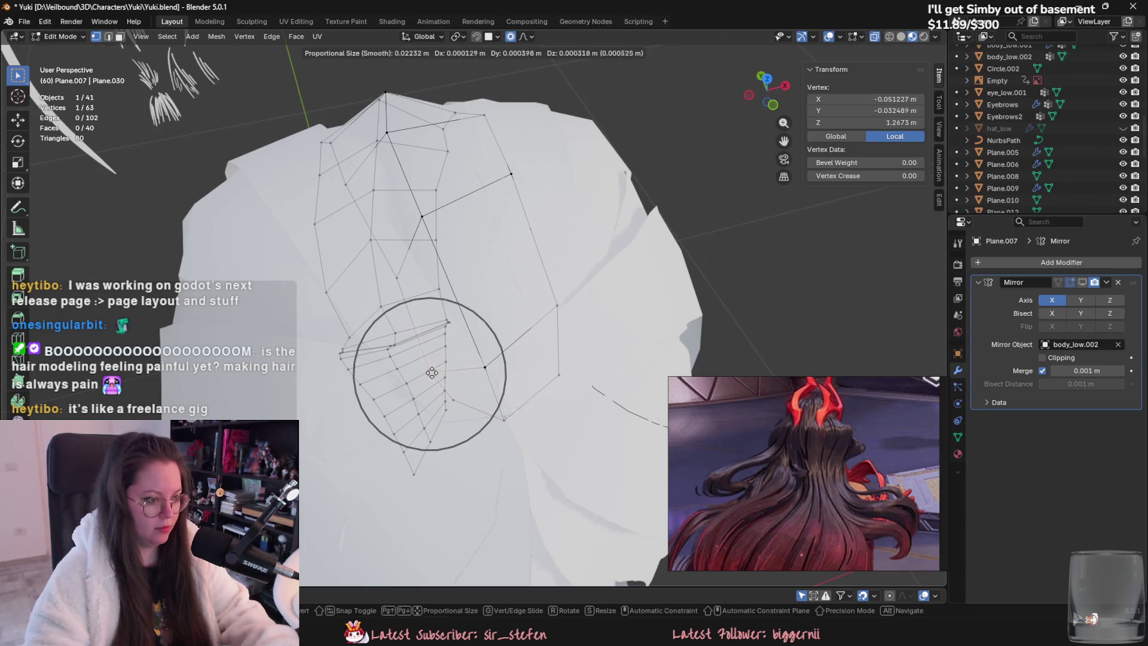
left_click(433, 355)
left_click(500, 370)
mouse_move(500, 370)
middle_mouse_down()
mouse_move(526, 337)
mouse_move(471, 357)
mouse_move(457, 312)
middle_mouse_up()
Step: Switch to the crown piece Plane.008 and soft-move several of its vertices
key("Tab")
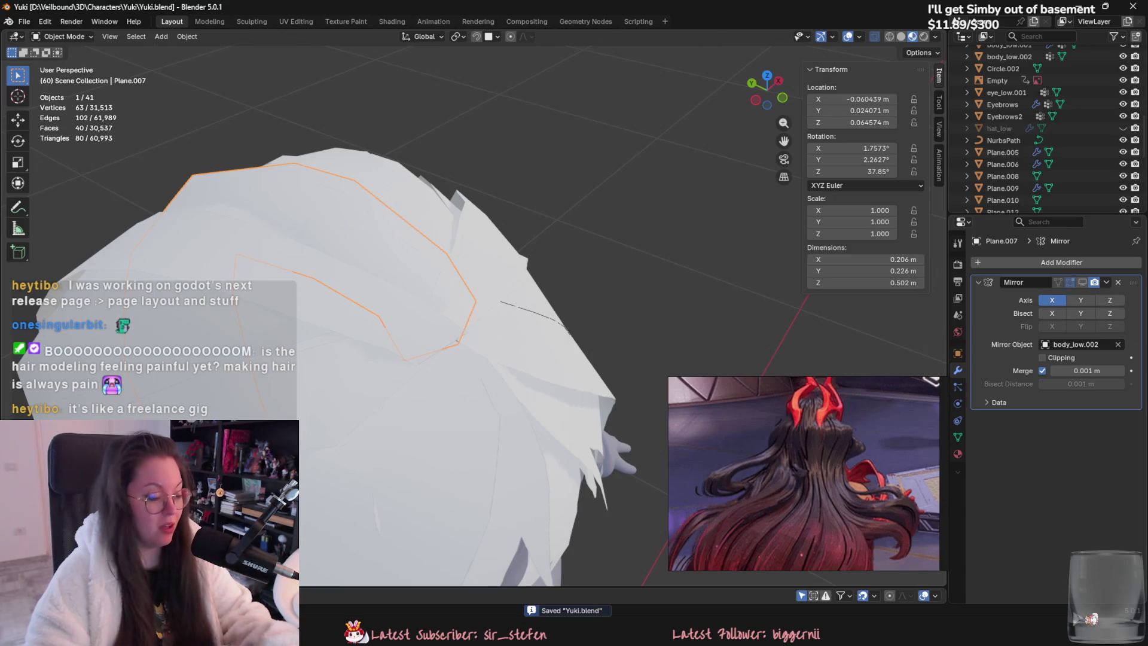
mouse_move(590, 328)
middle_mouse_down()
mouse_move(393, 350)
mouse_move(453, 336)
mouse_move(475, 310)
mouse_move(536, 328)
middle_mouse_up()
key("Tab")
key("Tab")
left_click(474, 314)
key("Tab")
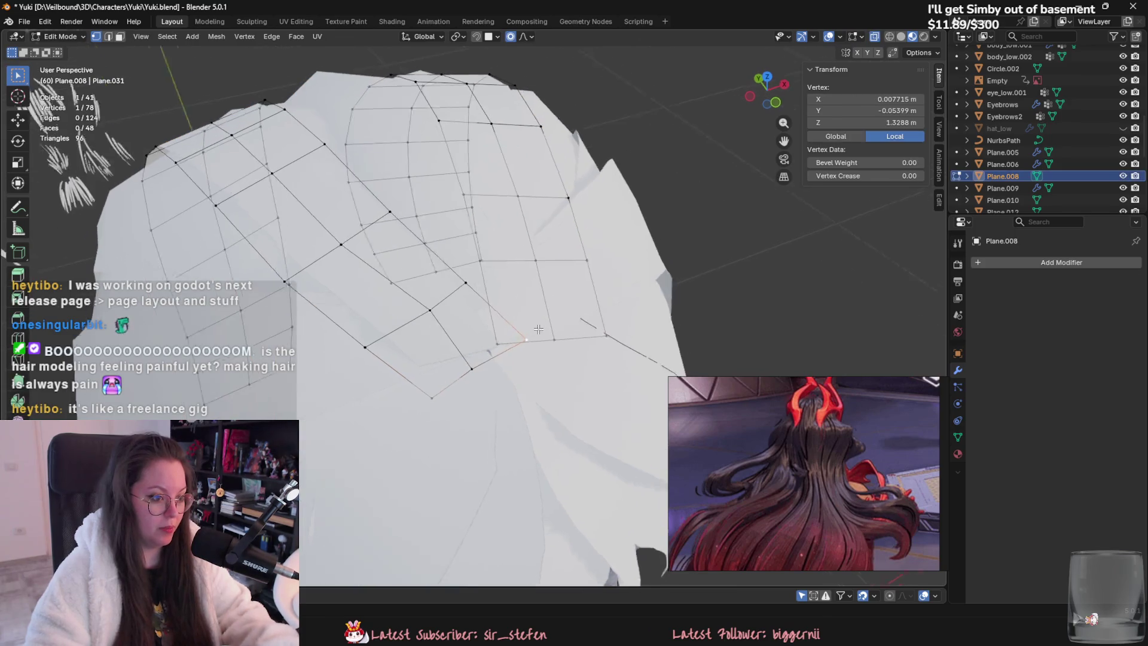
left_click(490, 348)
key("g")
left_click(513, 338)
mouse_move(514, 338)
middle_mouse_down()
mouse_move(383, 268)
mouse_move(466, 392)
mouse_move(538, 413)
middle_mouse_up()
key("g")
left_click(460, 402)
key("g")
left_click(623, 420)
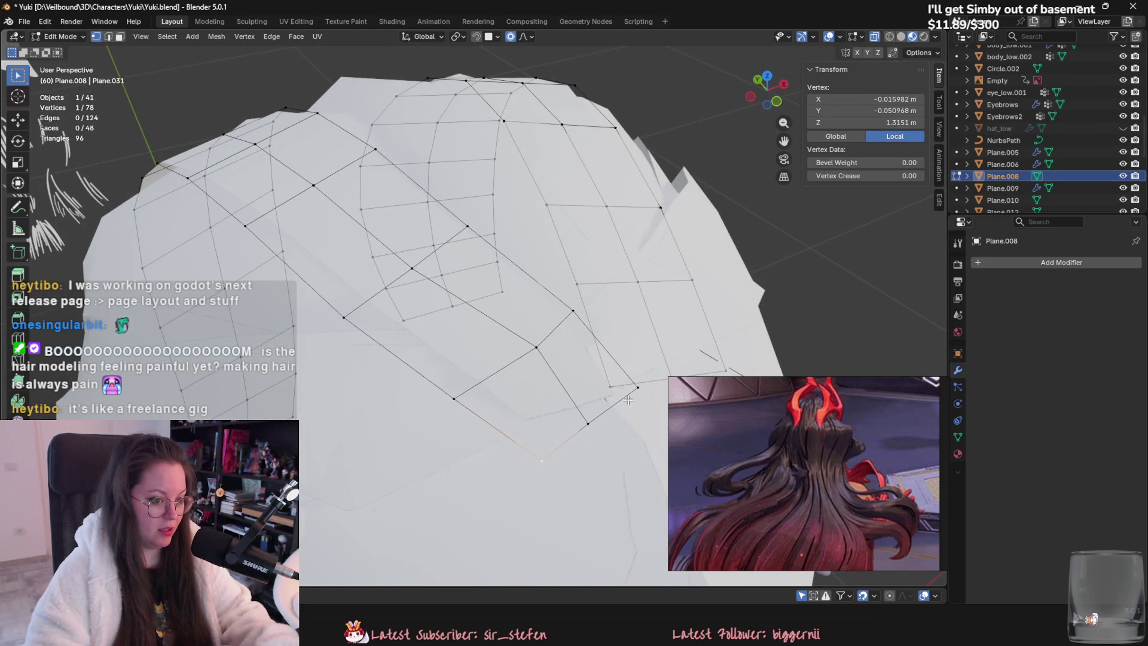
Step: Move three Plane.008 vertices along the X axis and raise the strand-tip vertex
key("g")
left_click(625, 405)
middle_click_drag(626, 405, 620, 476)
key("g")
key("x")
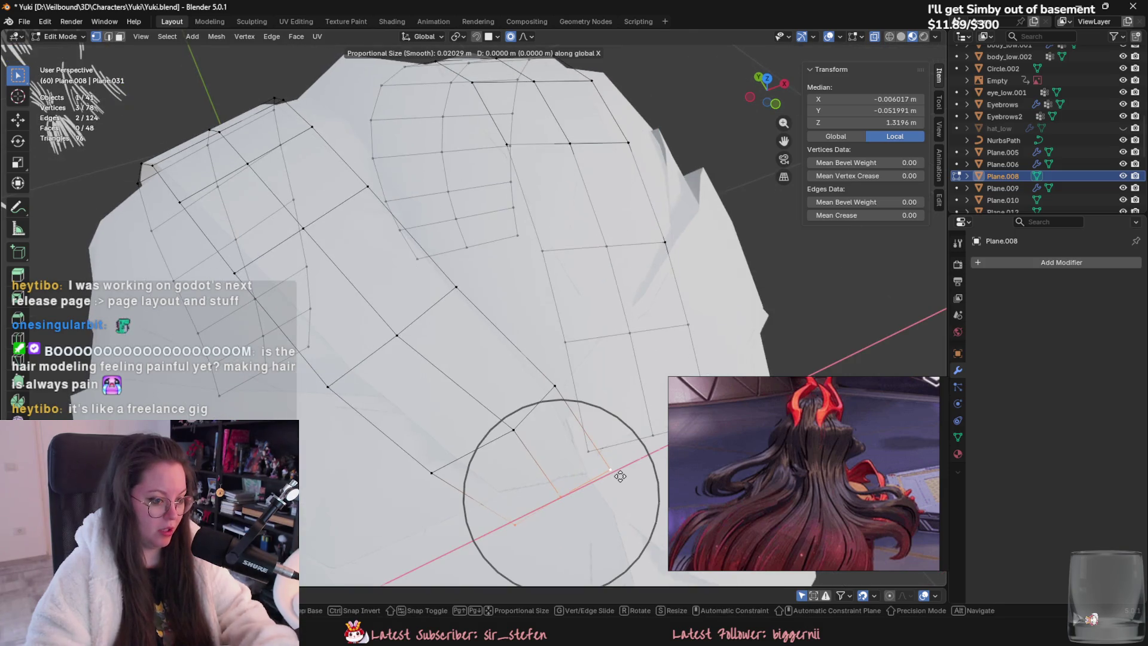
left_click(607, 465)
key("g")
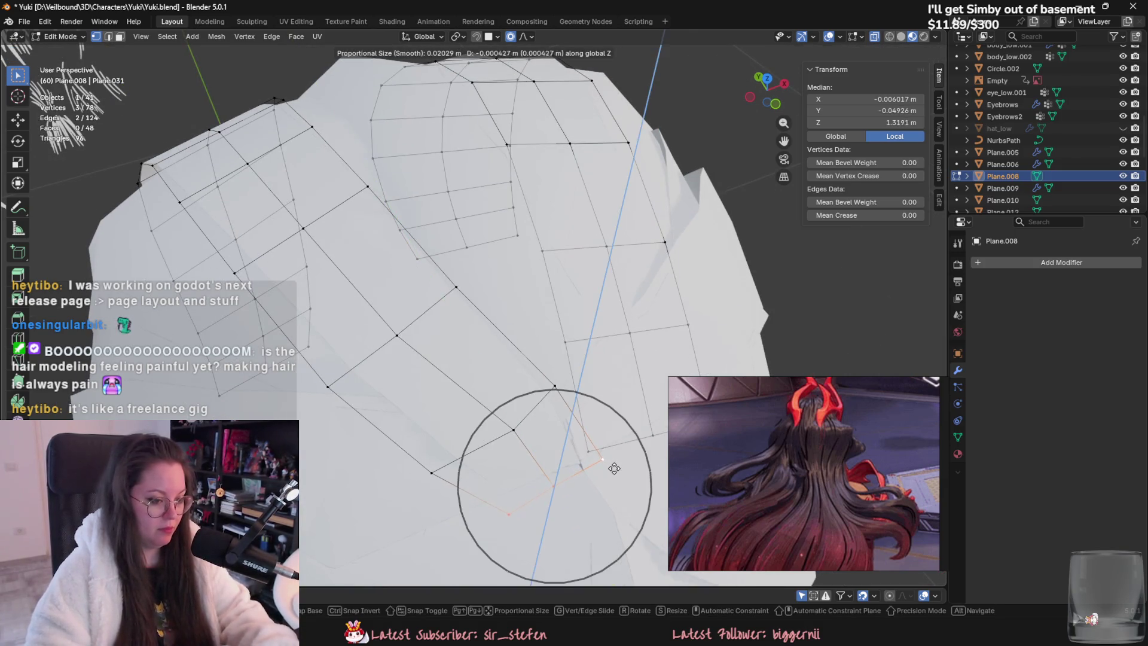
left_click(603, 472)
left_click(601, 478)
middle_click_drag(601, 479, 598, 495)
key("g")
left_click(598, 482)
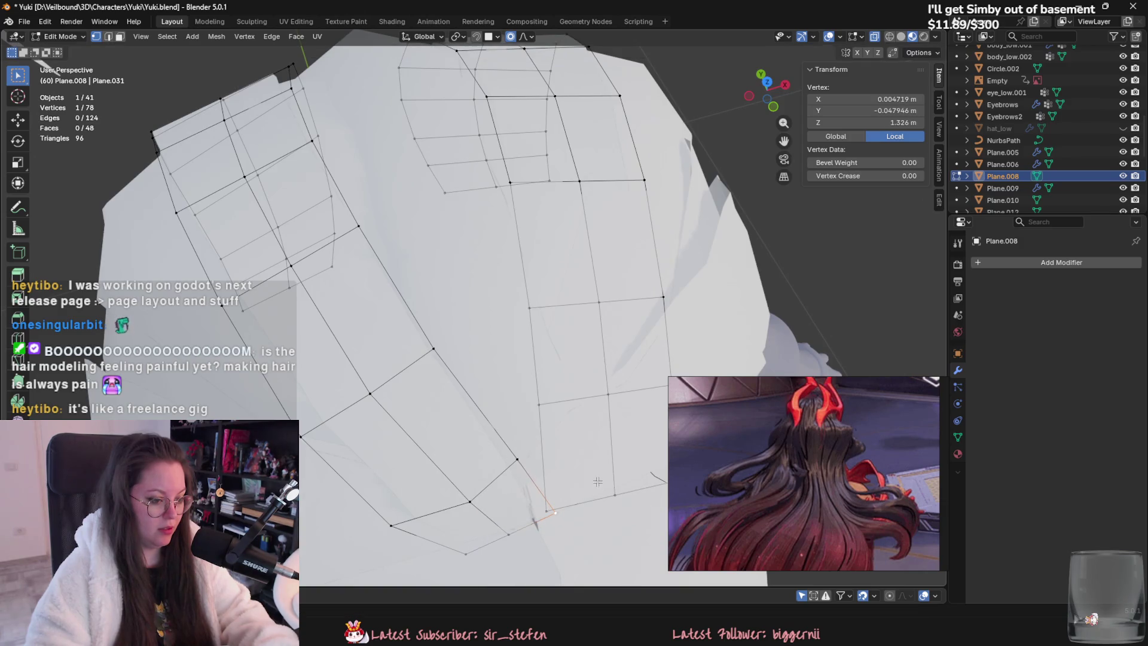
Step: Edit the back hair piece Plane.010, moving a tip vertex and then shifting it along Z
middle_click_drag(578, 440, 526, 448)
key("Tab")
left_click(511, 454)
key("Tab")
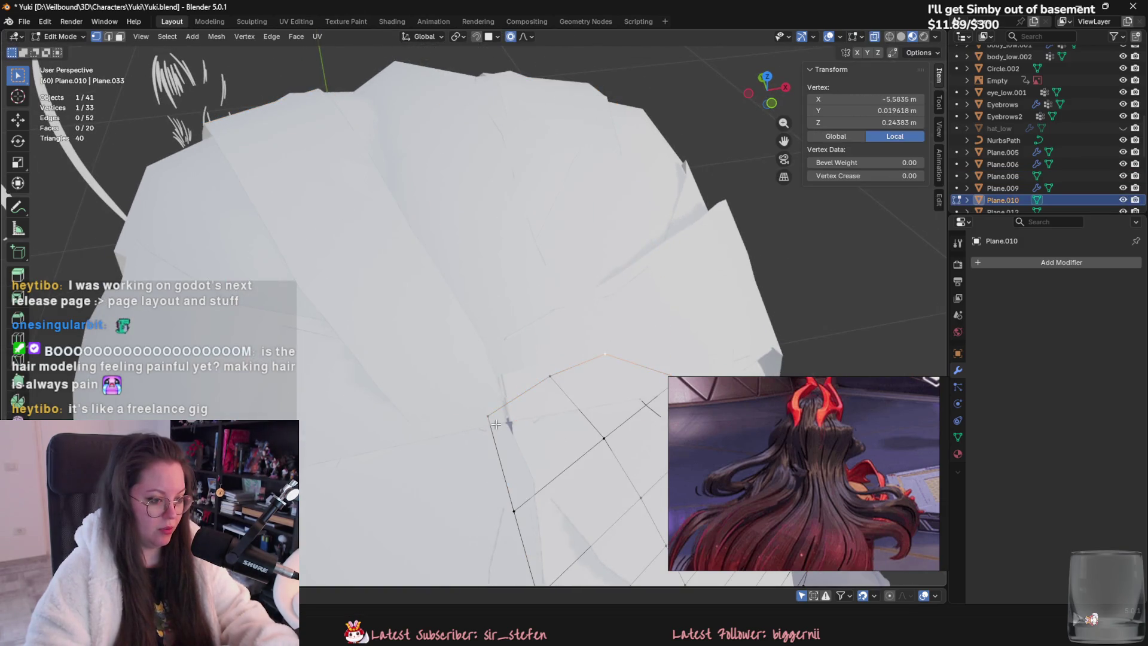
key("g")
left_click(483, 412)
key("z")
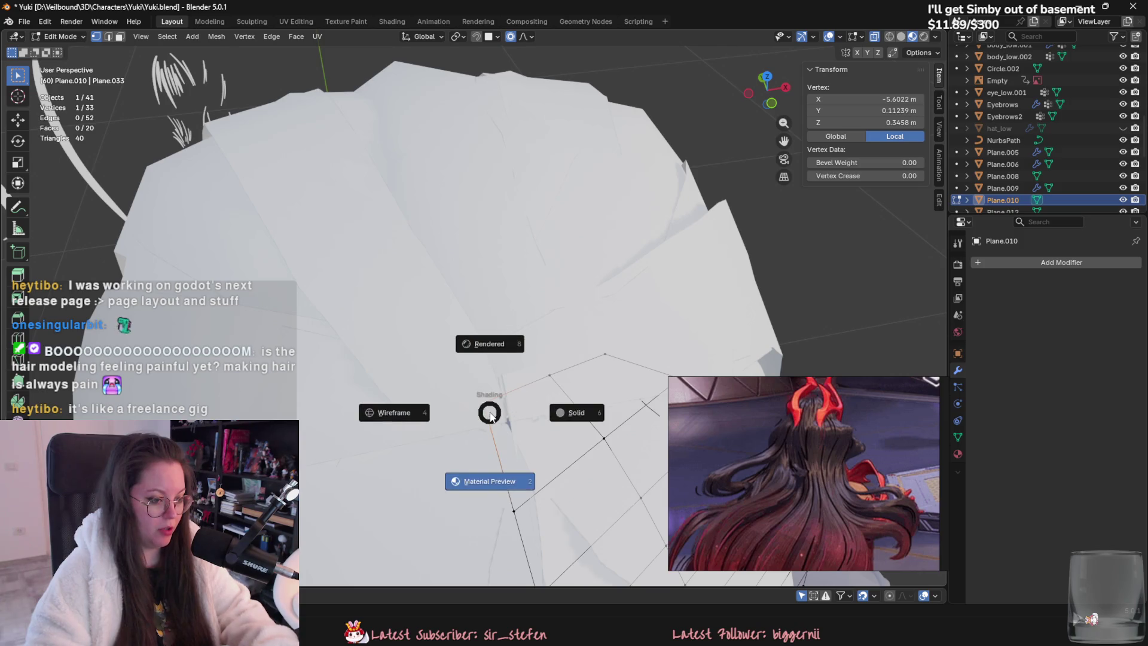
key("Escape")
key("g")
key("z")
left_click(505, 475)
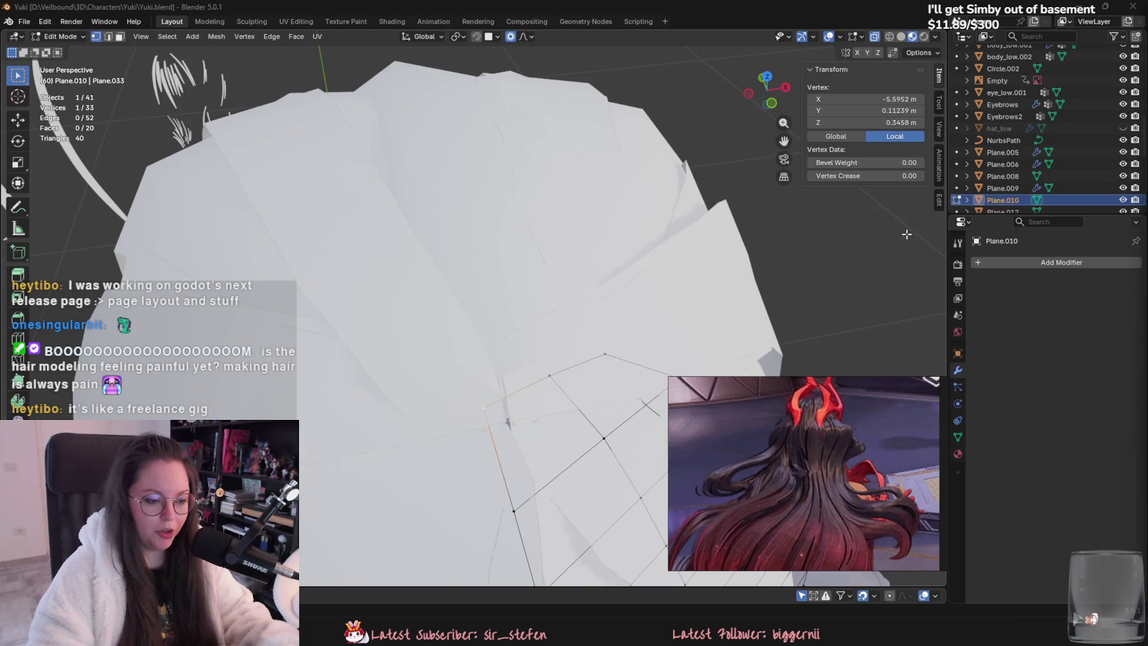
middle_click_drag(907, 234, 469, 309)
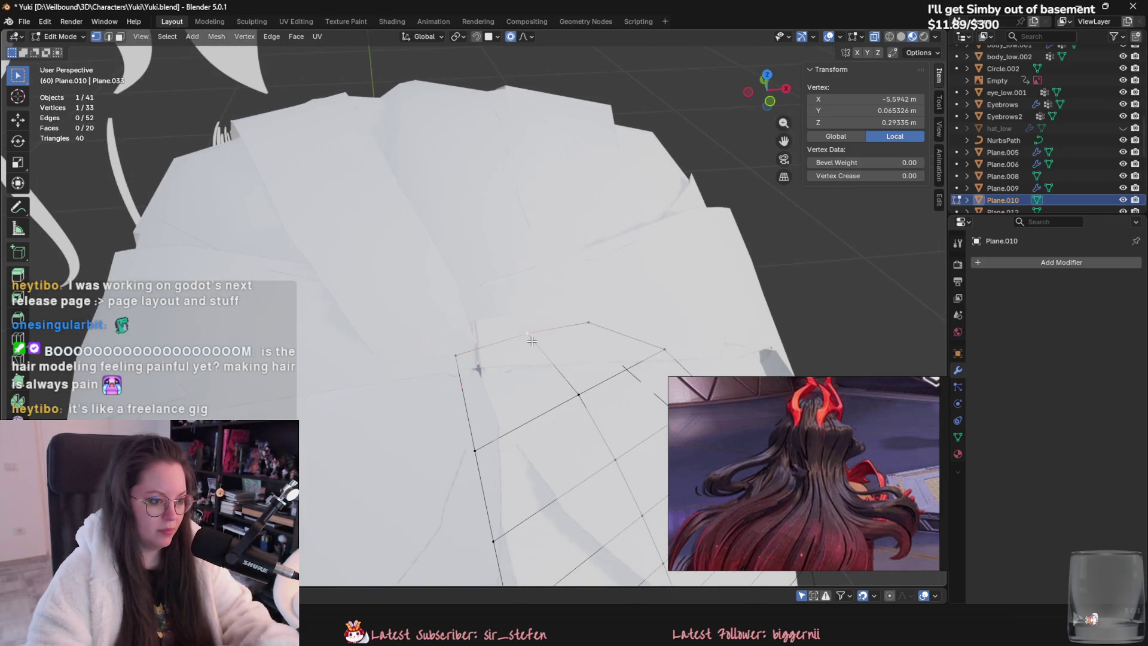
Step: Return to Plane.008 and reposition a vertex at the strand tip
key("Tab")
left_click(481, 331)
key("Tab")
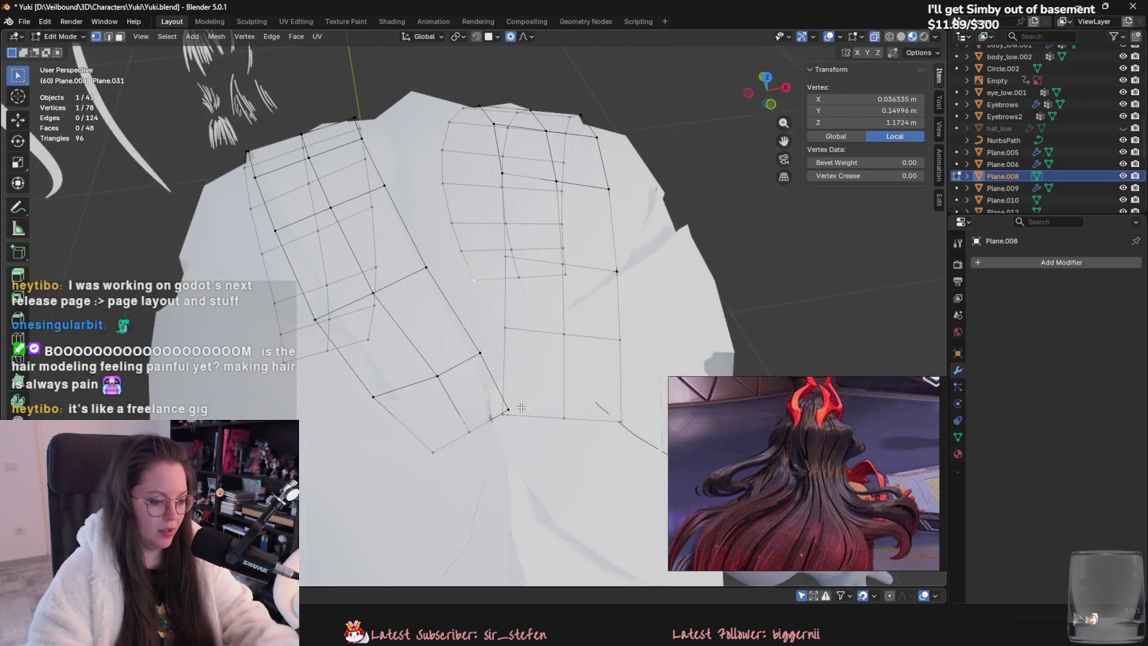
scroll(521, 408, "up", 2)
left_click(521, 443)
key("g")
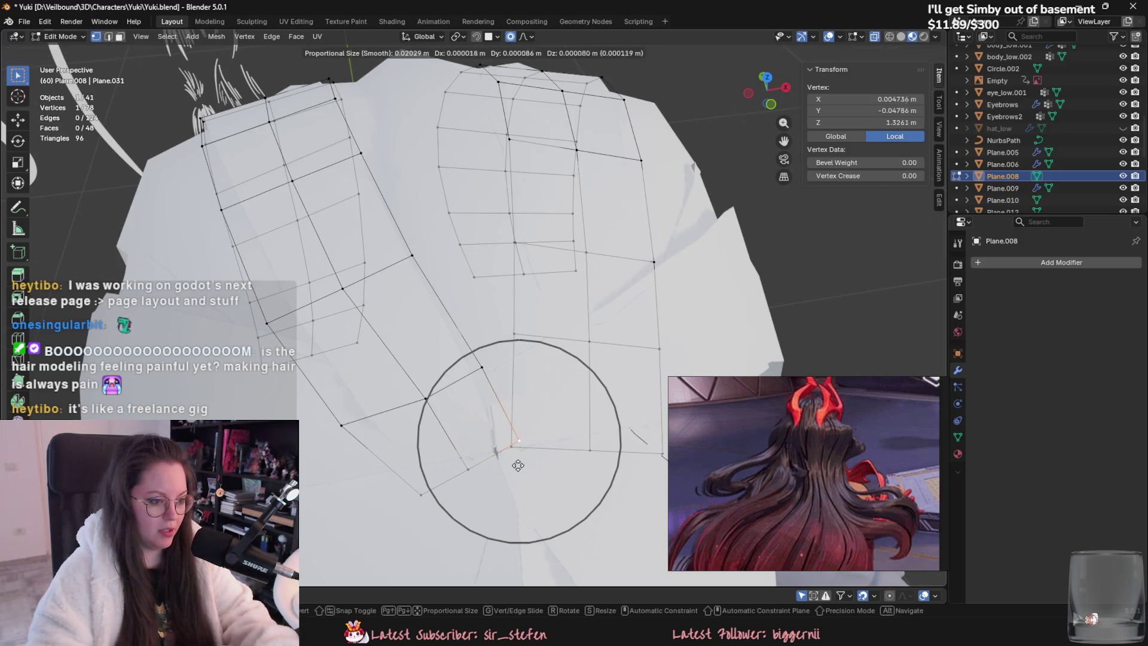
left_click(501, 455)
middle_click_drag(494, 459, 467, 499)
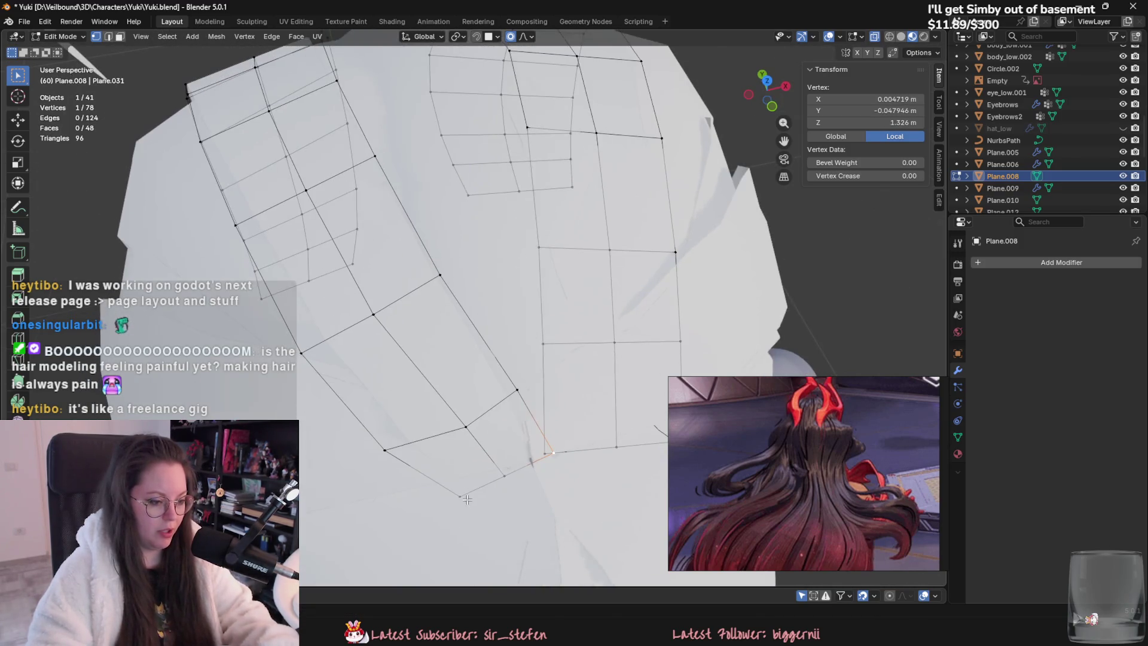
Step: Add another Plane.008 tip vertex and shift the tip along the Y axis
left_click(553, 452, "shift")
middle_click_drag(554, 453, 575, 529)
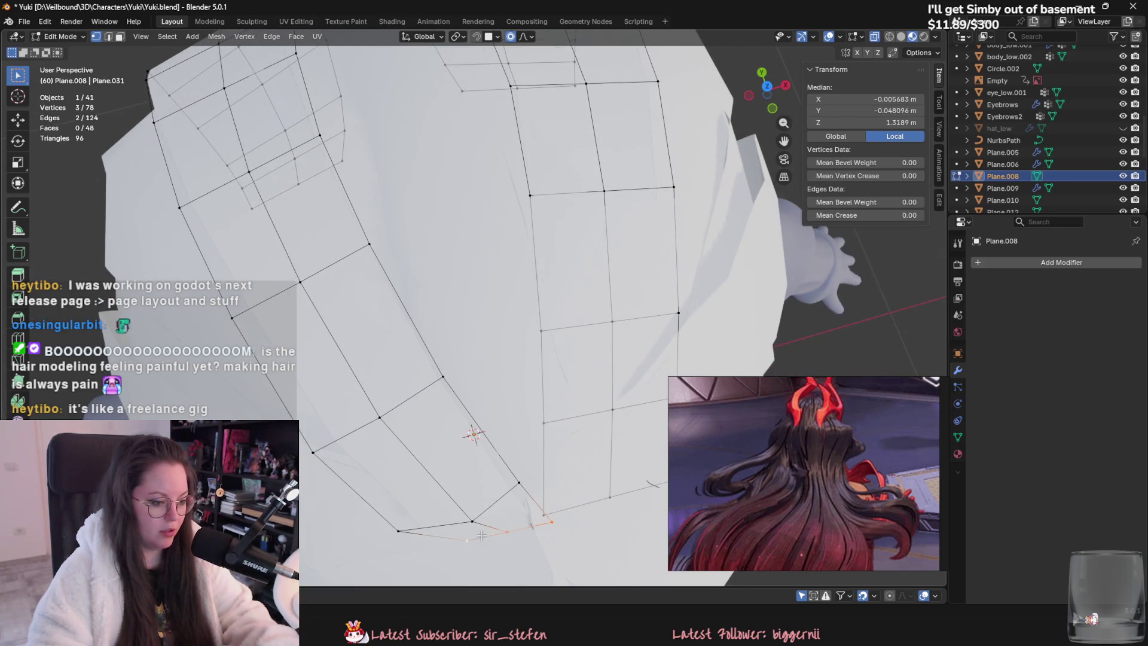
key("y")
left_click(580, 544)
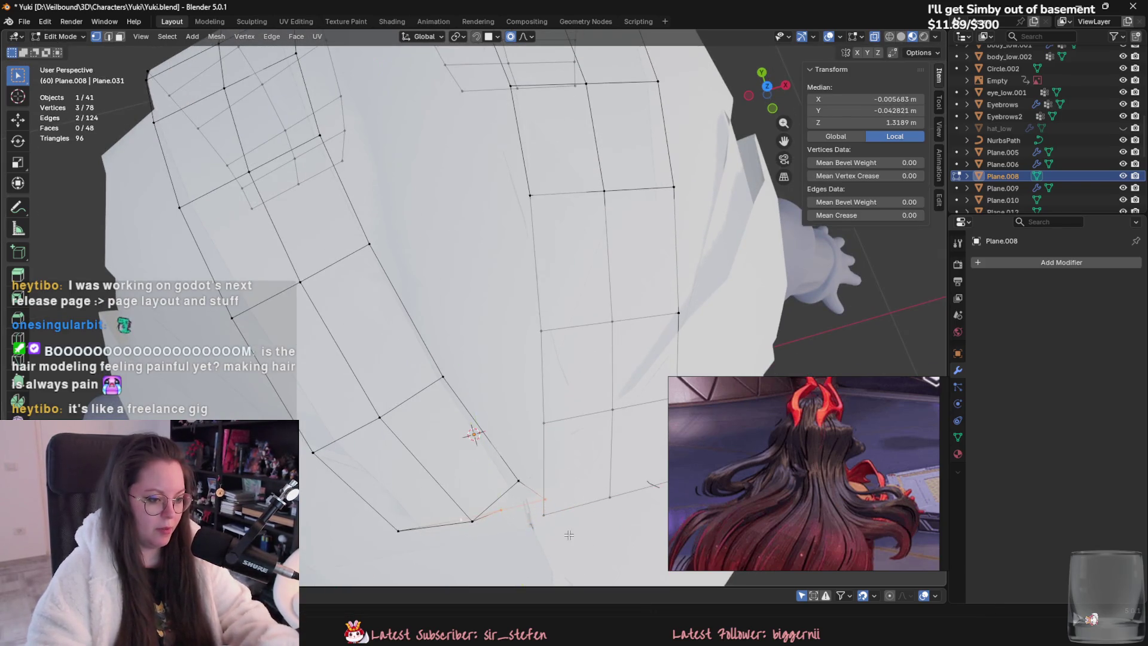
middle_click_drag(580, 545, 542, 476)
key("g")
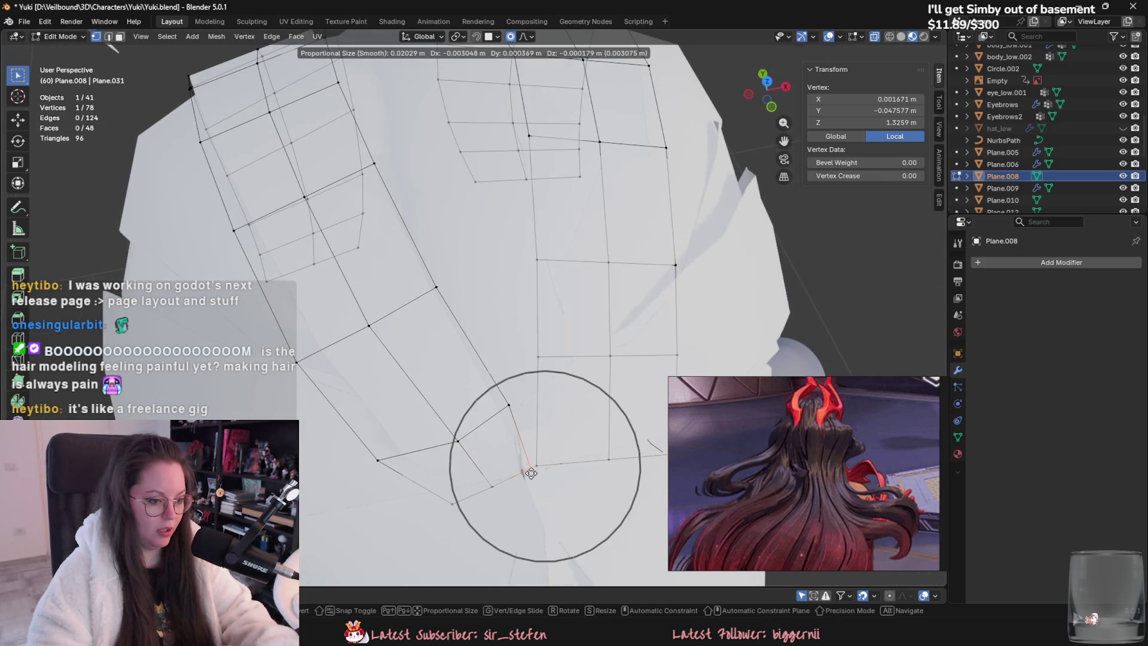
right_click(538, 466)
Step: Switch to Plane.007 and move its tip vertices closer to the back of the head
key("Tab")
left_click(524, 365)
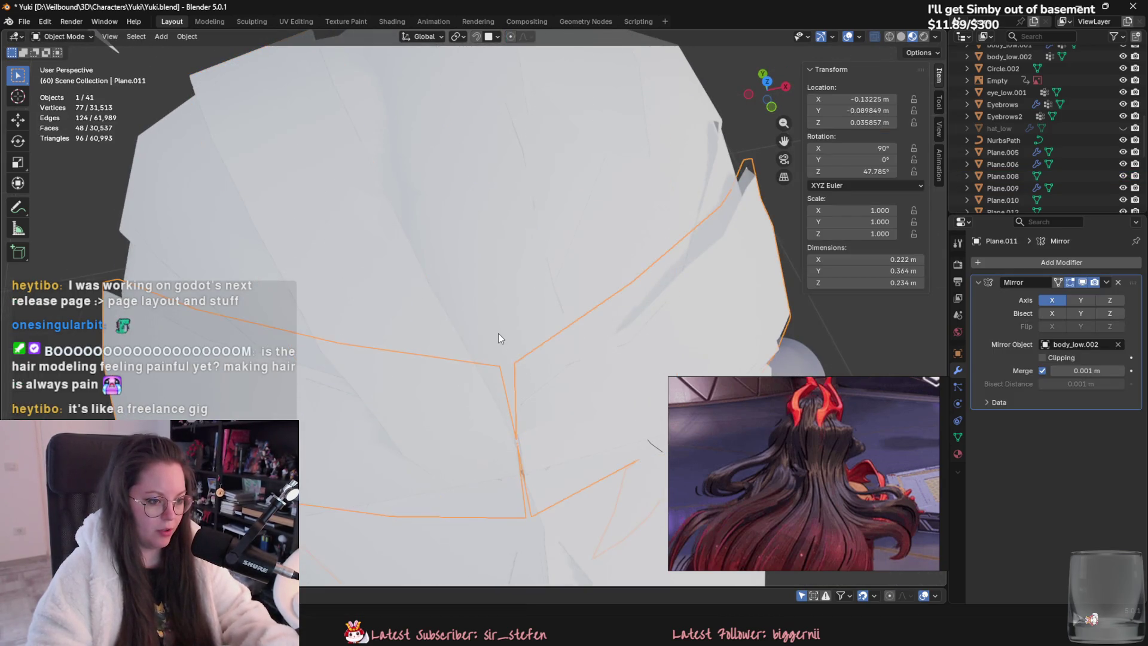
key("Tab")
key("g")
left_click(525, 448)
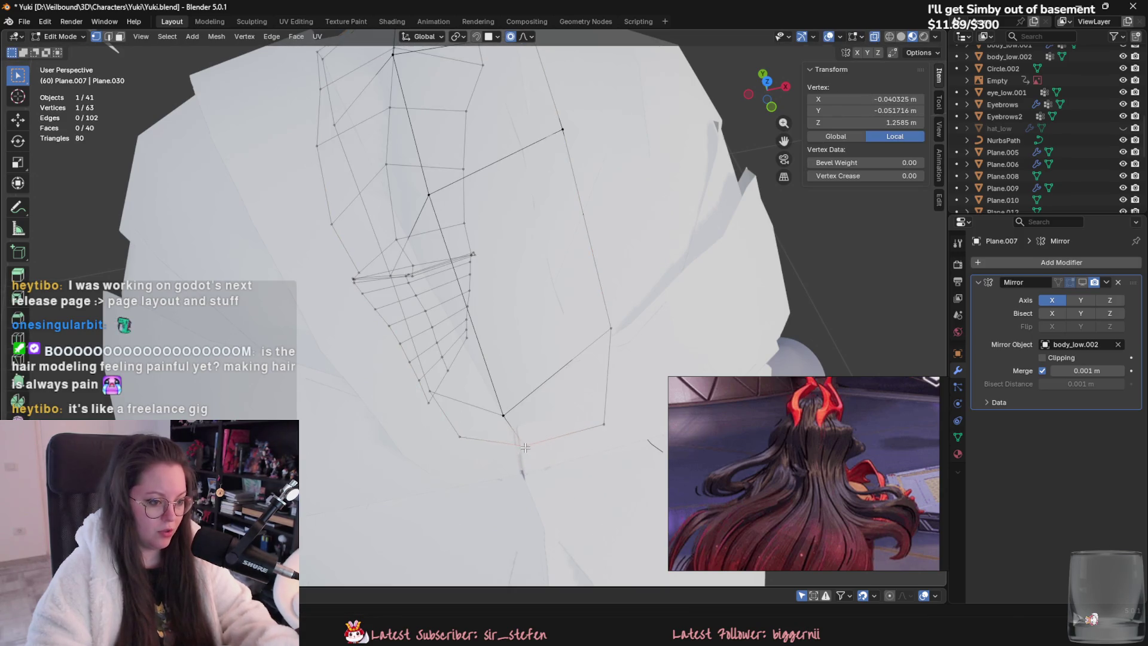
middle_click_drag(498, 418, 491, 435)
key("g")
left_click(501, 435)
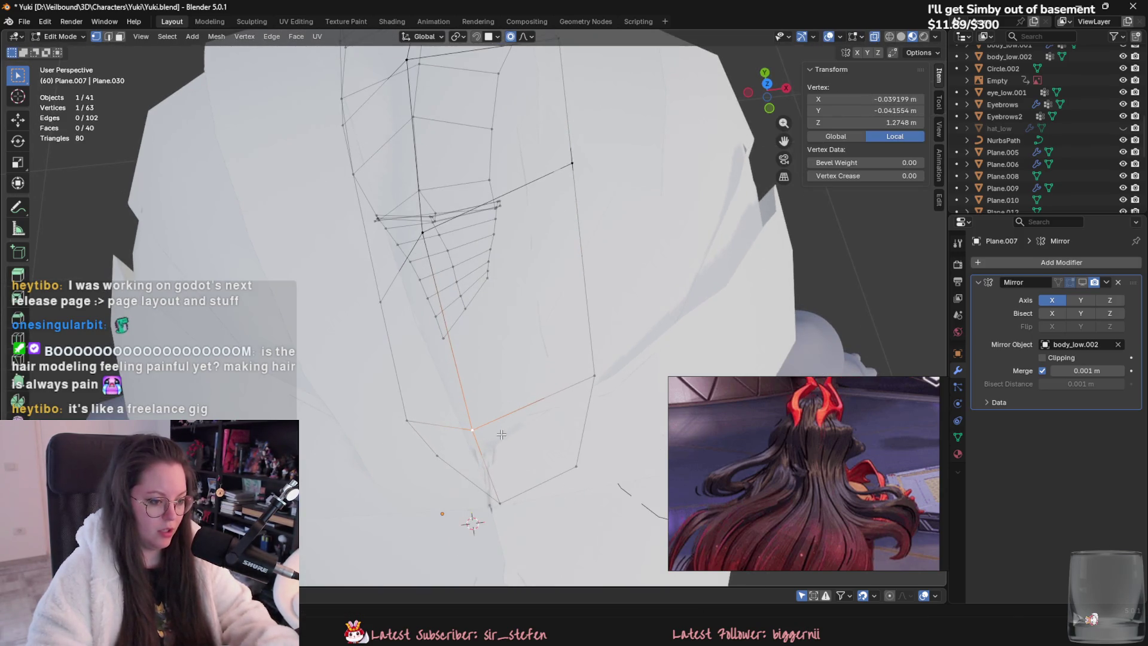
key("g")
left_click(574, 379)
key("g")
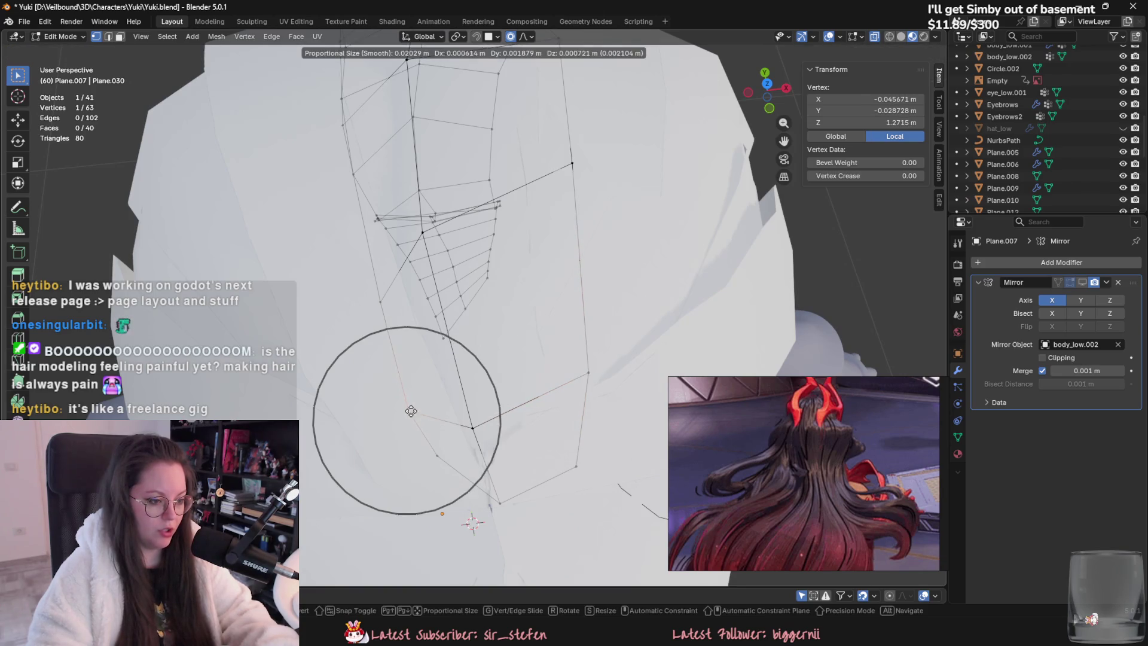
left_click(410, 410)
Step: Fine-tune the remaining Plane.007 tip vertices, then exit edit mode
middle_click_drag(410, 410, 457, 383)
middle_click_drag(553, 441, 527, 438)
key("g")
left_click(526, 439)
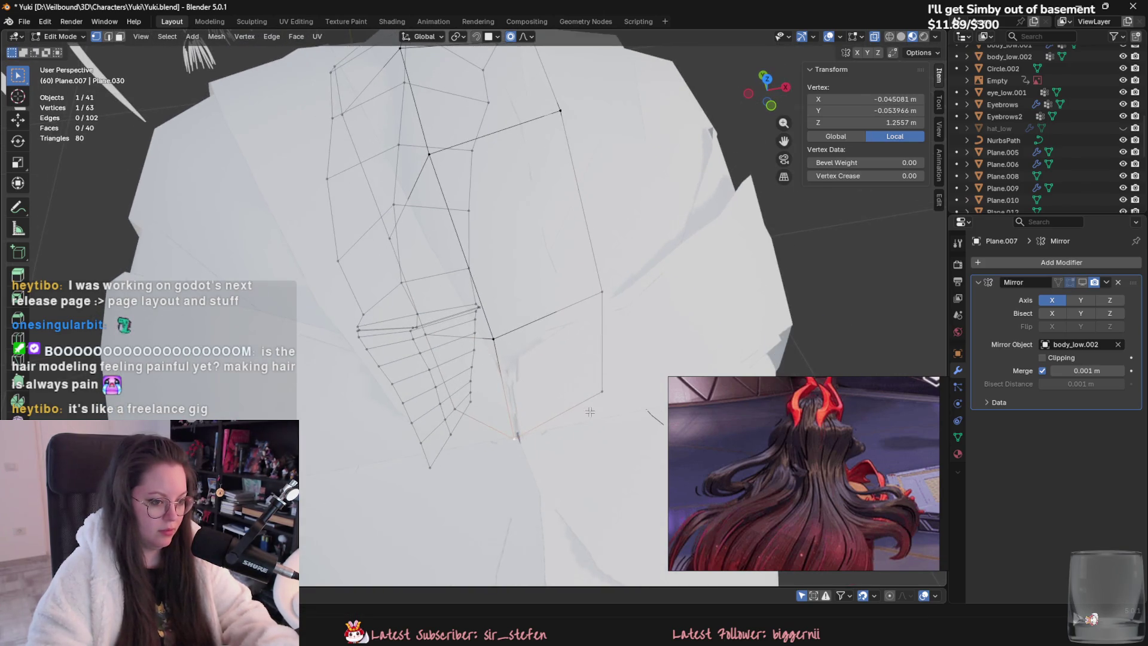
key("g")
left_click(593, 401)
middle_click_drag(604, 295, 614, 390)
key("g")
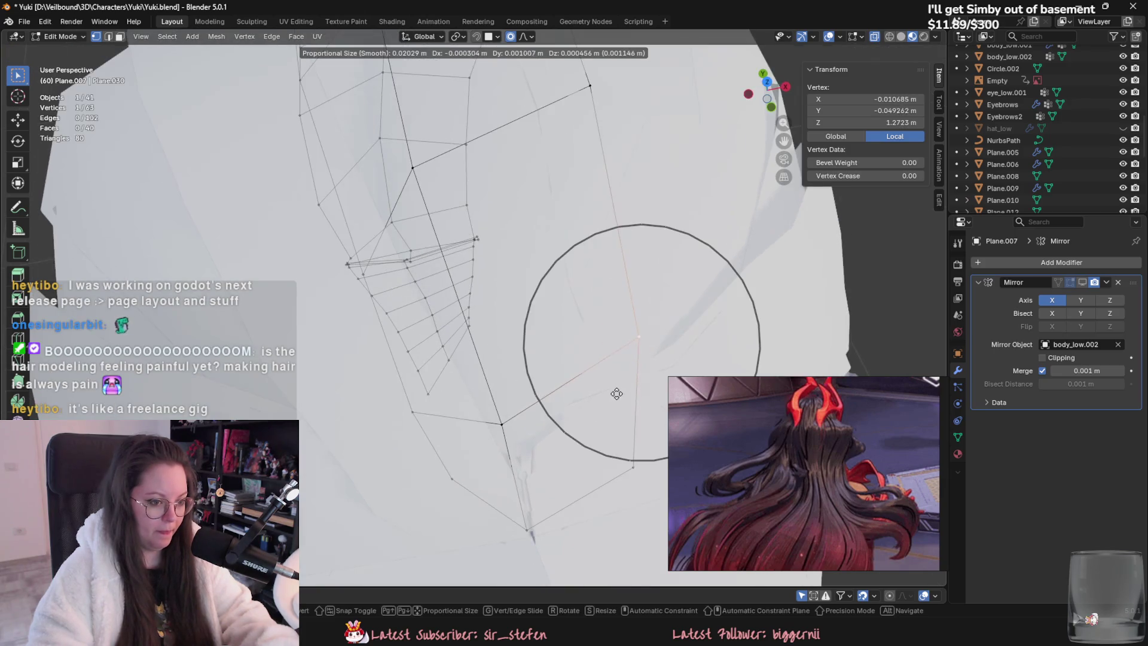
left_click(610, 399)
key("Tab")
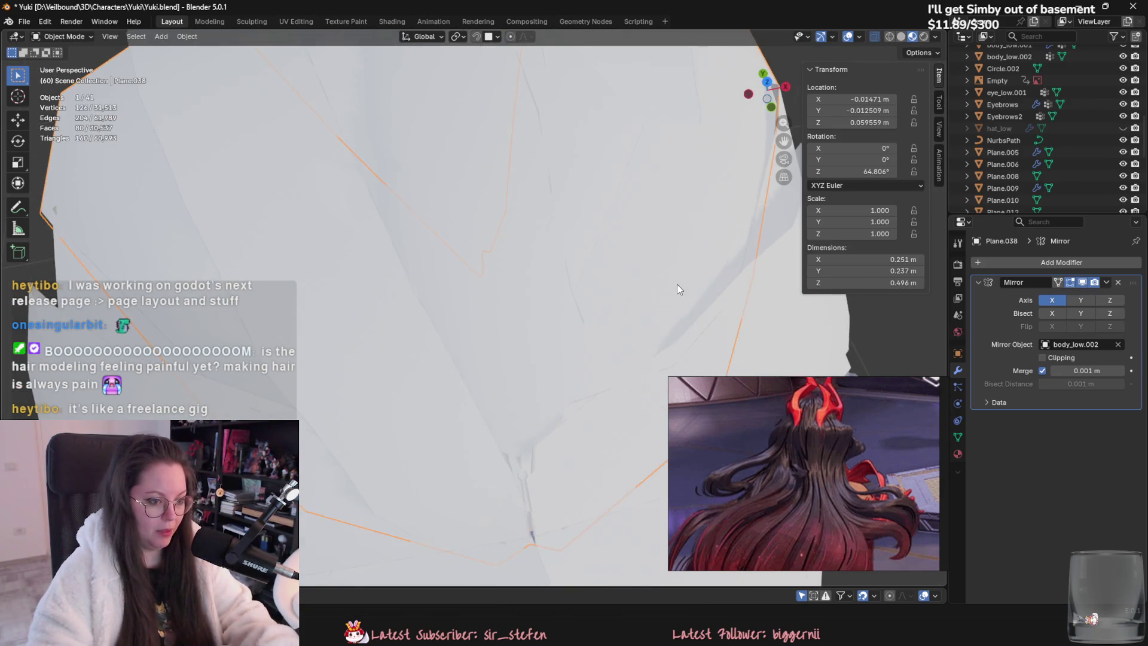
Step: Pull Plane.038's tip vertices in closer to the head
left_click(643, 294)
key("Tab")
scroll(631, 332, "down", 3)
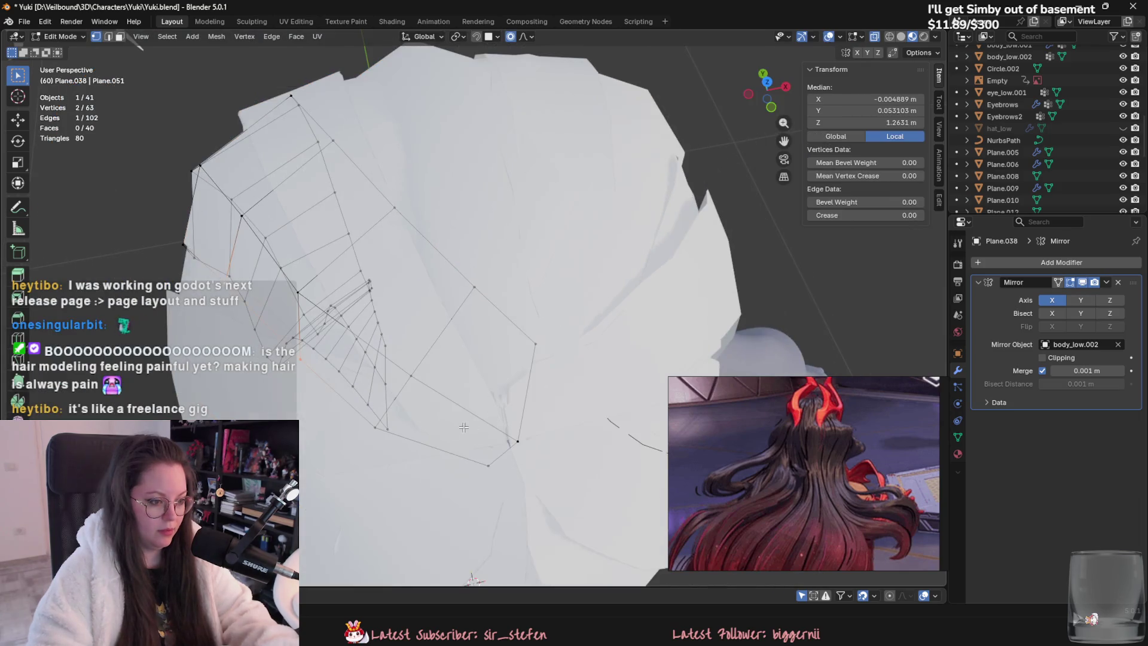
mouse_move(381, 429)
middle_mouse_down()
mouse_move(544, 374)
mouse_move(458, 383)
mouse_move(548, 371)
mouse_move(512, 319)
middle_mouse_up()
key("g")
left_click(558, 369)
key("g")
left_click(462, 366)
middle_click_drag(512, 354, 481, 332)
key("Tab")
Step: Move Plane.008's tip vertex in three passes so it hugs the back of the head
left_click(485, 336)
mouse_move(569, 357)
middle_mouse_down()
mouse_move(496, 396)
mouse_move(538, 335)
mouse_move(642, 317)
mouse_move(636, 335)
middle_mouse_up()
key("Tab")
left_click(521, 398)
key("g")
left_click(476, 419)
key("g")
left_click(657, 299)
key("g")
left_click(631, 330)
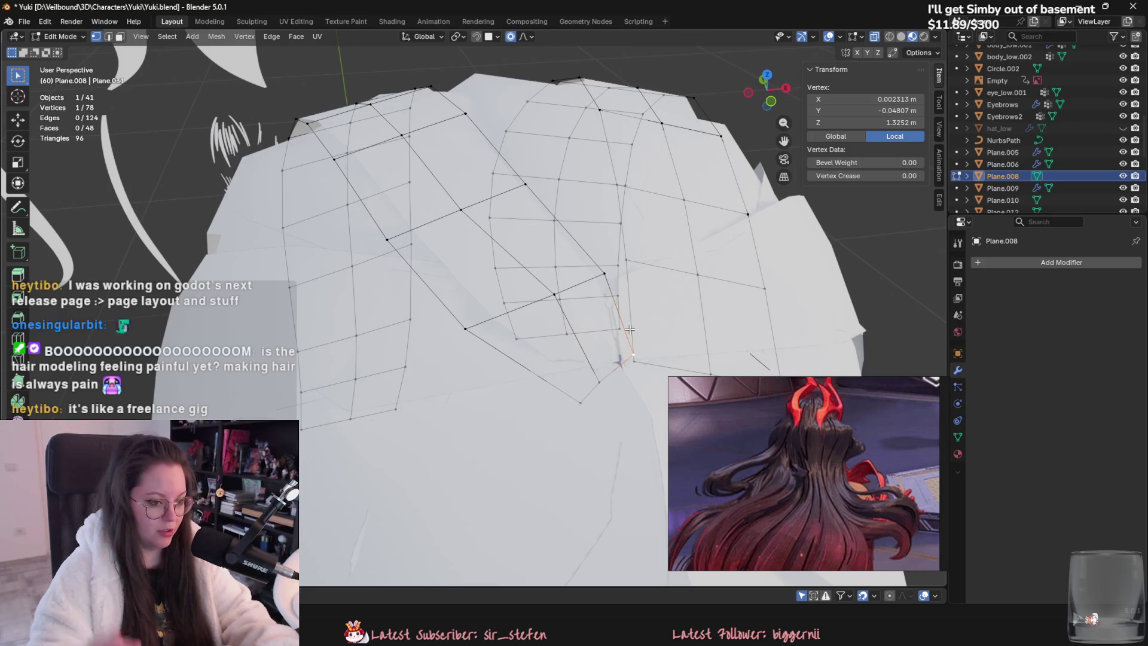
key("Tab")
Step: Tuck Plane.030's lower tip vertices against the back of the head, finishing with a Y-constrained move
left_click(444, 389)
key("Tab")
left_click(607, 371)
key("g")
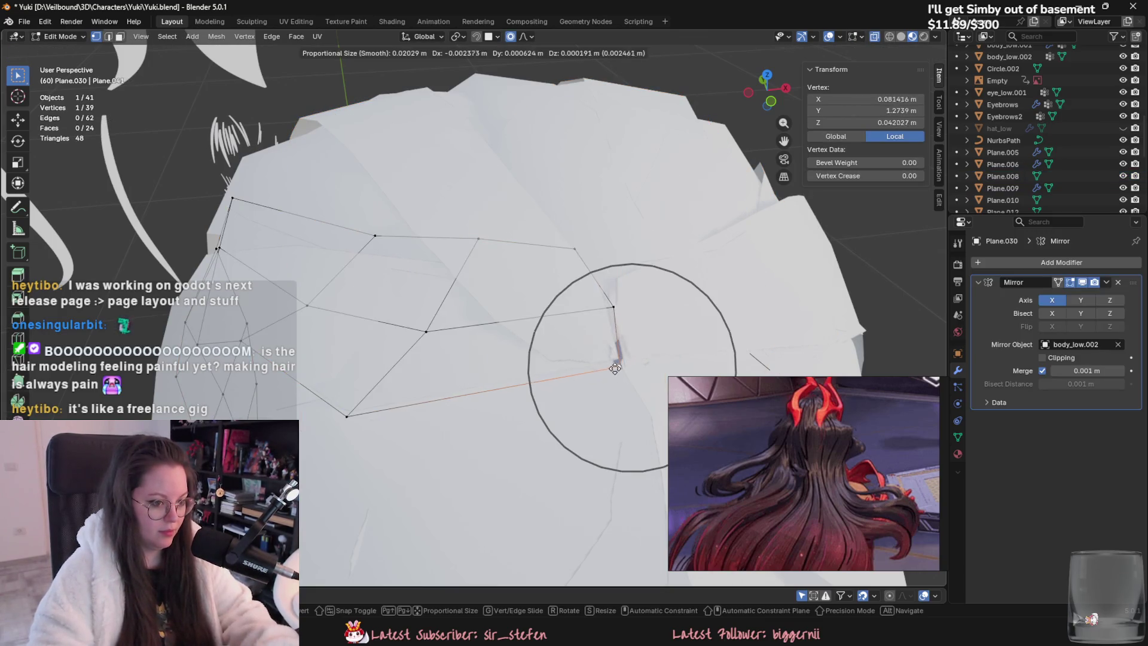
left_click(619, 365)
mouse_move(619, 364)
middle_mouse_down()
mouse_move(504, 368)
mouse_move(554, 345)
middle_mouse_up()
middle_click_drag(525, 302, 560, 374)
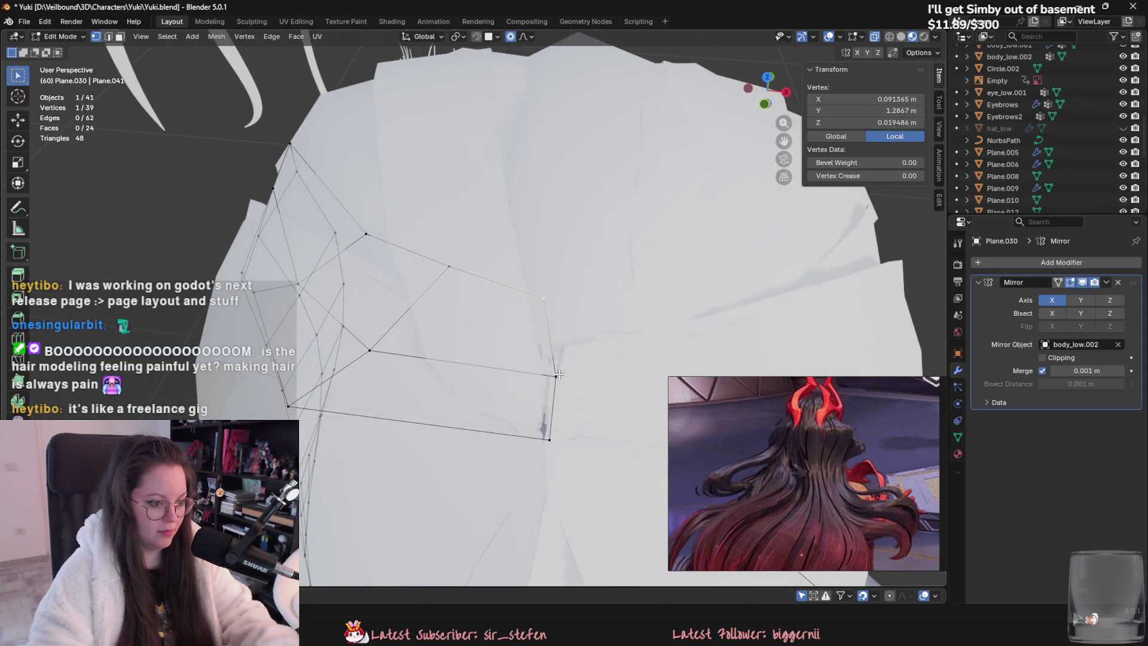
key("g")
left_click(557, 376)
middle_click_drag(550, 454, 543, 478)
key("g")
key("x")
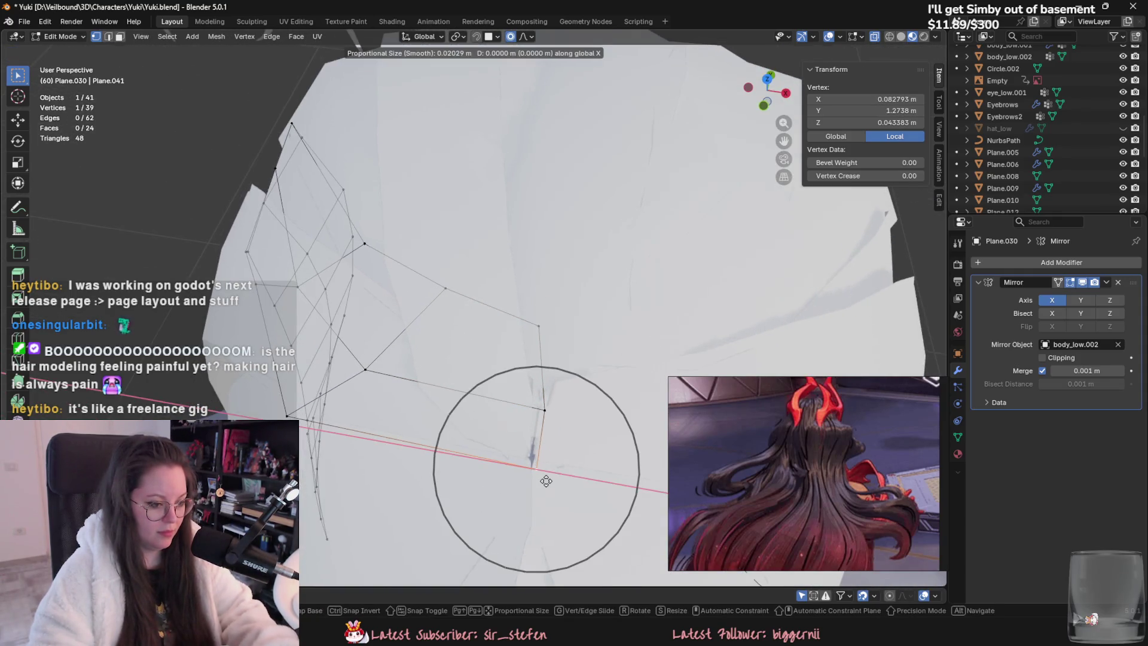
key("y")
left_click(546, 477)
key("Tab")
Step: Select the centre back strand Plane.007 and enter Edit Mode on it
left_click(508, 485)
key("Tab")
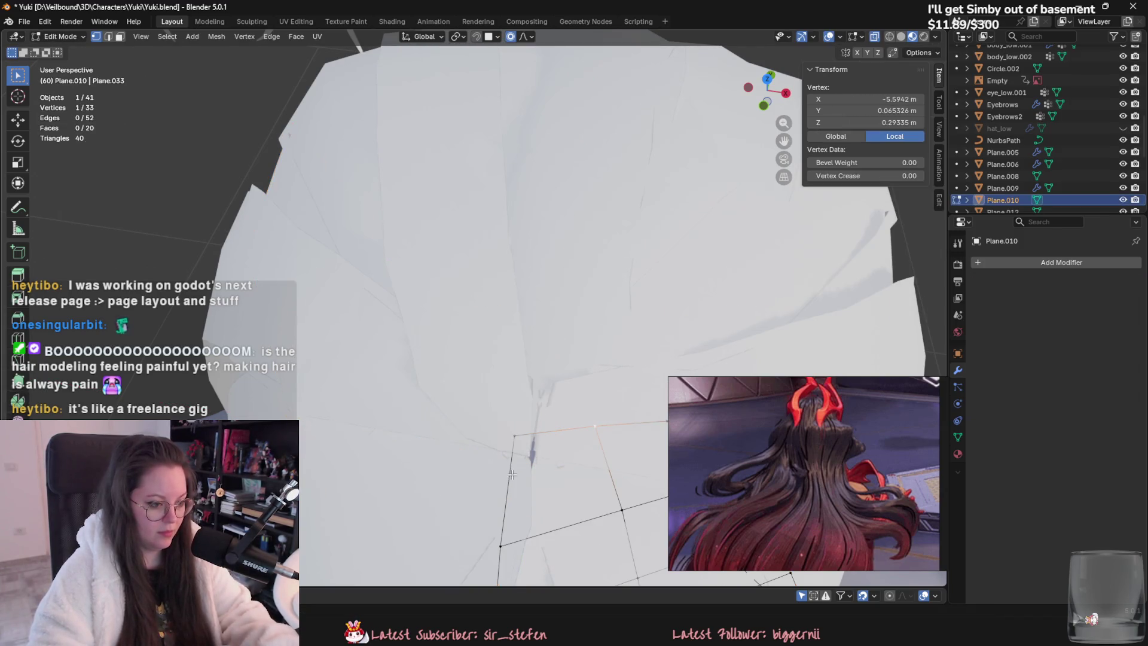
key("Tab")
left_click(506, 456)
left_click(536, 374)
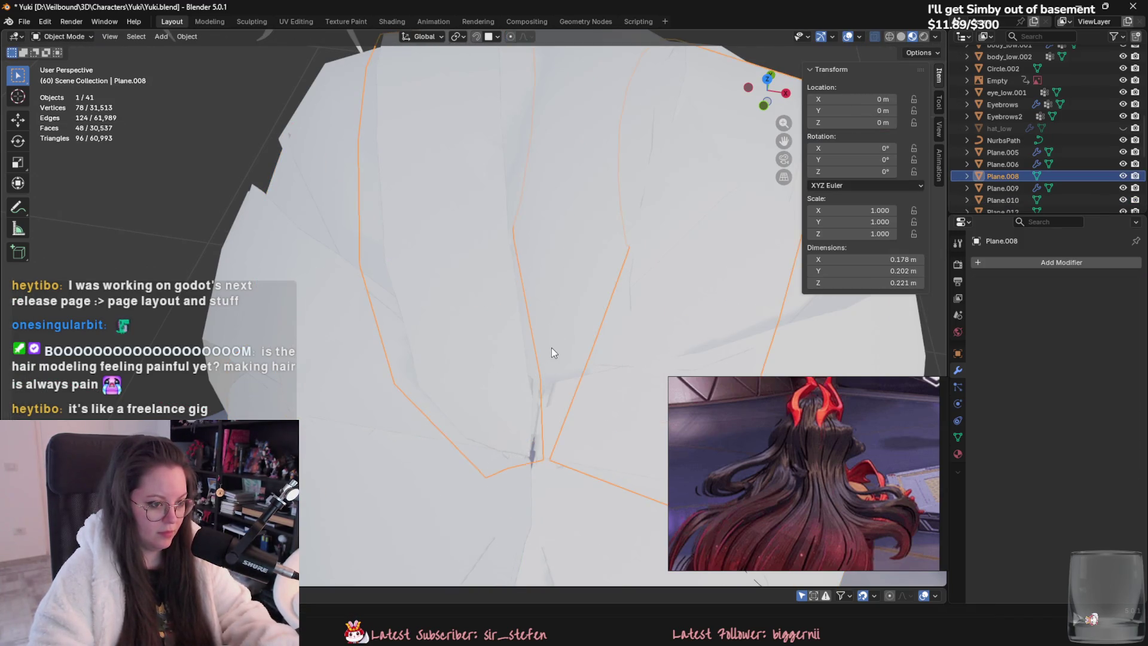
left_click(551, 347)
key("Tab")
scroll(526, 358, "down", 5)
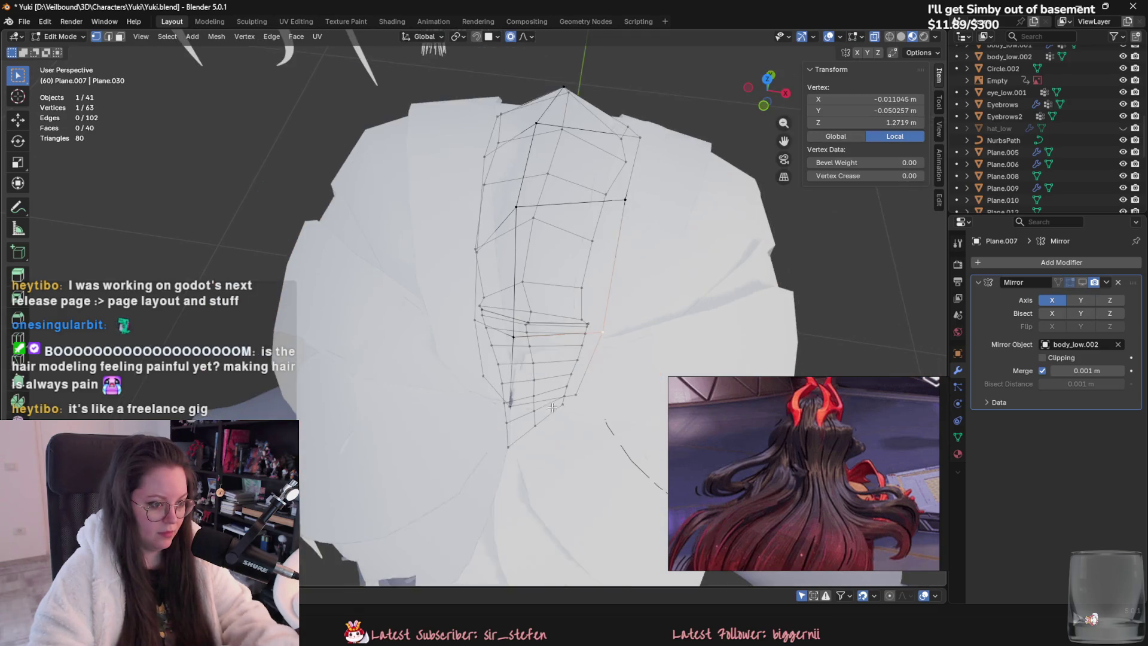
Step: Shift the whole Plane.007 strip up and left, then save Yuki.blend
key("a")
key("g")
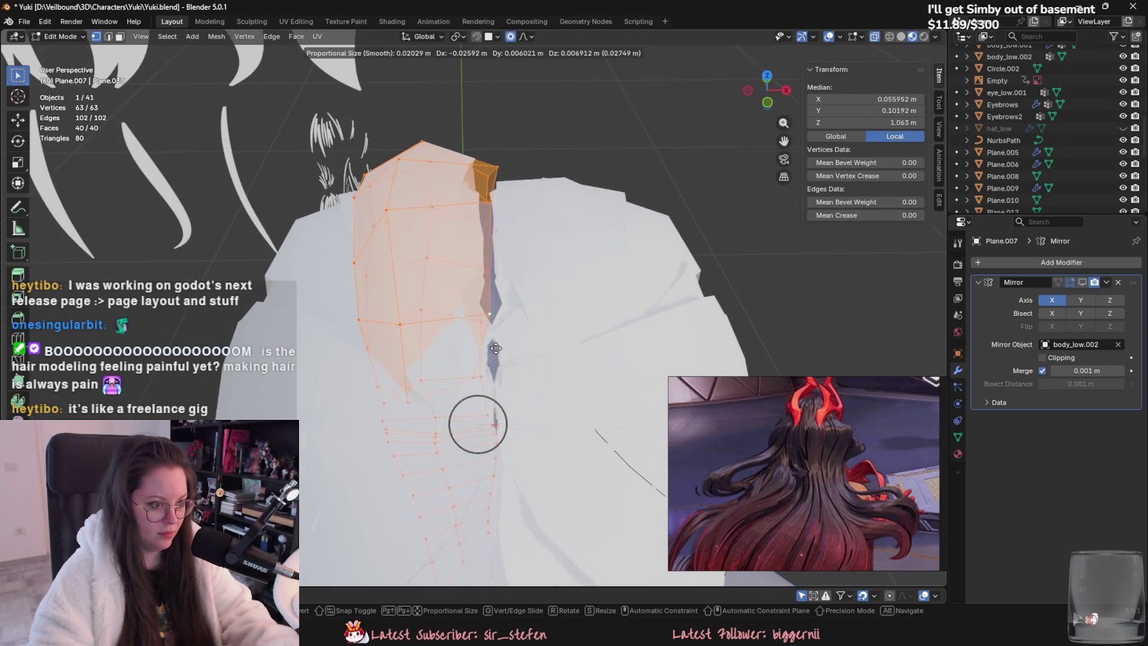
left_click(478, 347)
mouse_move(508, 376)
middle_mouse_down()
mouse_move(448, 408)
mouse_move(499, 476)
mouse_move(458, 420)
mouse_move(484, 353)
mouse_move(495, 368)
middle_mouse_up()
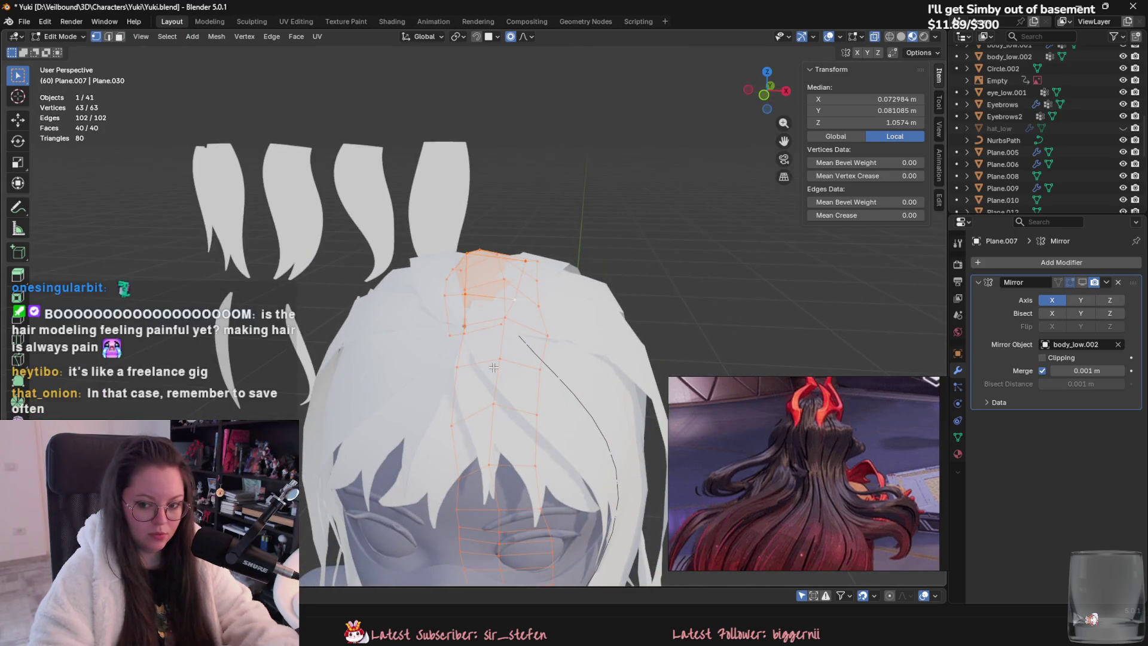
key("ctrl+s")
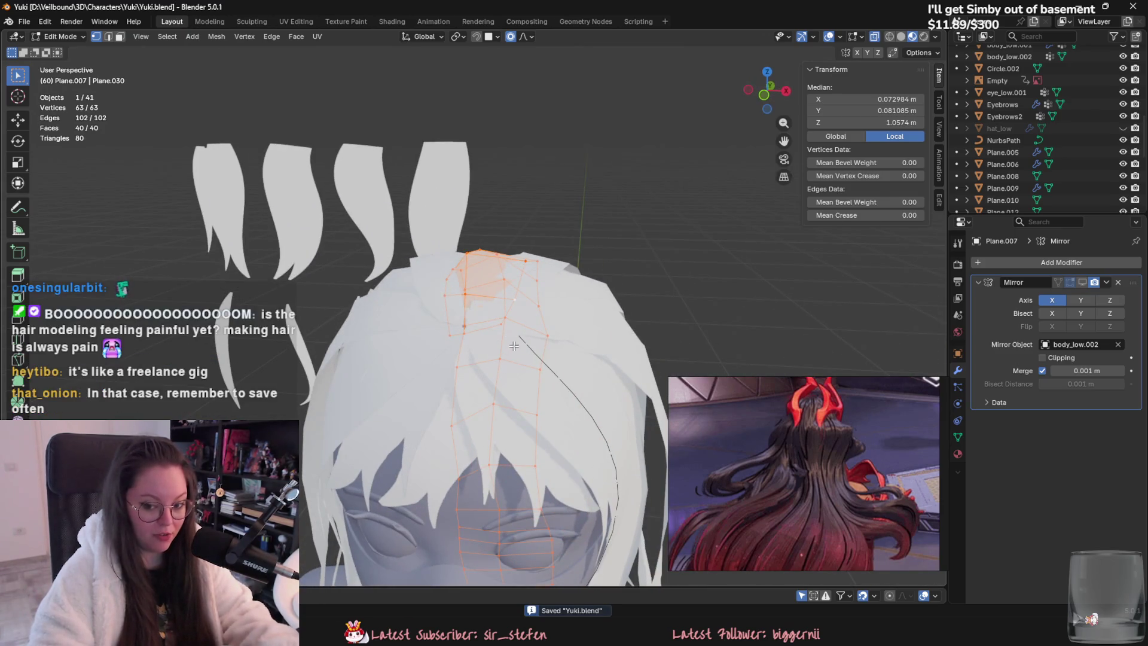
Step: Narrow the strip along X and reposition it behind the head
scroll(512, 342, "up", 2)
mouse_move(536, 339)
middle_mouse_down()
mouse_move(501, 403)
mouse_move(514, 410)
middle_mouse_up()
key("s")
key("x")
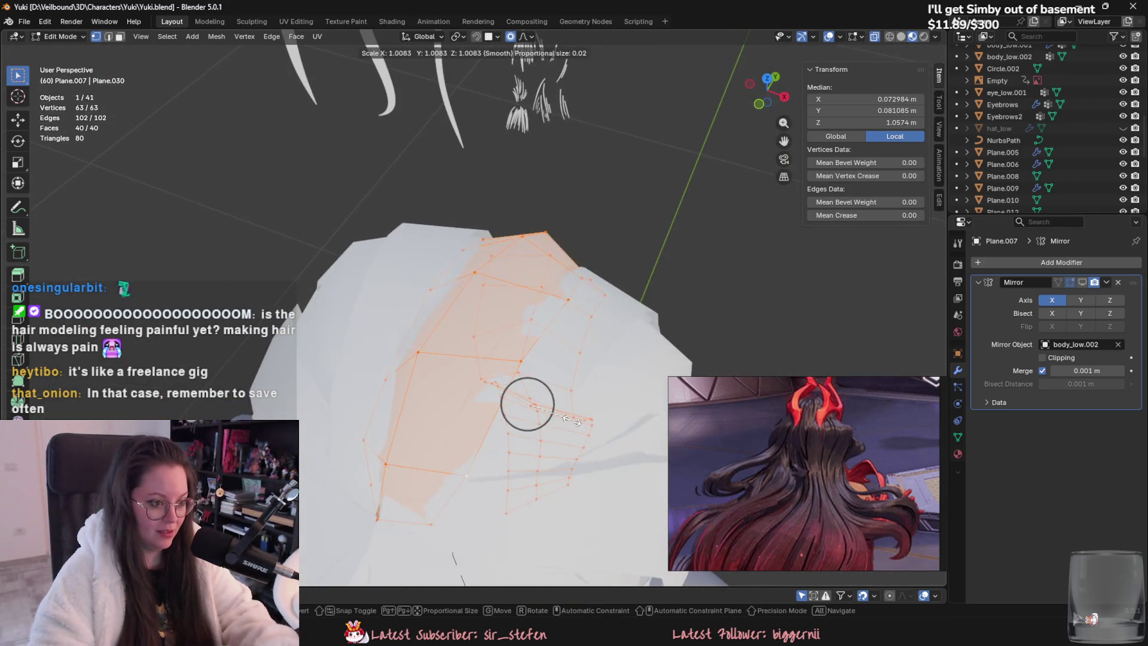
left_click(556, 418)
key("g")
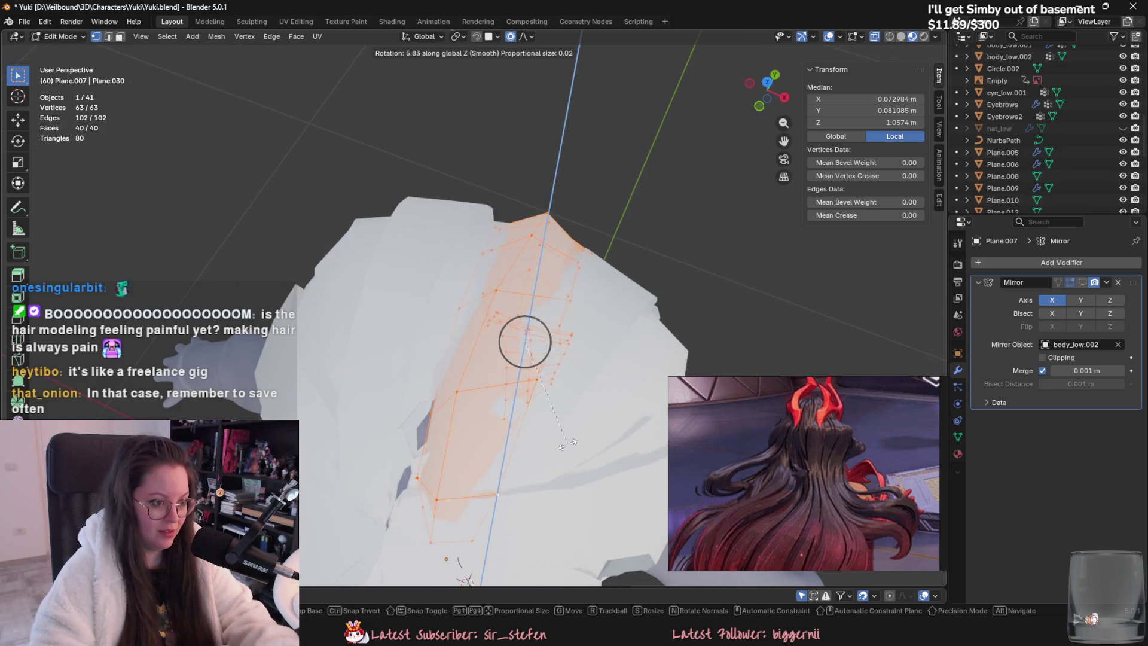
left_click(534, 424)
key("g")
mouse_move(534, 424)
middle_mouse_down()
mouse_move(553, 400)
mouse_move(478, 398)
mouse_move(538, 483)
middle_mouse_up()
left_click(560, 392)
Step: Adjust an edge loop across the strip with vertical and Y-axis moves
left_click(538, 483)
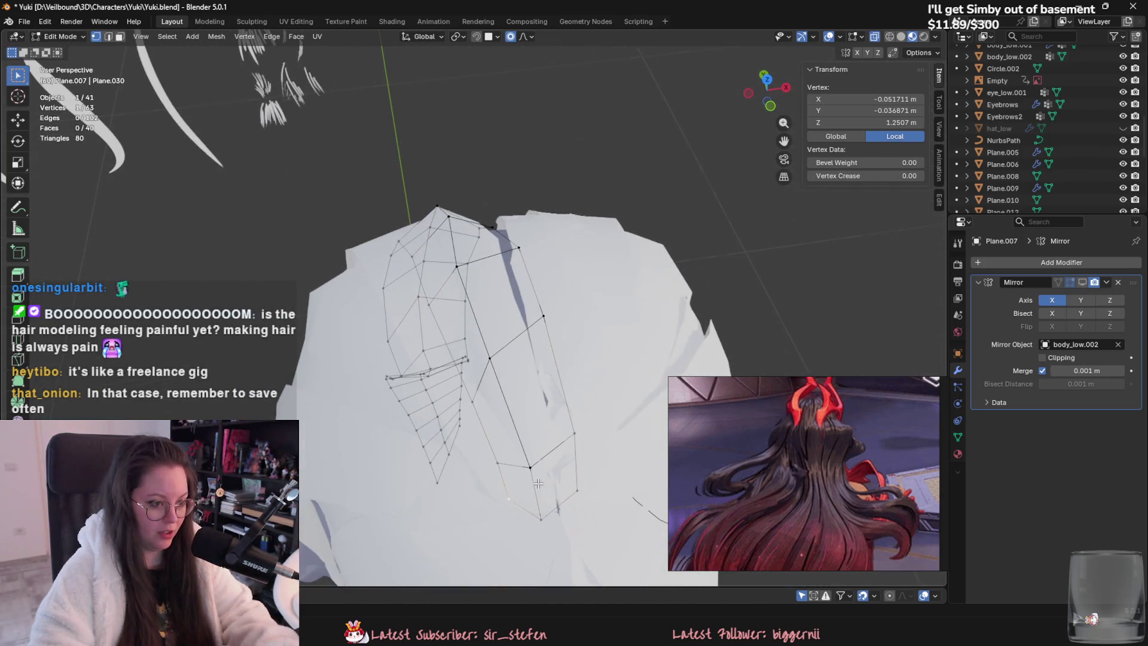
middle_click_drag(523, 294, 540, 291)
key("2")
left_click(529, 293, "alt")
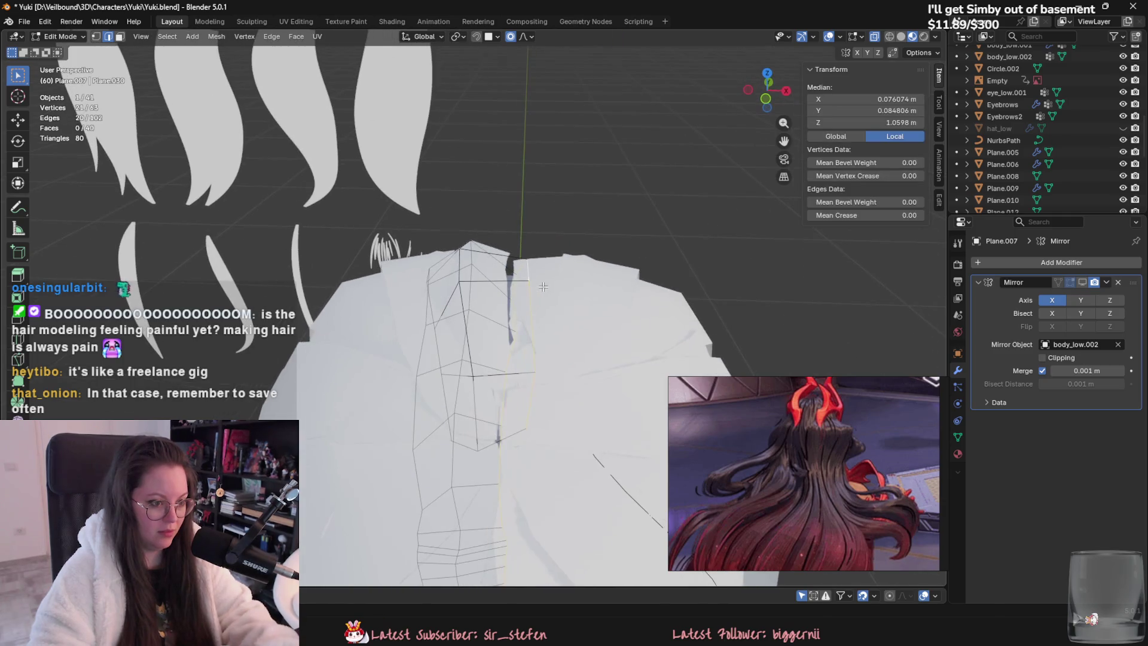
key("g")
key("z")
left_click(538, 295)
key("g")
key("z")
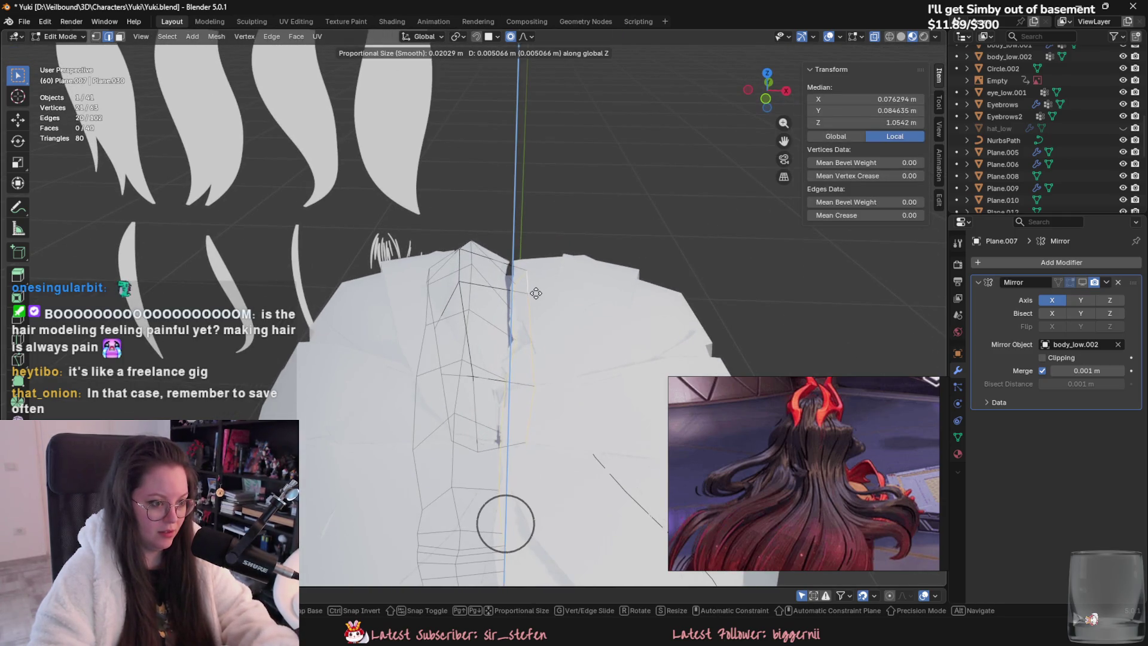
key("y")
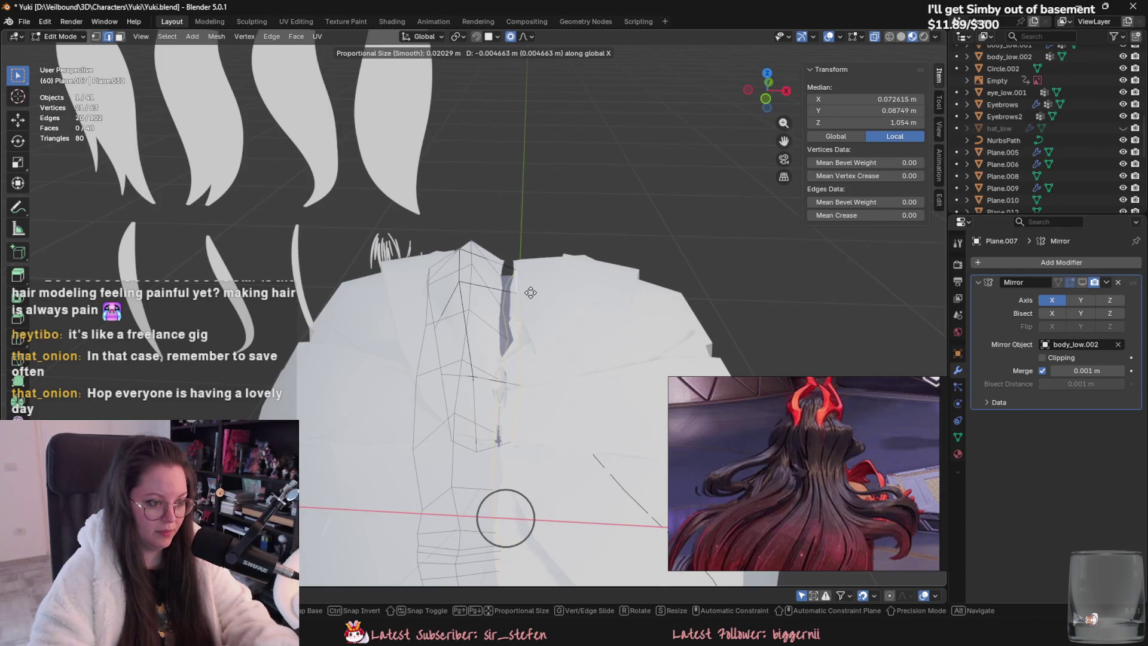
left_click(531, 292)
key("g")
key("z")
left_click(515, 324)
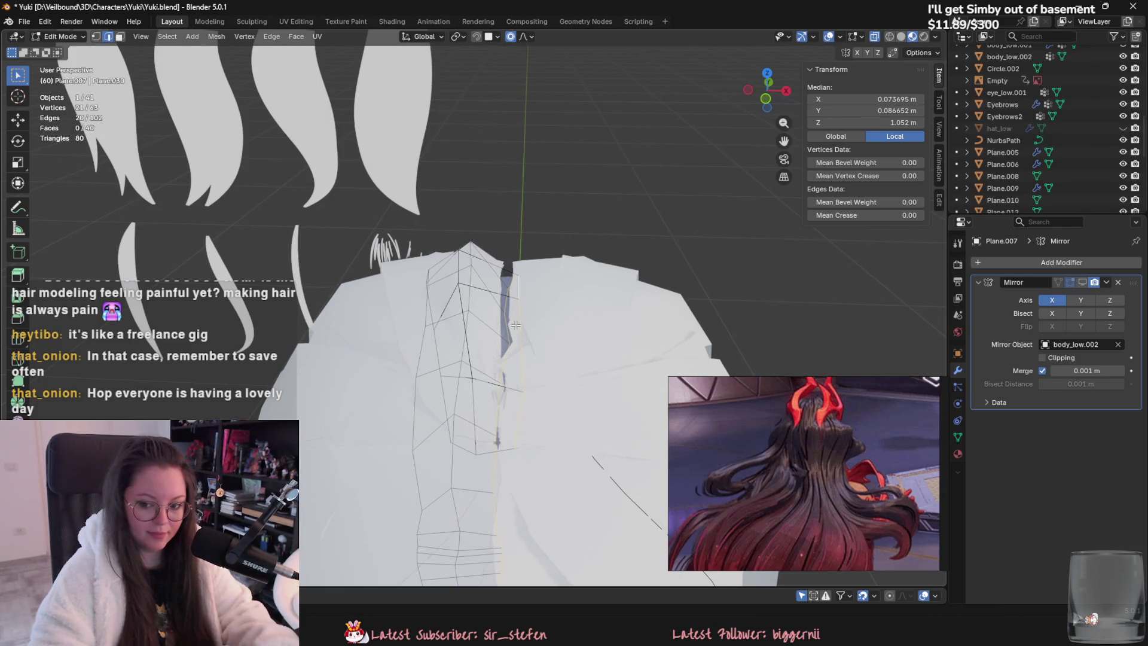
Step: Fine-tune strip vertices with a small move and a soft-falloff vertical move
mouse_move(515, 326)
middle_mouse_down()
mouse_move(329, 330)
mouse_move(413, 335)
mouse_move(481, 394)
mouse_move(589, 371)
mouse_move(559, 376)
middle_mouse_up()
key("g")
left_click(589, 368)
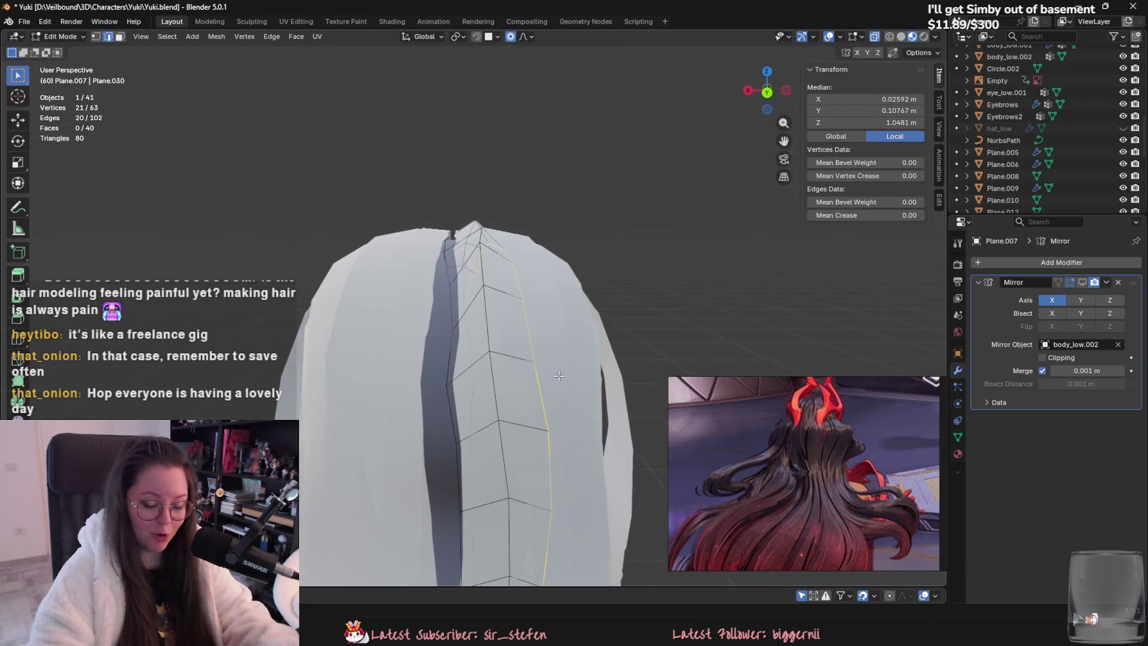
mouse_move(483, 318)
middle_mouse_down()
mouse_move(556, 389)
mouse_move(525, 407)
middle_mouse_up()
key("g")
key("z")
left_click(507, 335)
key("a")
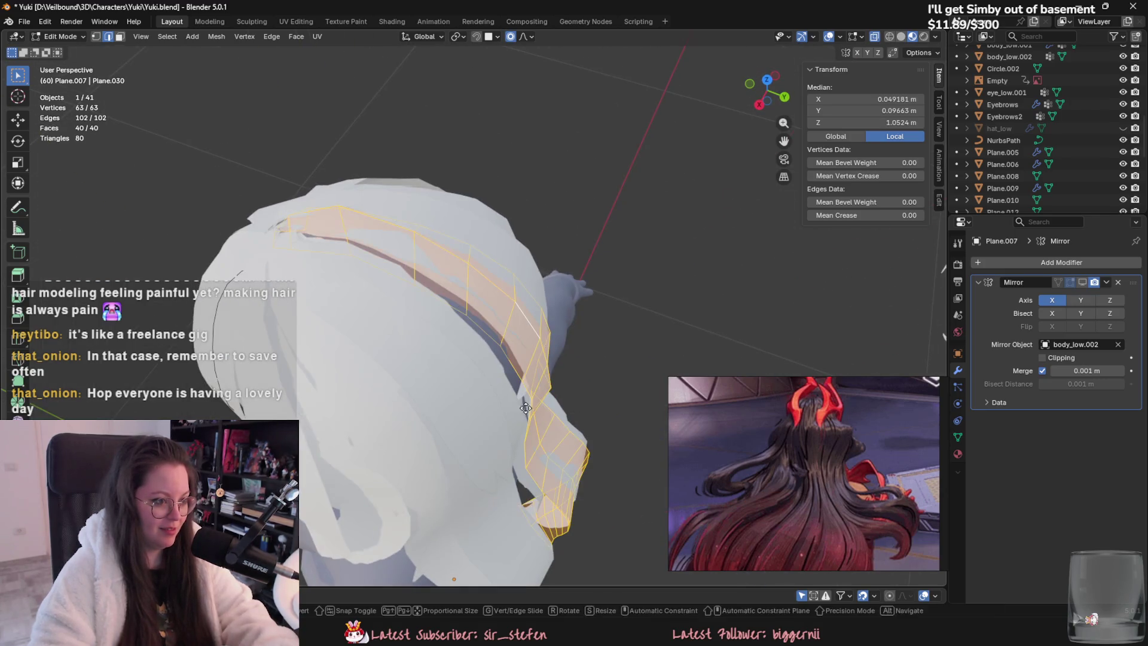
key("Escape")
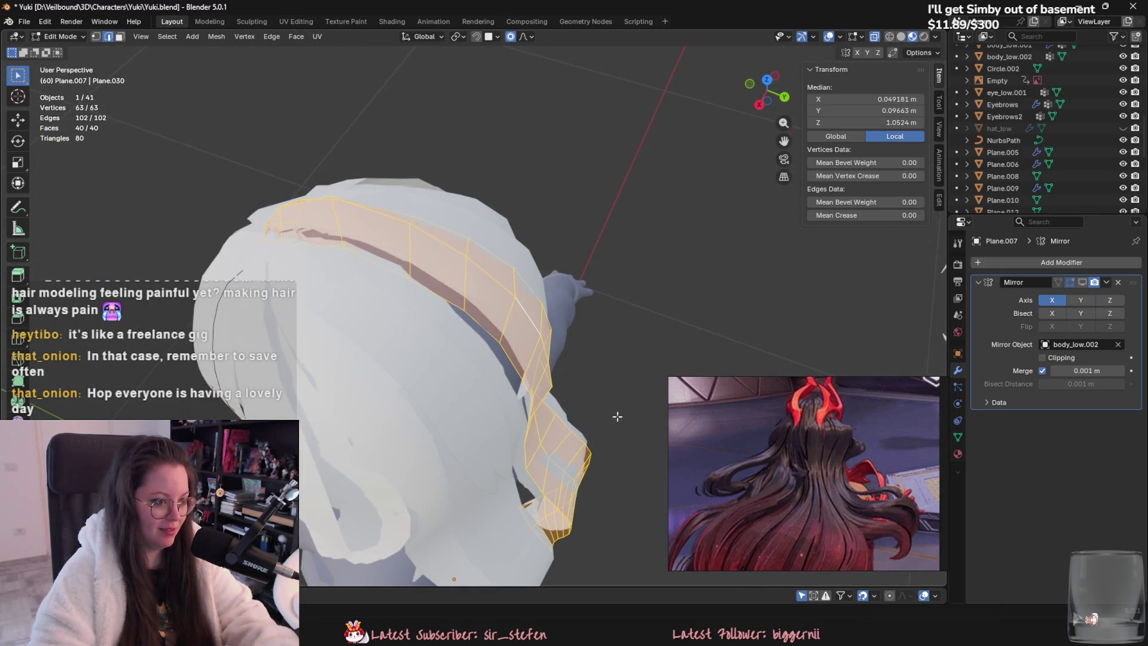
Step: Turn on the Mirror modifier's viewport display so the strip's mirrored copy appears
middle_click_drag(617, 416, 538, 383)
key("Tab")
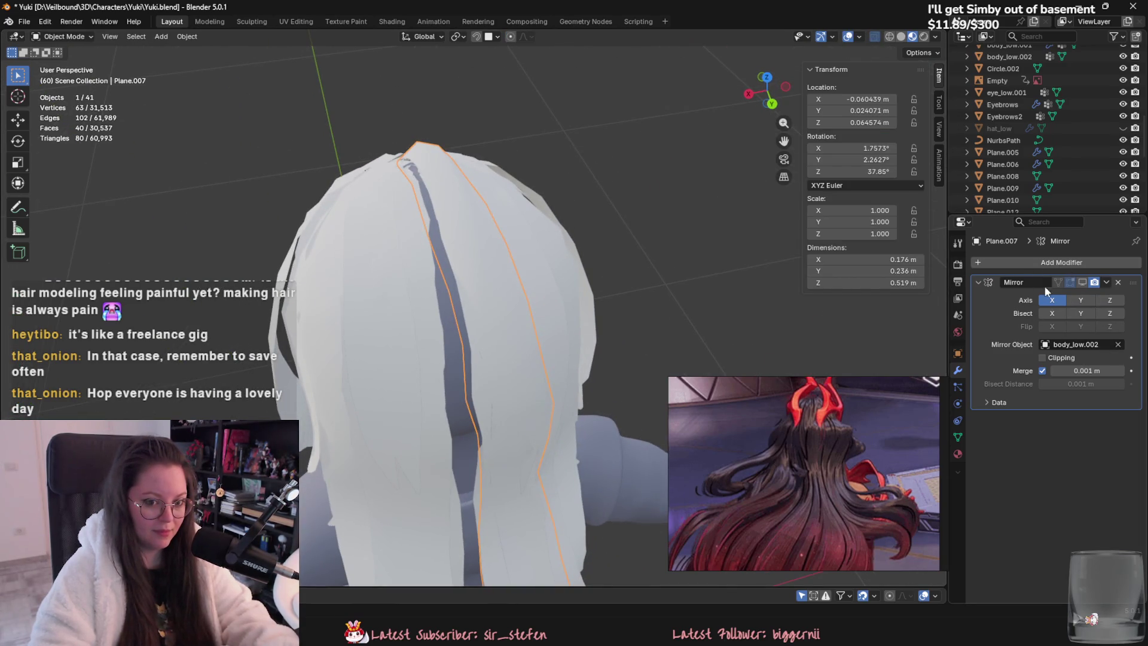
left_click(1082, 282)
mouse_move(396, 329)
middle_mouse_down()
mouse_move(443, 311)
mouse_move(404, 361)
mouse_move(512, 386)
mouse_move(695, 317)
mouse_move(656, 325)
mouse_move(669, 349)
middle_mouse_up()
Step: Undo the last strip edit, return to Object Mode, select Plane.011 and unhide the hat
key("Tab")
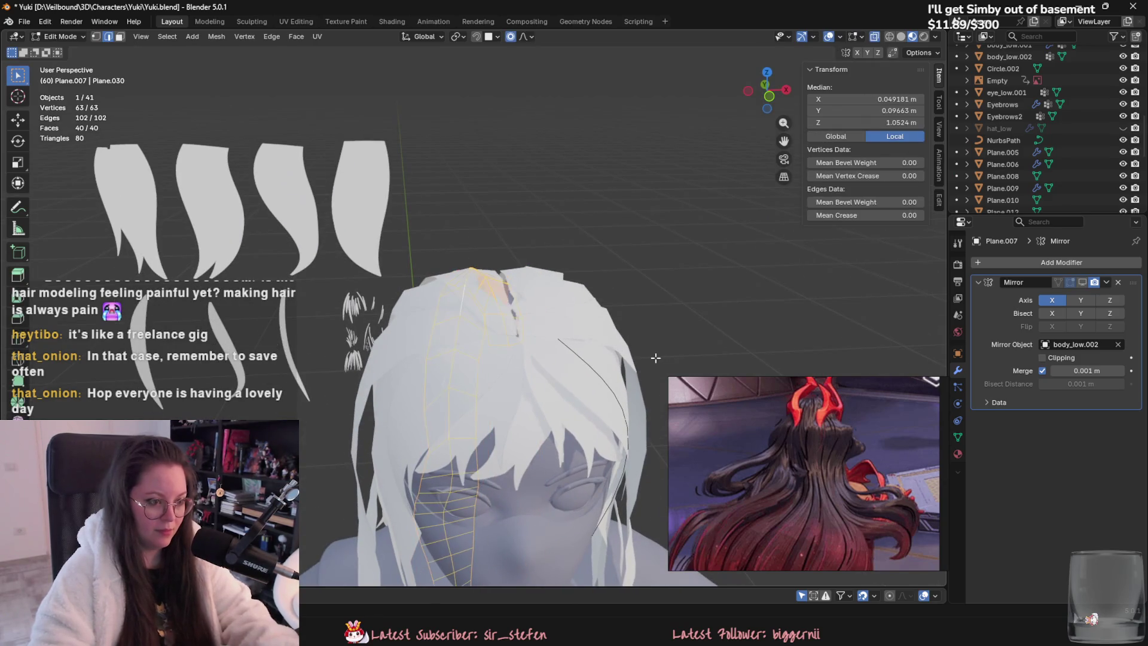
key("ctrl+z")
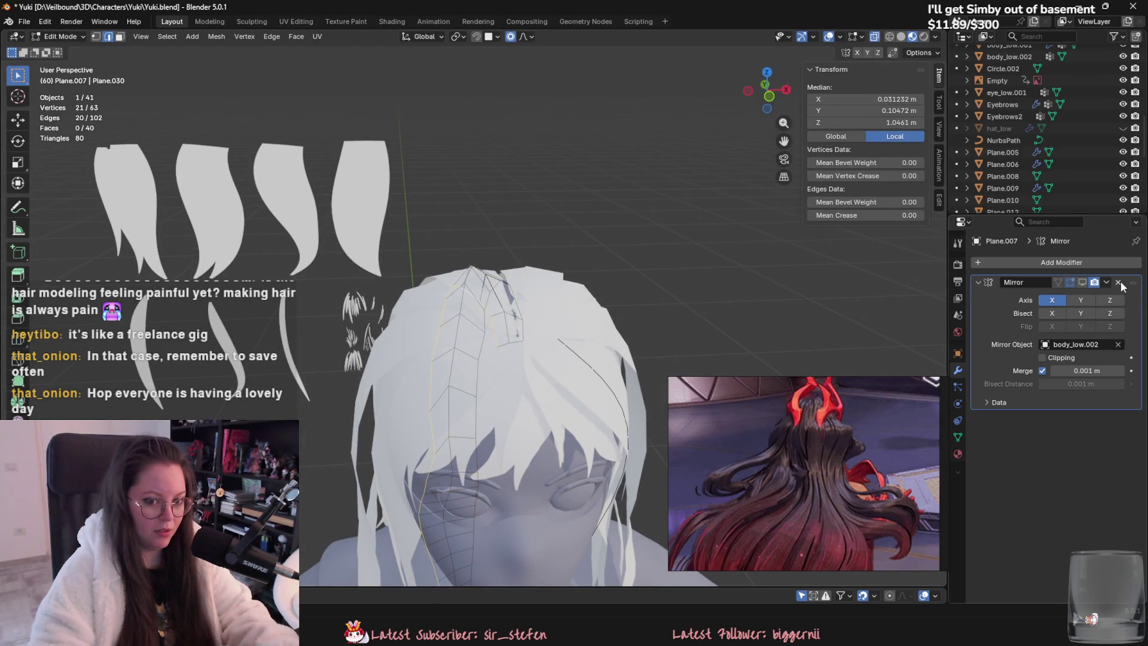
left_click(624, 309)
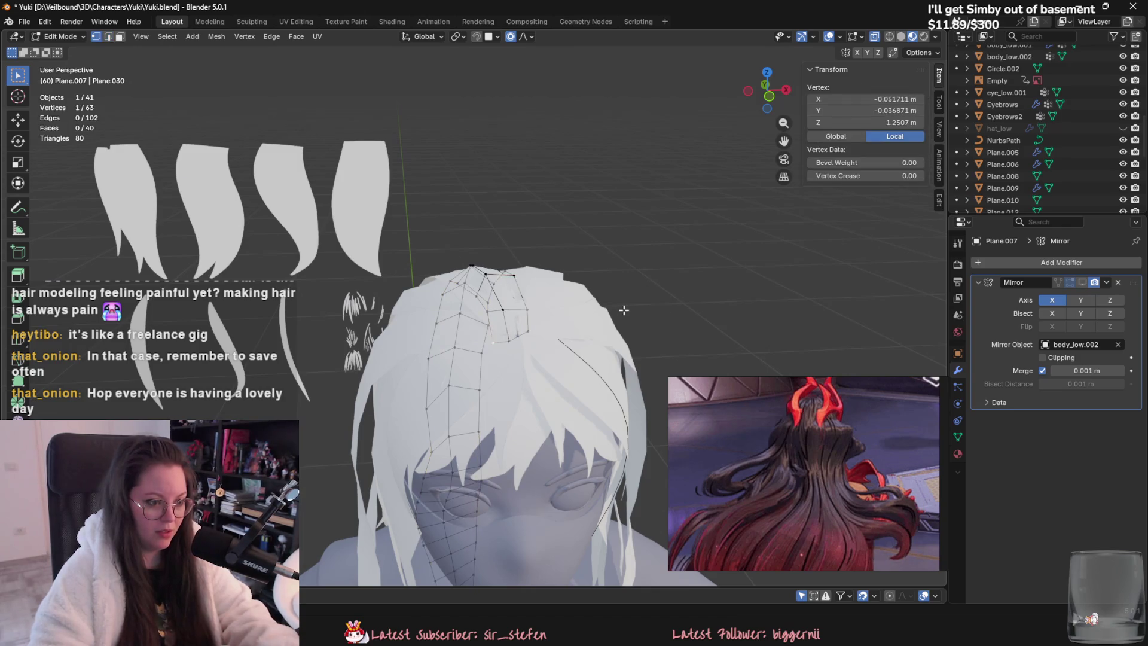
key("Tab")
mouse_move(624, 312)
middle_mouse_down()
mouse_move(648, 364)
mouse_move(585, 355)
middle_mouse_up()
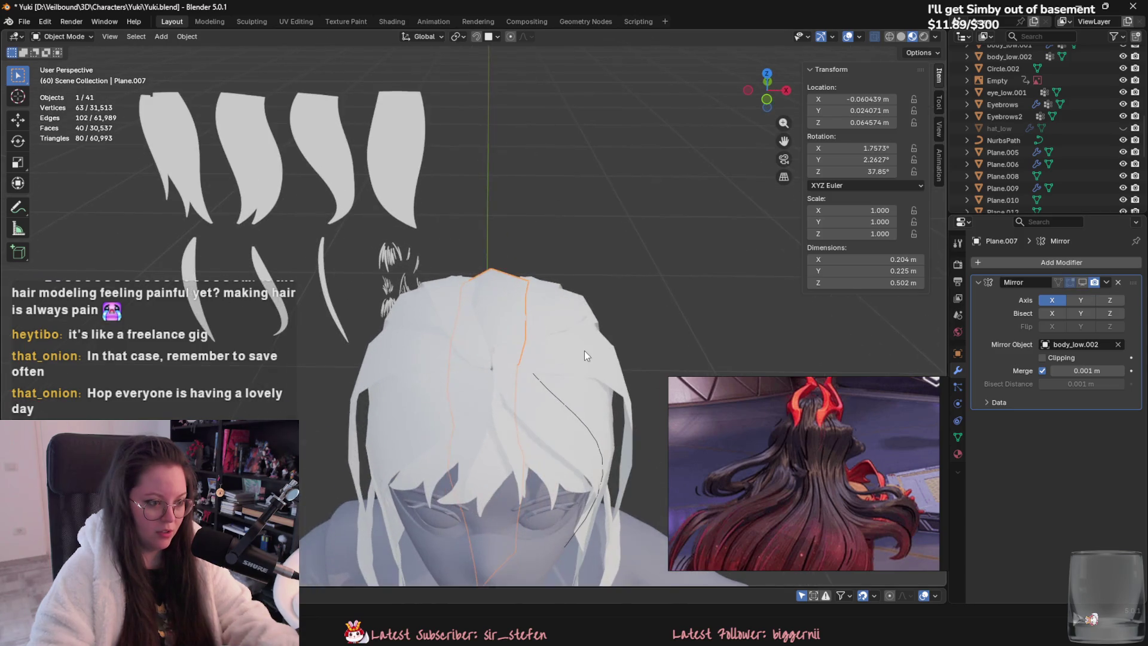
mouse_move(747, 312)
middle_mouse_down()
mouse_move(633, 372)
mouse_move(591, 336)
mouse_move(606, 301)
mouse_move(454, 353)
mouse_move(361, 354)
mouse_move(543, 346)
middle_mouse_up()
left_click(607, 301)
scroll(580, 318, "down", 4)
key("alt+h")
Step: Move the hat_low hat vertically and front-to-back onto the head
left_click(543, 346)
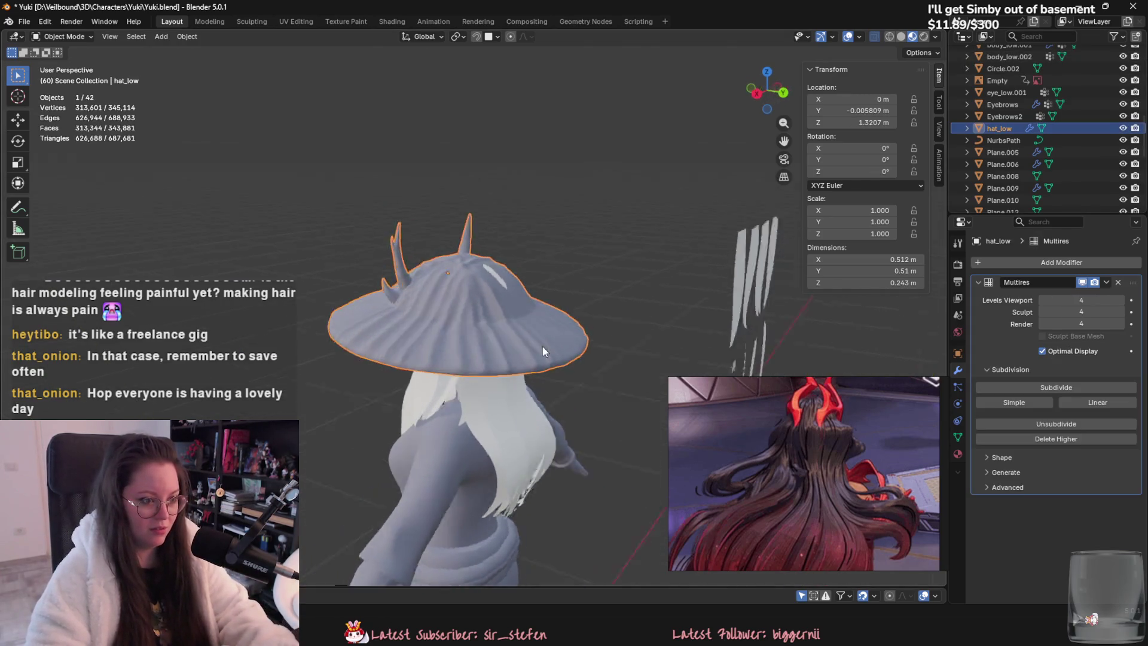
key("g")
key("z")
left_click(583, 349)
key("g")
key("y")
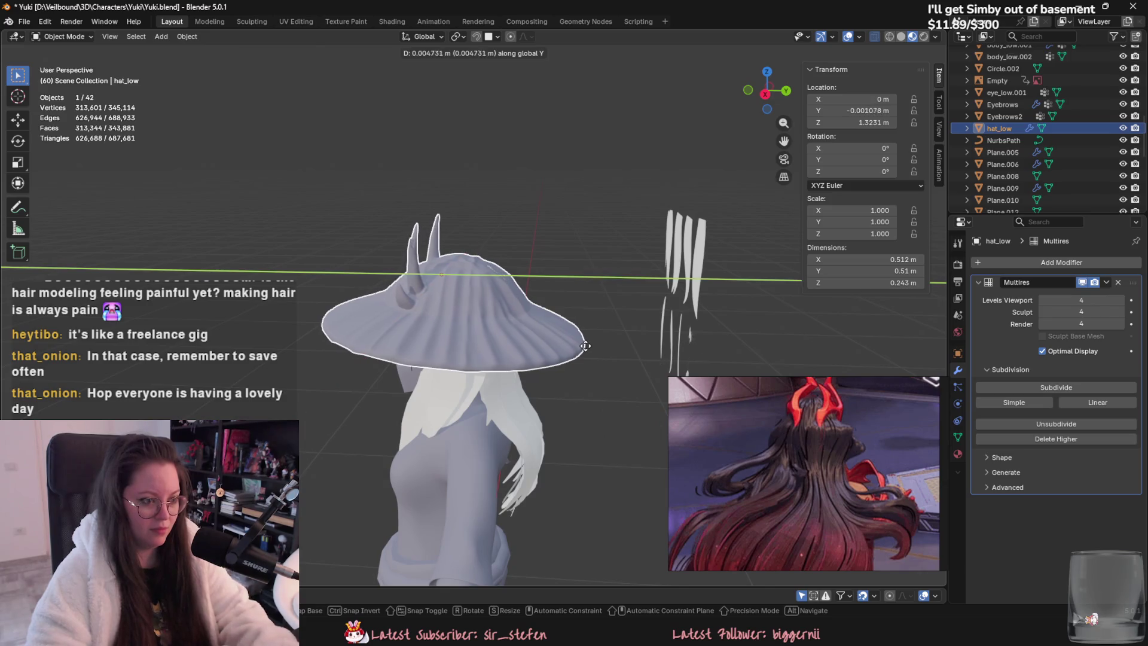
left_click(584, 361)
mouse_move(583, 356)
middle_mouse_down()
mouse_move(679, 386)
mouse_move(612, 366)
mouse_move(666, 353)
mouse_move(735, 365)
mouse_move(692, 350)
mouse_move(563, 379)
mouse_move(469, 375)
middle_mouse_up()
left_click(640, 374)
Step: Orbit around the character to check the hat's fit from the side and back
scroll(478, 372, "up", 5)
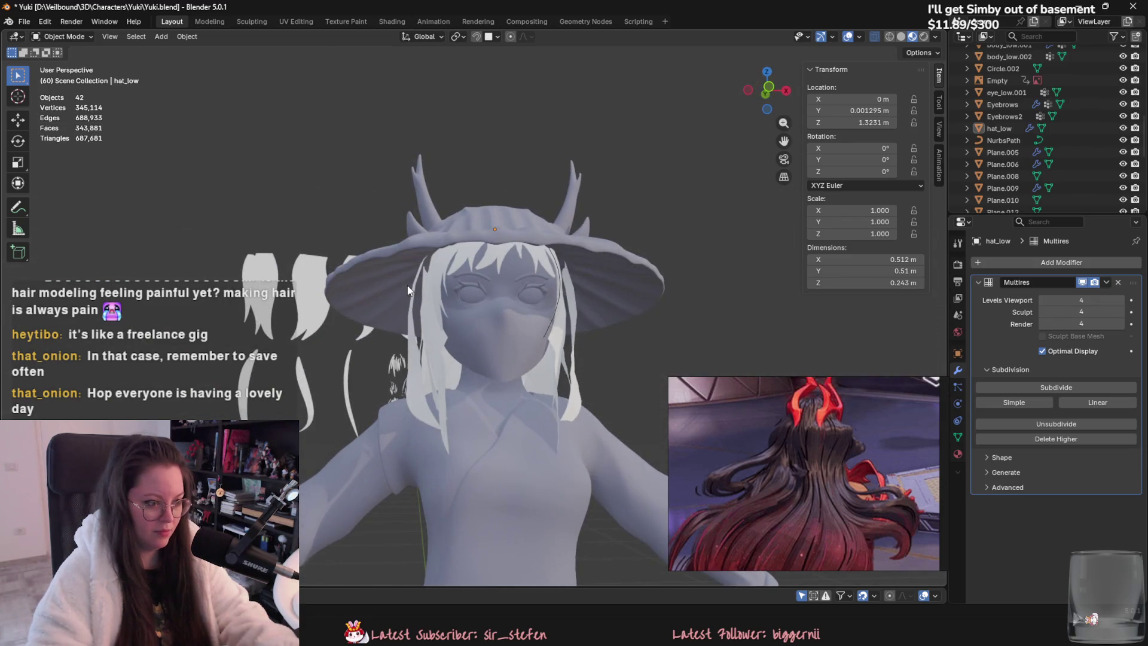
left_click(417, 295)
left_click(417, 295)
middle_click_drag(416, 294, 478, 307)
scroll(496, 329, "down", 3)
middle_click_drag(511, 349, 543, 408)
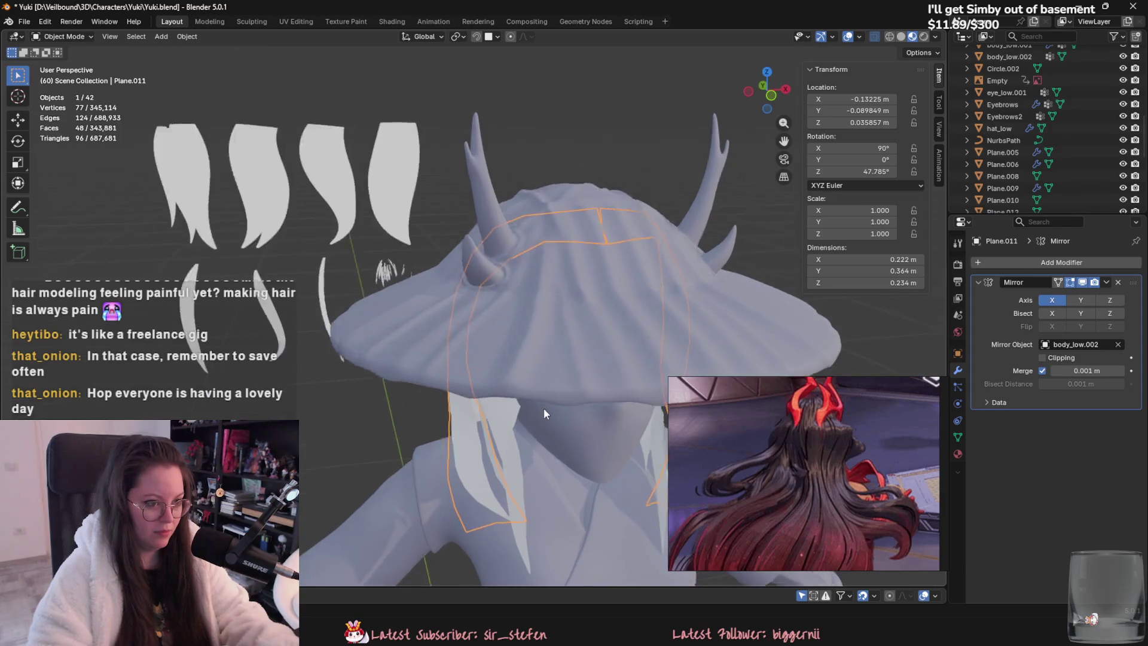
scroll(546, 411, "down", 3)
left_click(612, 383)
mouse_move(611, 383)
middle_mouse_down()
mouse_move(587, 336)
mouse_move(507, 293)
mouse_move(439, 295)
mouse_move(392, 341)
mouse_move(576, 329)
mouse_move(604, 311)
mouse_move(607, 286)
mouse_move(681, 293)
mouse_move(713, 330)
mouse_move(653, 332)
mouse_move(719, 348)
mouse_move(648, 399)
mouse_move(577, 314)
mouse_move(515, 327)
mouse_move(389, 313)
mouse_move(476, 299)
mouse_move(557, 331)
mouse_move(511, 332)
mouse_move(558, 356)
mouse_move(655, 536)
middle_mouse_up()
Step: Tilt the hat around the X axis and raise it slightly on the head
left_click(568, 300)
key("r")
key("x")
left_click(629, 313)
key("g")
key("z")
left_click(644, 393)
left_click(645, 393)
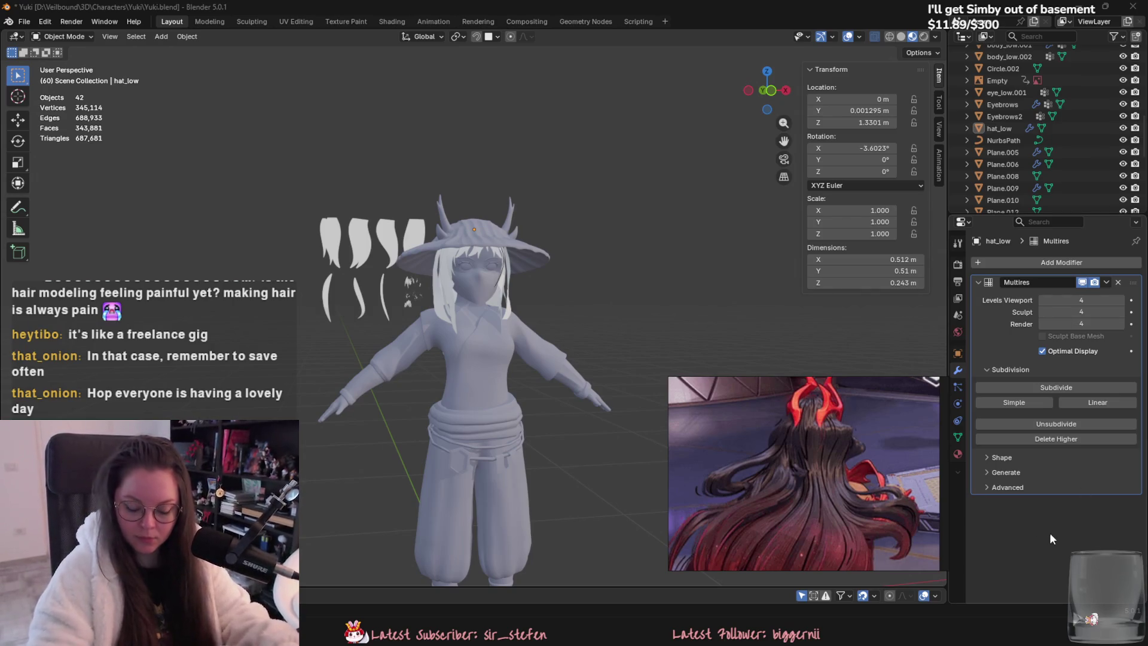
Step: Select the bangs strand Plane.009
scroll(458, 440, "up", 4)
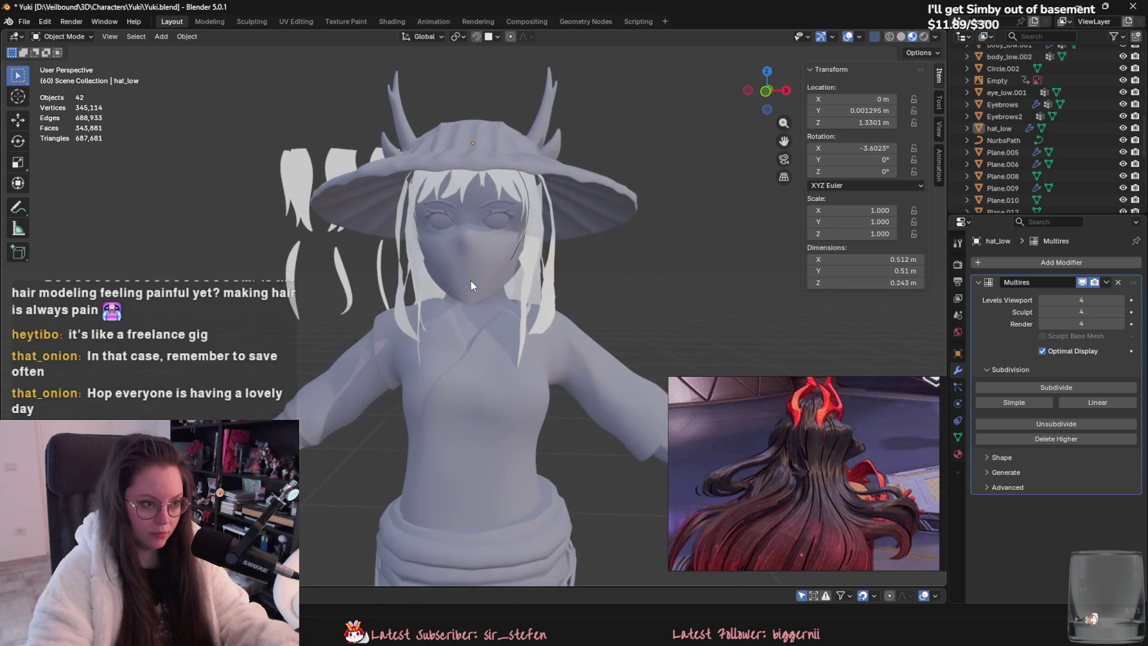
left_click(518, 246)
middle_click_drag(515, 249, 568, 354)
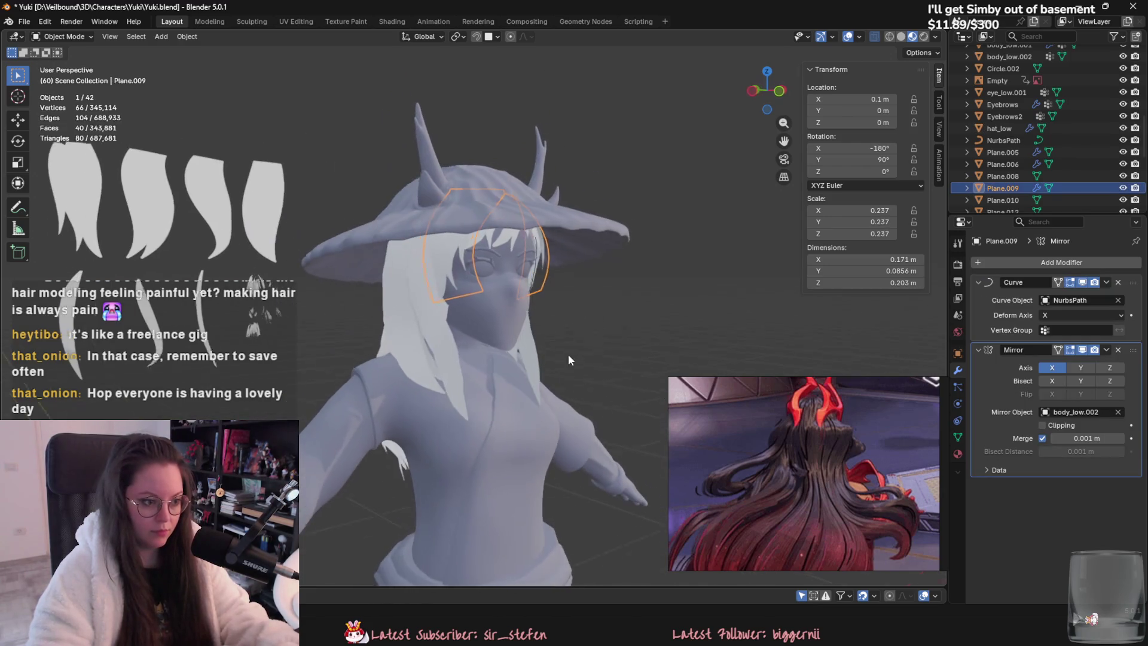
Step: Select the side strand Plane.011 and put it into Sculpt Mode
left_click(397, 360)
key("Tab")
mouse_move(397, 360)
middle_mouse_down()
mouse_move(420, 365)
mouse_move(397, 326)
middle_mouse_up()
key("Tab")
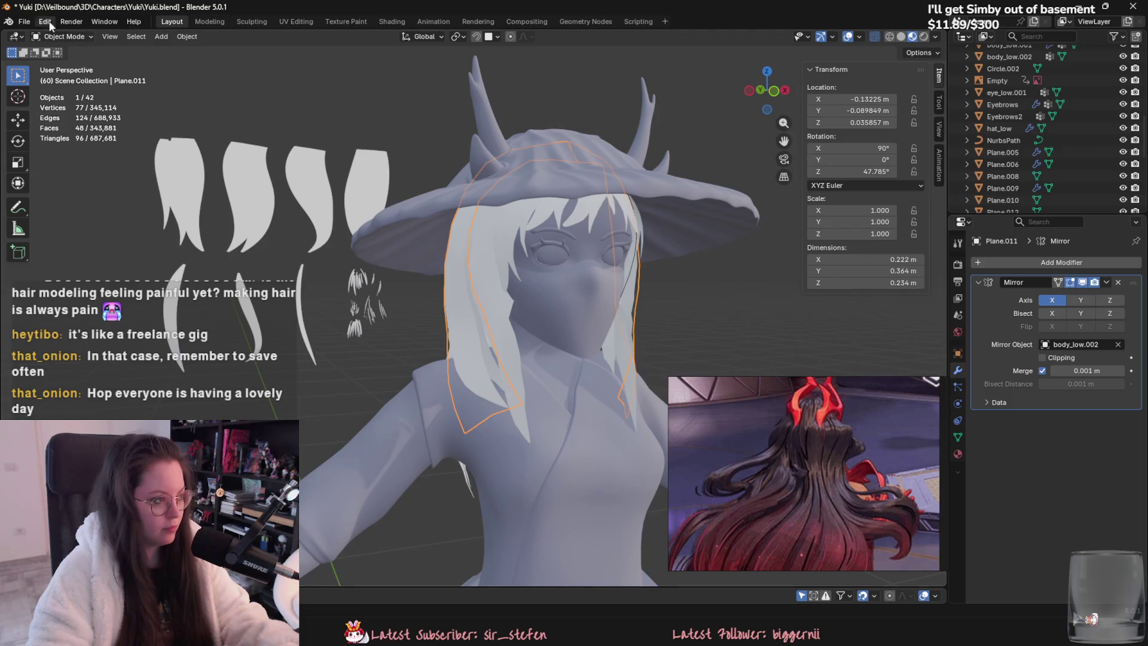
left_click(60, 37)
left_click(57, 75)
Step: Grab-sculpt the side strand so it bends in beside Yuki's face
middle_click_drag(270, 234, 446, 295)
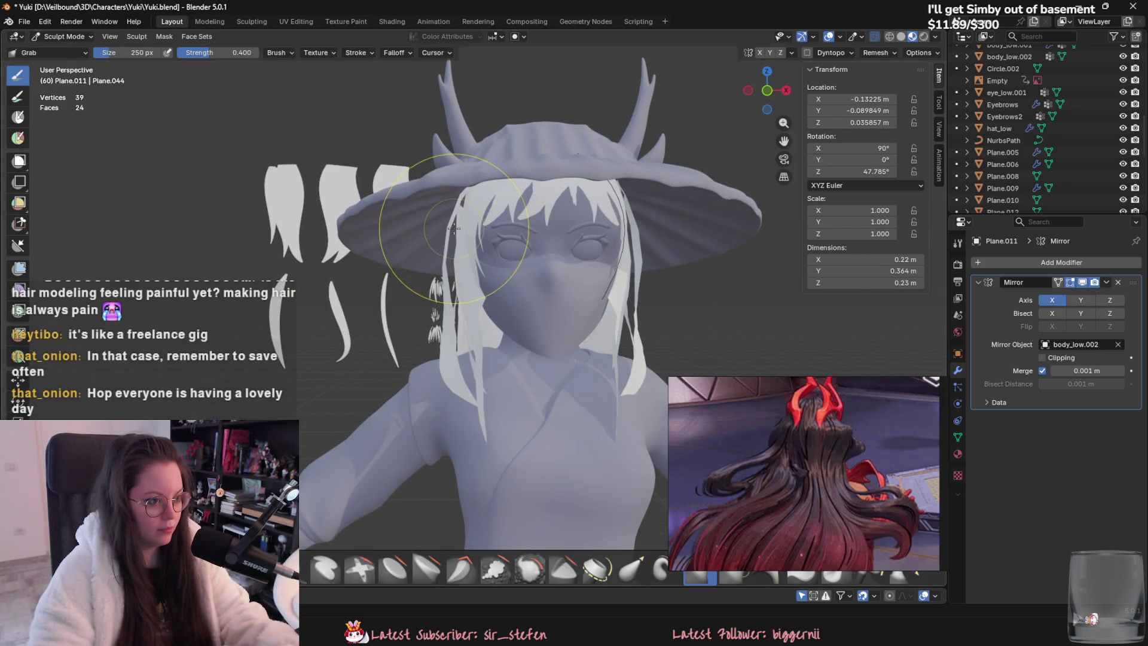
left_click_drag(462, 208, 453, 209)
mouse_move(453, 210)
middle_mouse_down()
mouse_move(474, 200)
mouse_move(486, 214)
mouse_move(520, 299)
middle_mouse_up()
left_click_drag(521, 299, 526, 307)
mouse_move(526, 307)
middle_mouse_down()
mouse_move(551, 372)
mouse_move(490, 374)
middle_mouse_up()
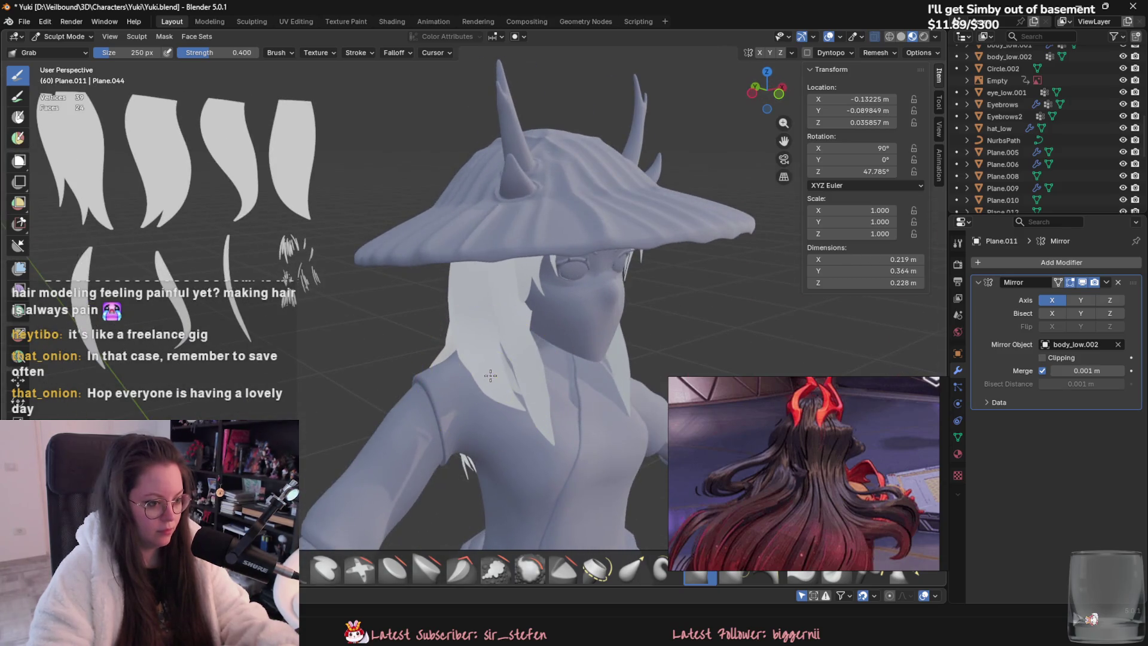
left_click_drag(499, 383, 503, 381)
mouse_move(504, 380)
middle_mouse_down()
mouse_move(520, 372)
mouse_move(354, 364)
middle_mouse_up()
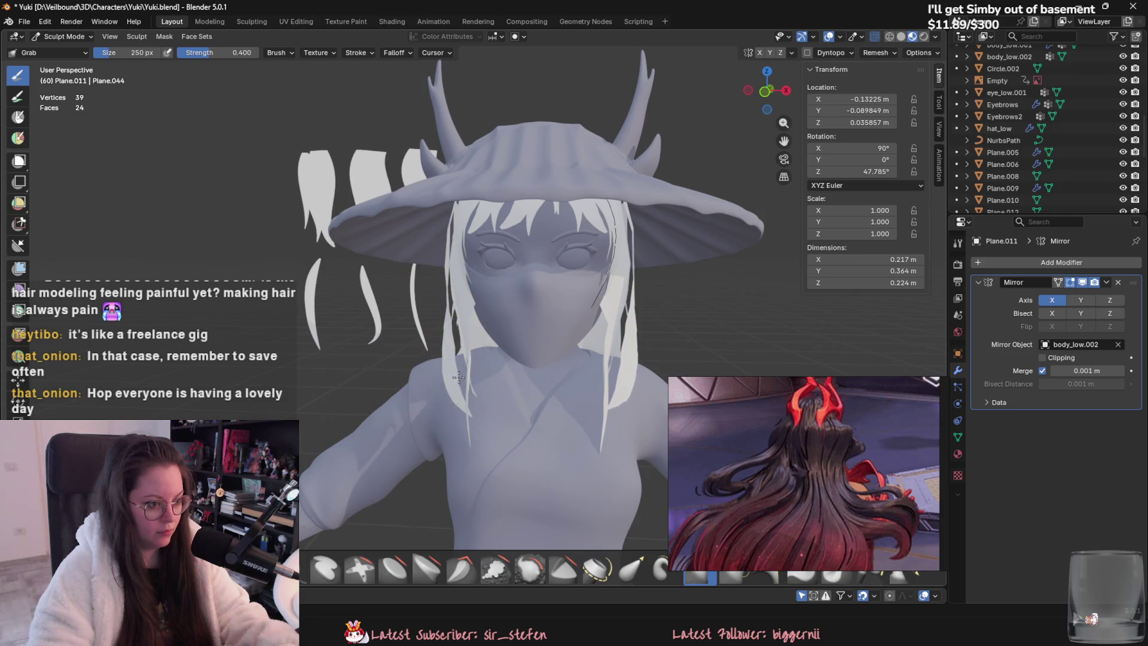
Step: Keep nudging the side strand toward the cheek, checking it from front and side
left_click_drag(458, 377, 463, 377)
mouse_move(462, 378)
middle_mouse_down()
mouse_move(473, 381)
mouse_move(461, 371)
mouse_move(509, 287)
middle_mouse_up()
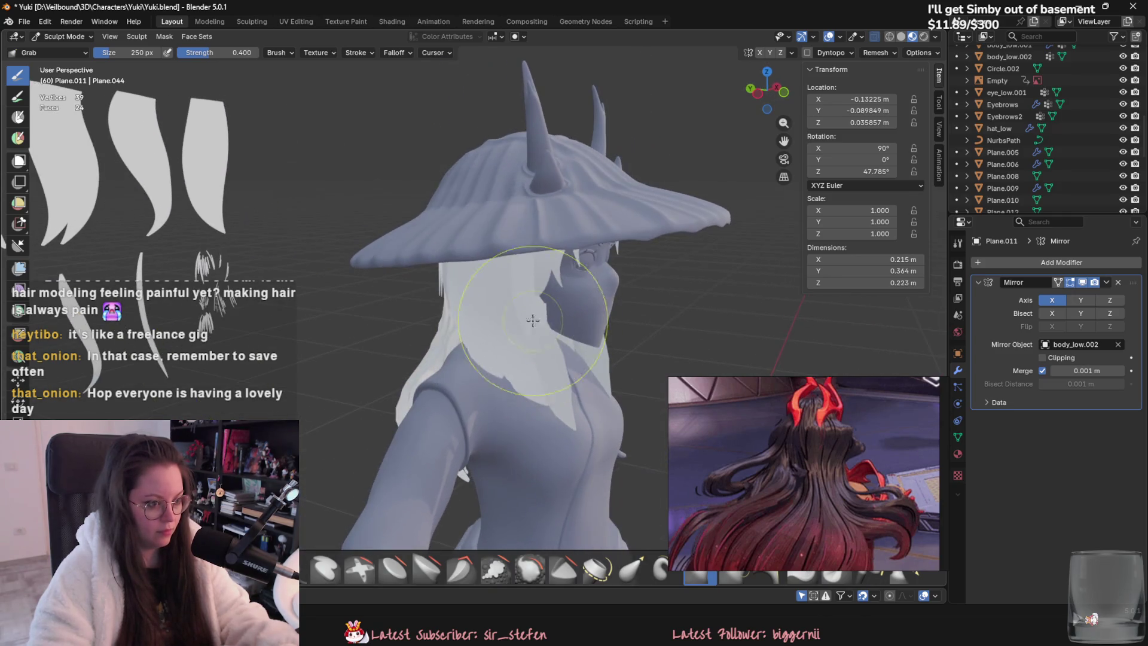
left_click_drag(508, 287, 512, 282)
mouse_move(512, 281)
middle_mouse_down()
mouse_move(446, 326)
mouse_move(440, 314)
middle_mouse_up()
left_click_drag(440, 314, 436, 306)
middle_click_drag(437, 306, 435, 301)
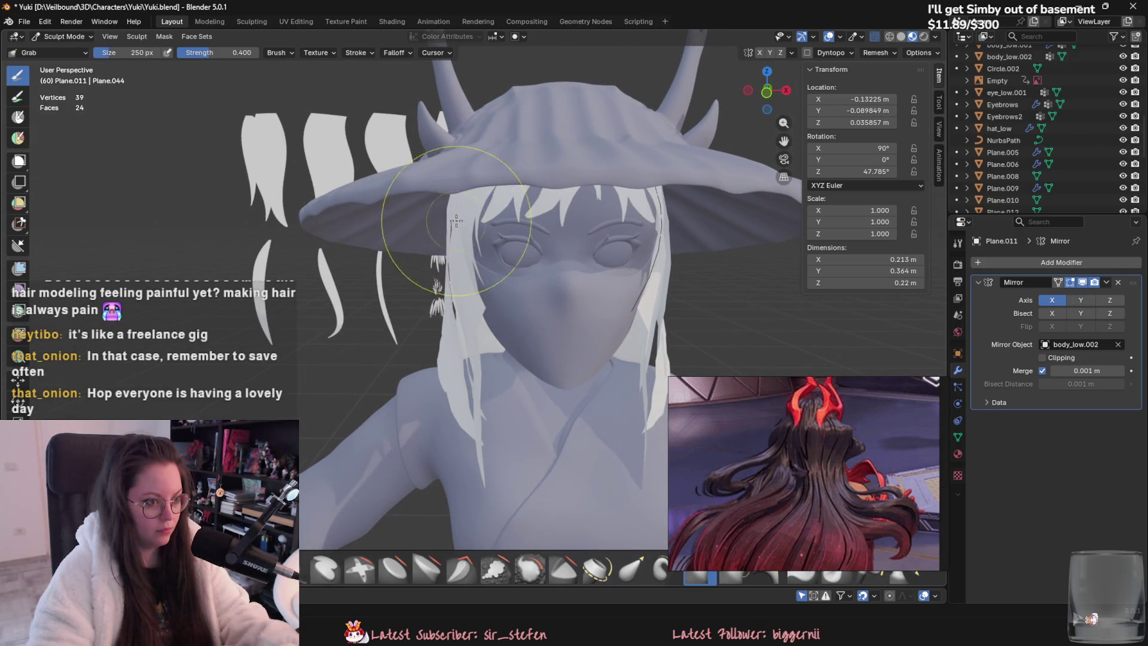
mouse_move(456, 221)
middle_mouse_down()
mouse_move(521, 287)
mouse_move(463, 346)
middle_mouse_up()
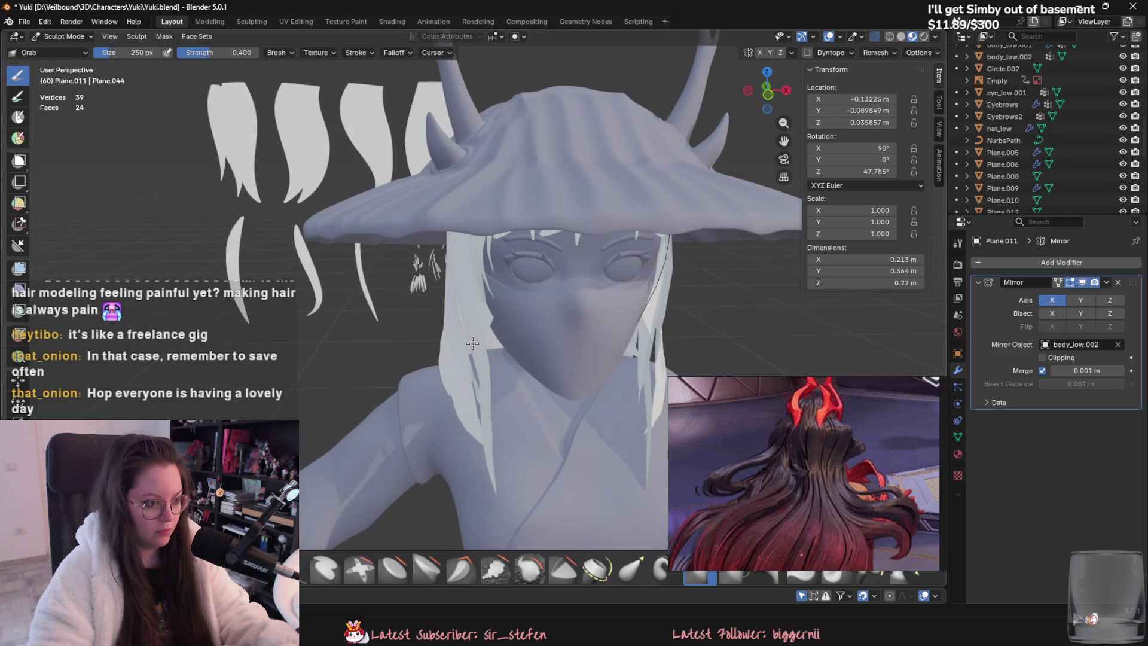
Step: Orbit and zoom around the hat and hair to inspect the sculpted strand
mouse_move(482, 425)
middle_mouse_down()
mouse_move(499, 257)
mouse_move(465, 292)
middle_mouse_up()
scroll(465, 292, "down", 8)
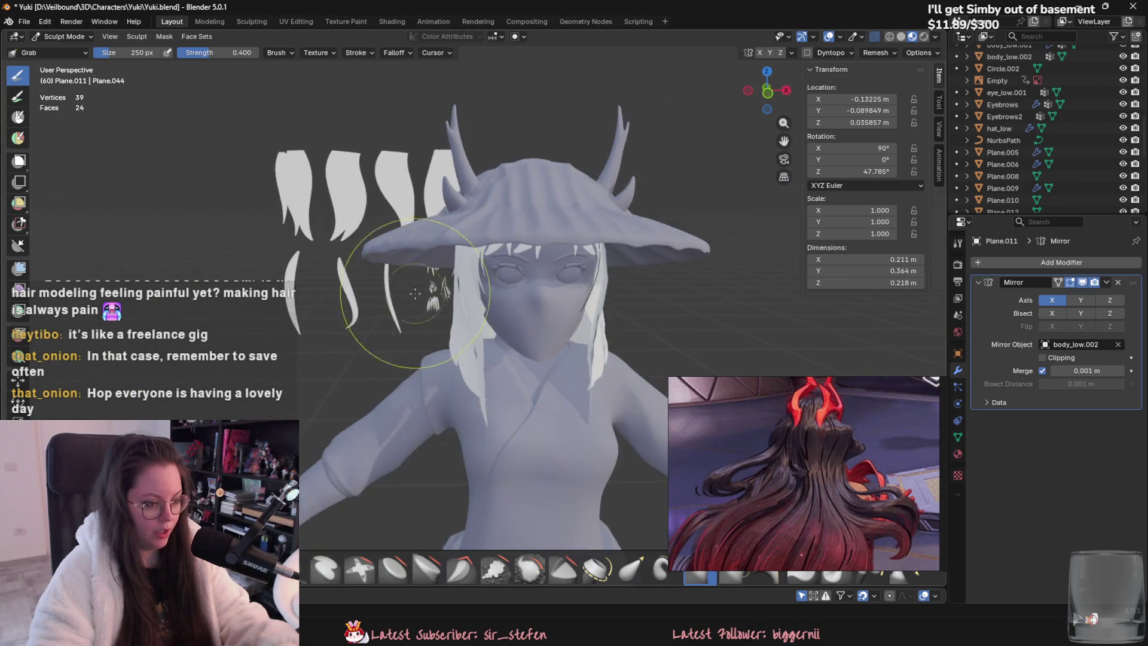
scroll(290, 406, "up", 5)
middle_click_drag(290, 405, 676, 386)
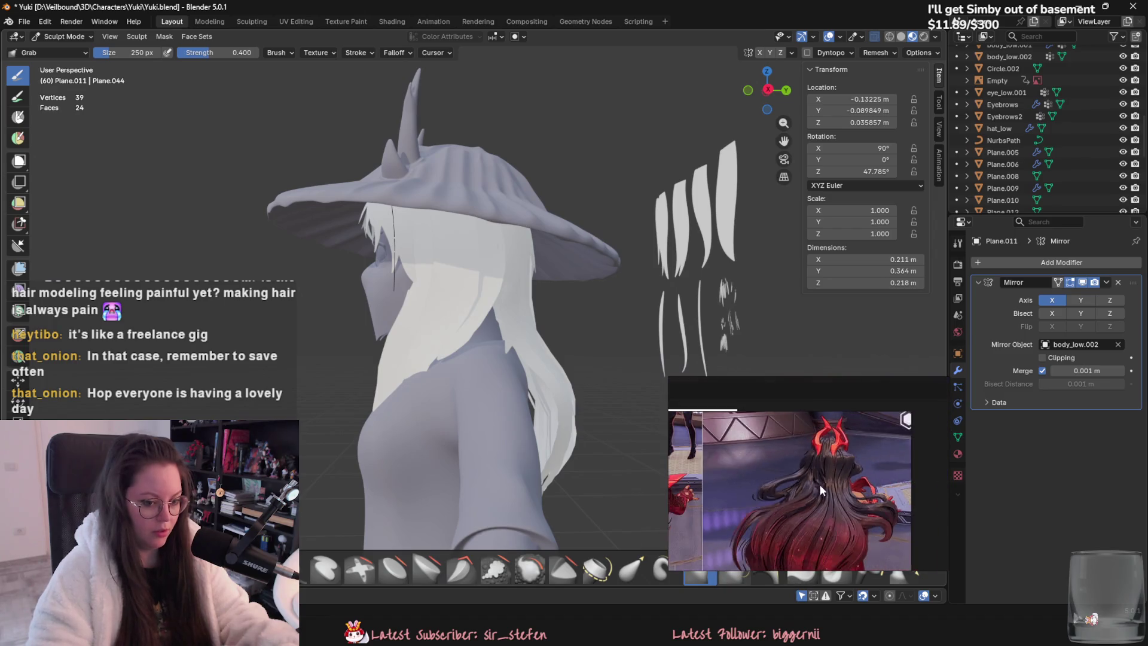
mouse_move(577, 397)
middle_mouse_down()
mouse_move(530, 376)
mouse_move(608, 410)
mouse_move(526, 417)
middle_mouse_up()
scroll(530, 376, "down", 3)
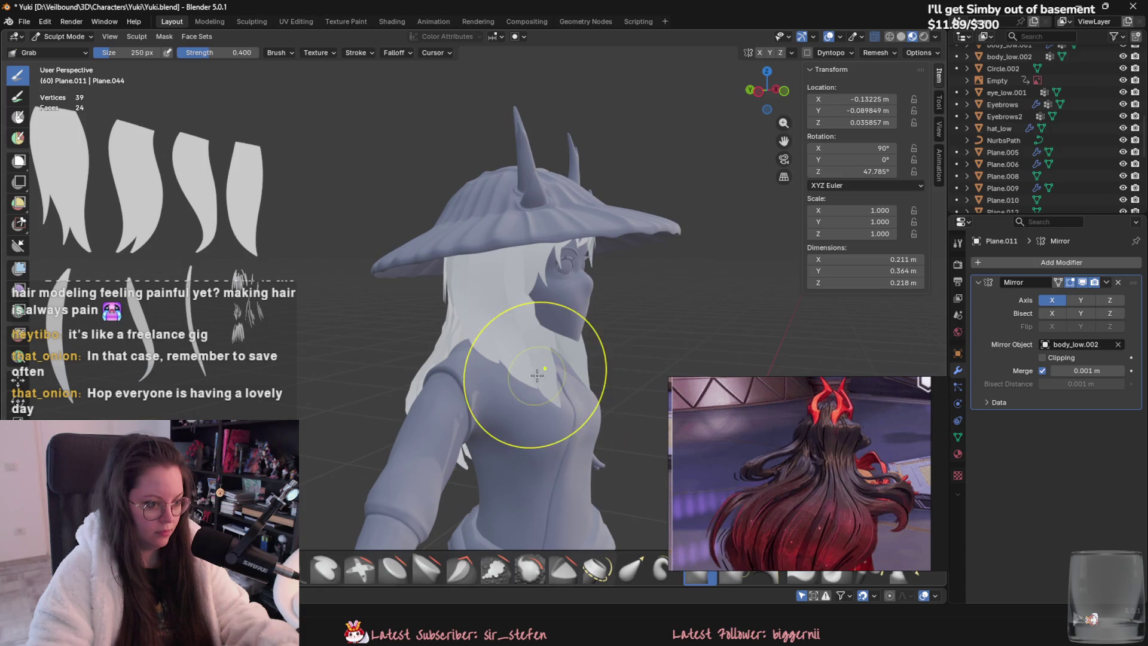
mouse_move(537, 375)
middle_mouse_down()
mouse_move(487, 372)
mouse_move(391, 400)
middle_mouse_up()
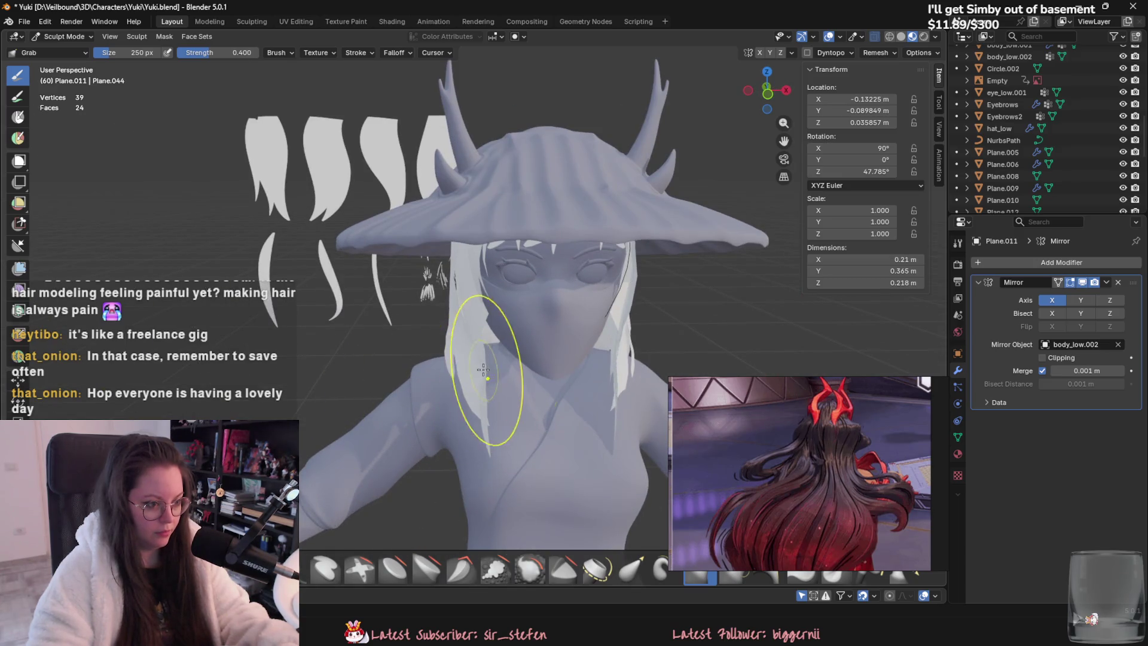
mouse_move(483, 370)
middle_mouse_down()
mouse_move(442, 299)
mouse_move(472, 317)
mouse_move(483, 351)
mouse_move(414, 283)
middle_mouse_up()
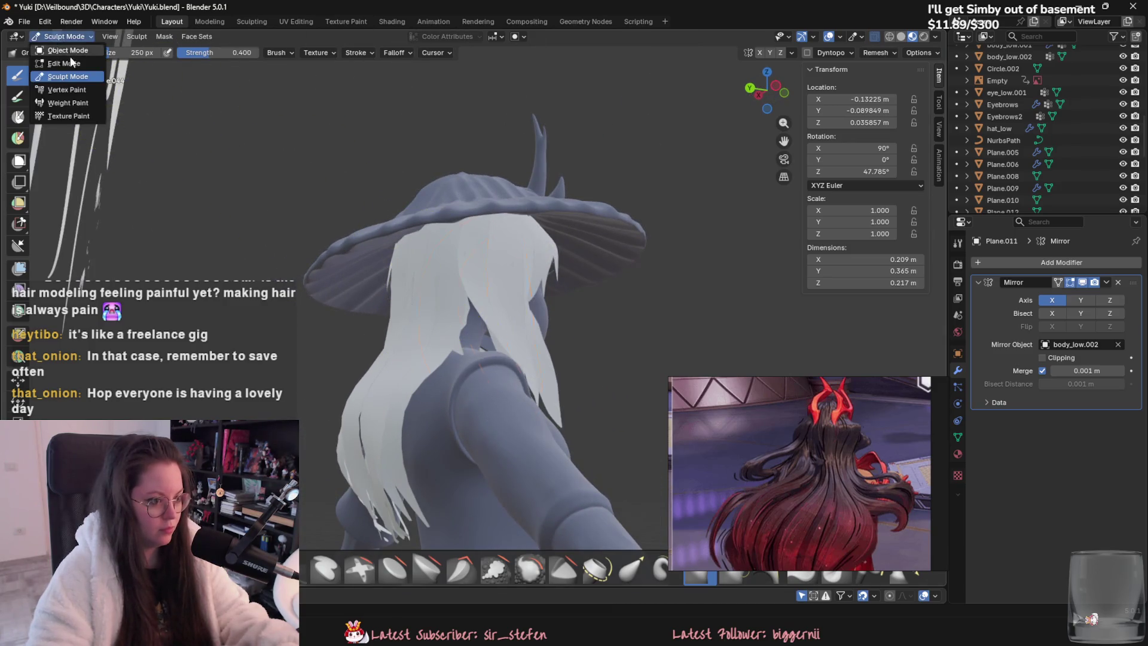
Step: Back in Object Mode, duplicate a back hair strand and rotate the copy around Z
left_click(67, 50)
left_click(457, 403)
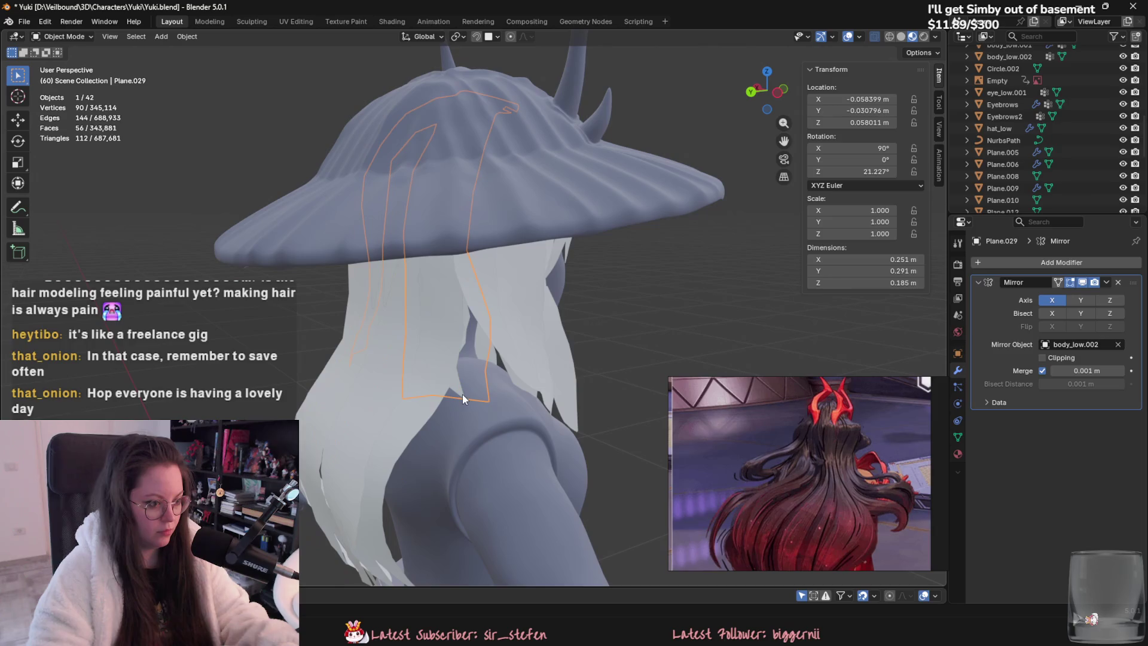
left_click(462, 393)
key("shift+d")
key("r")
key("z")
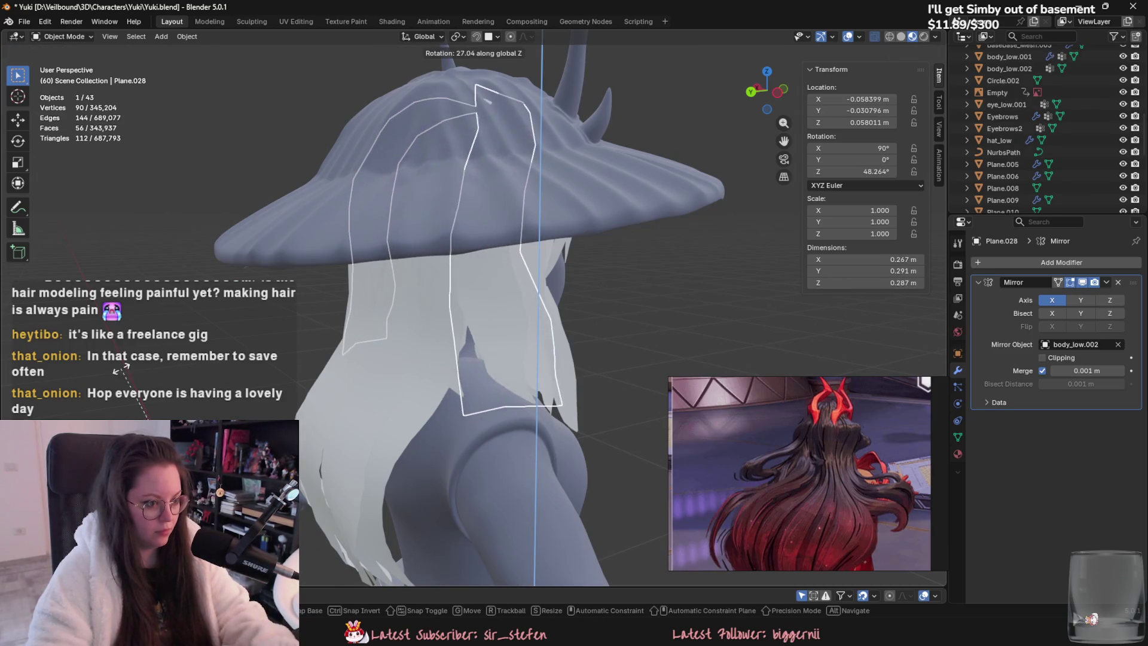
key("Return")
key("Tab")
Step: Hide the hat and strand Plane.014 to expose the back hair
middle_click_drag(538, 371, 603, 398)
key("Tab")
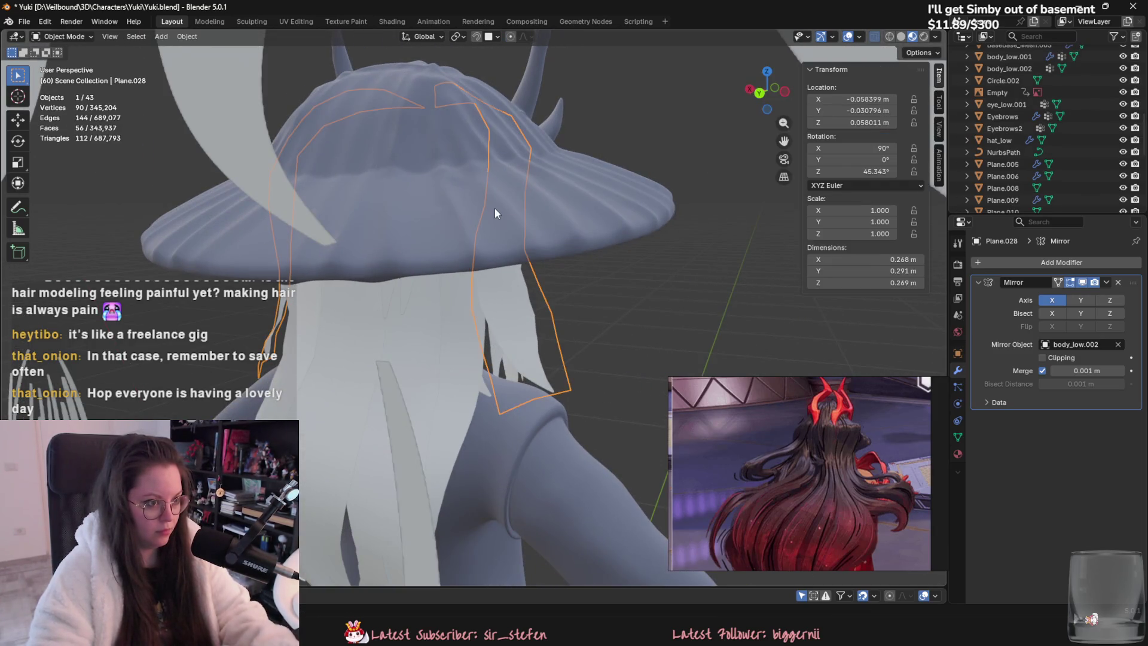
left_click(512, 293)
left_click(509, 294)
key("h")
left_click(529, 238)
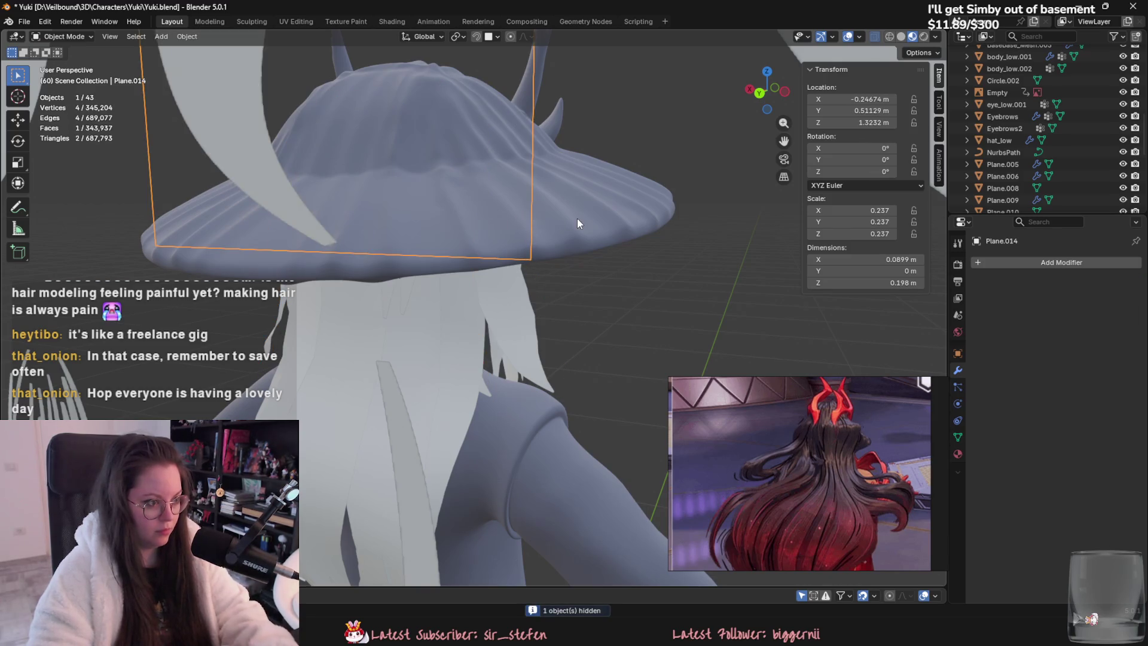
left_click(578, 224)
key("h")
Step: Move the back hair piece sideways along the X axis
left_click(601, 226)
mouse_move(600, 226)
middle_mouse_down()
mouse_move(457, 406)
mouse_move(367, 173)
middle_mouse_up()
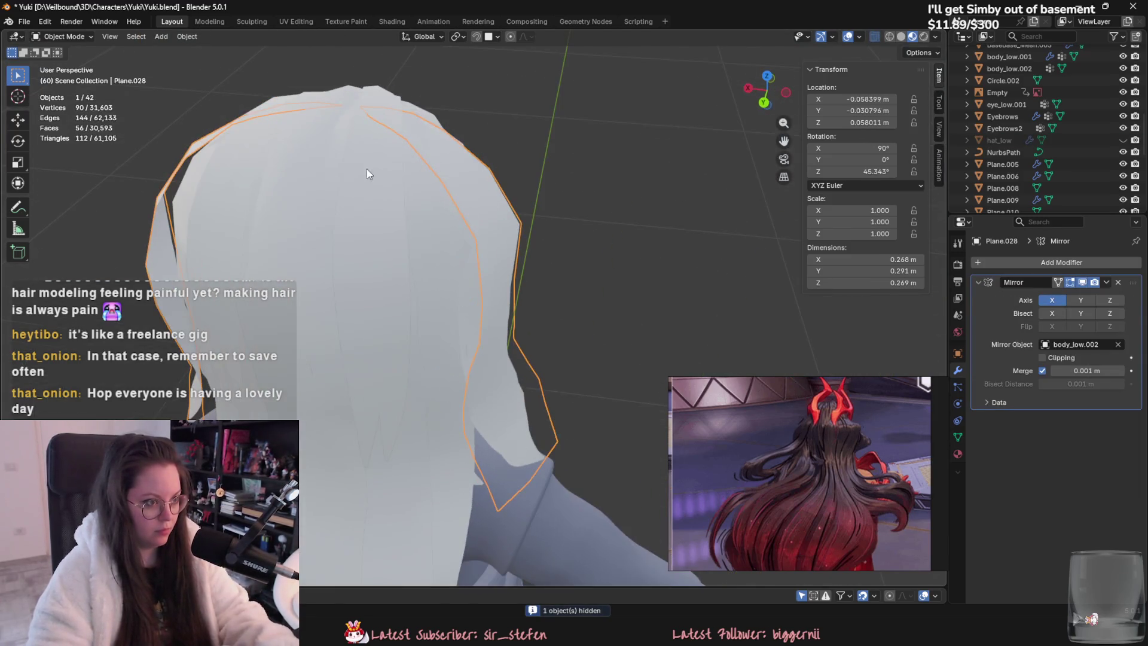
key("g")
key("x")
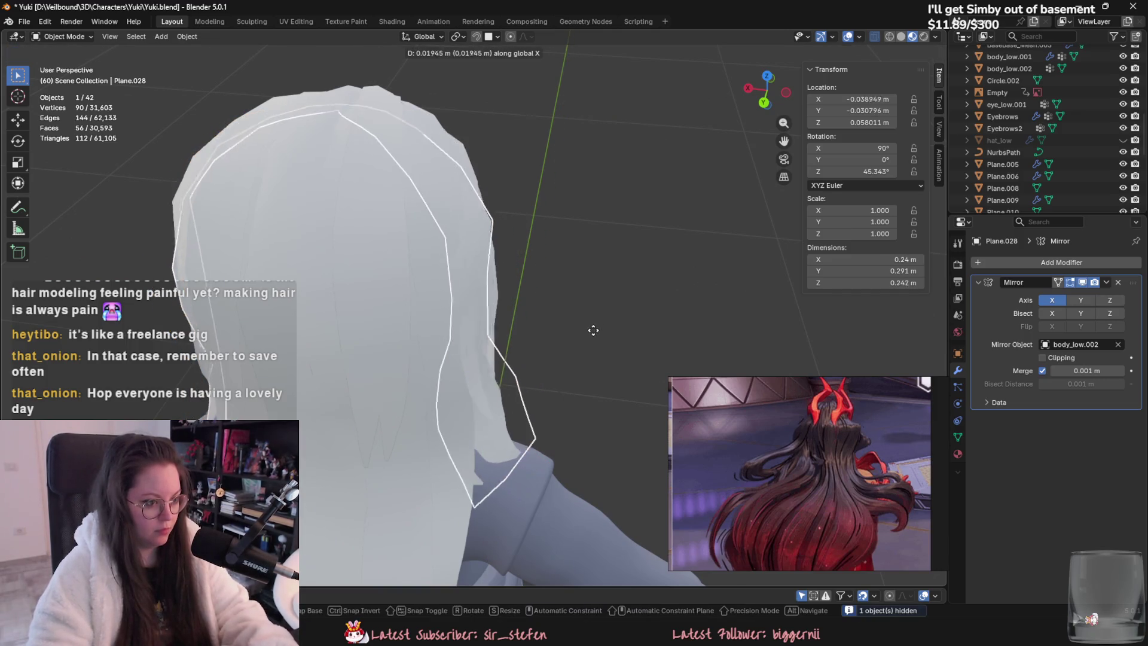
left_click(590, 328)
mouse_move(589, 328)
middle_mouse_down()
mouse_move(514, 296)
mouse_move(499, 249)
mouse_move(559, 261)
mouse_move(475, 285)
mouse_move(466, 363)
middle_mouse_up()
Step: In Edit Mode, pull the hair piece's lower vertices toward the shoulder
key("Tab")
key("g")
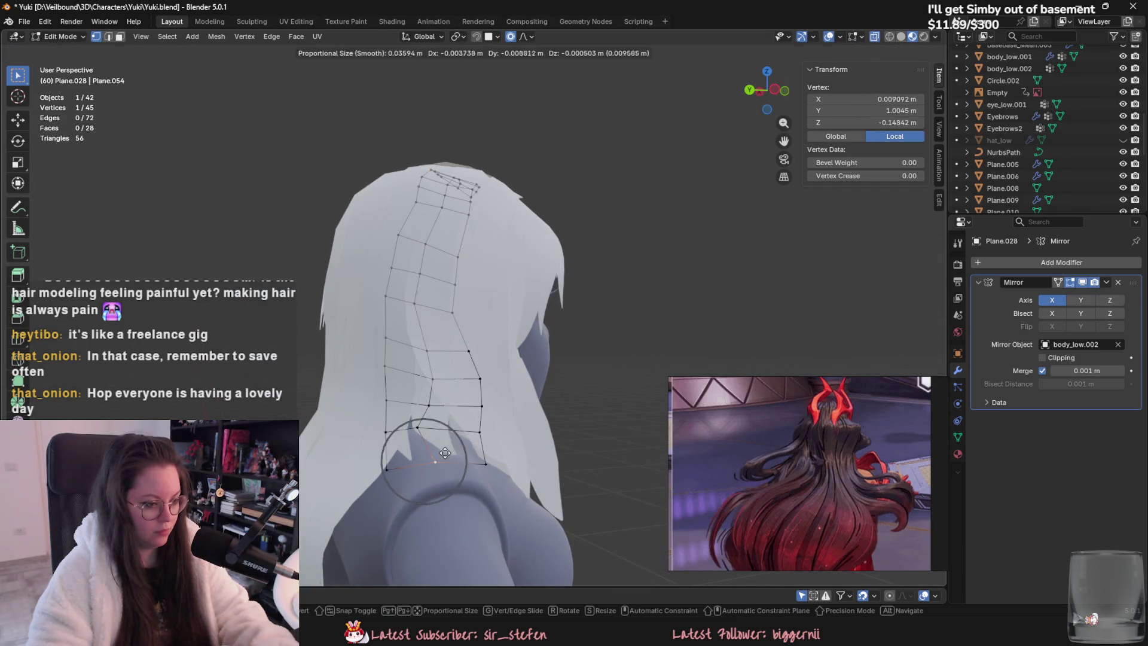
left_click(435, 454)
middle_click_drag(434, 454, 576, 500)
scroll(576, 500, "down", 5)
key("g")
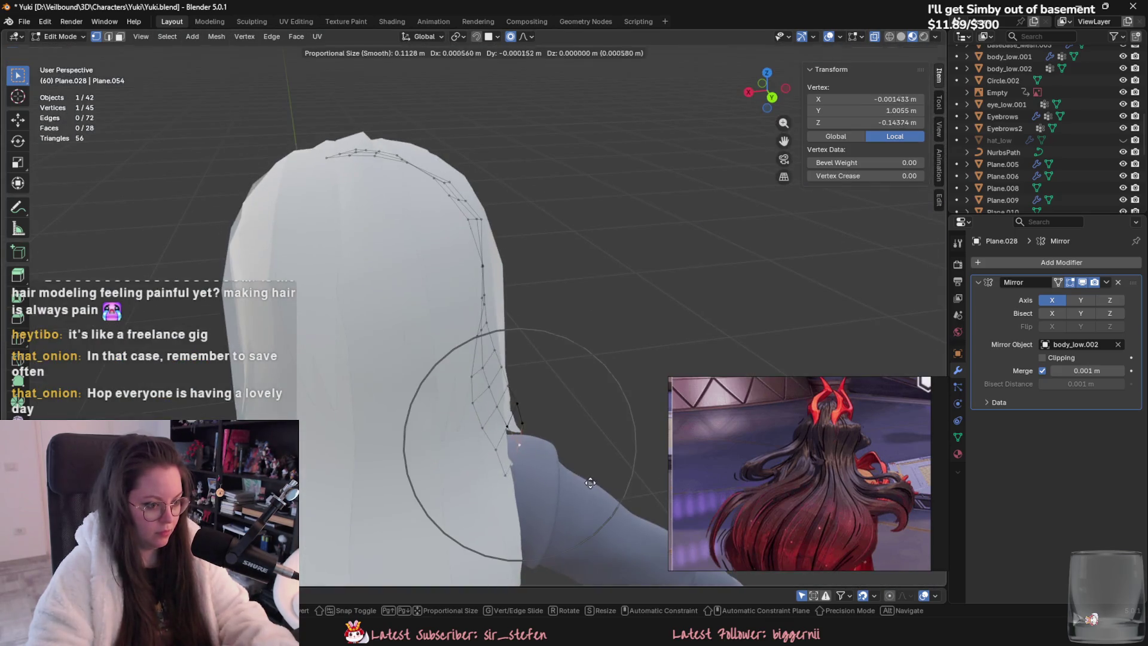
left_click(454, 419)
middle_click_drag(454, 419, 404, 415)
Step: Refine the tip with smooth-falloff vertex moves, then select Plane.033 and start rotating it
key("g")
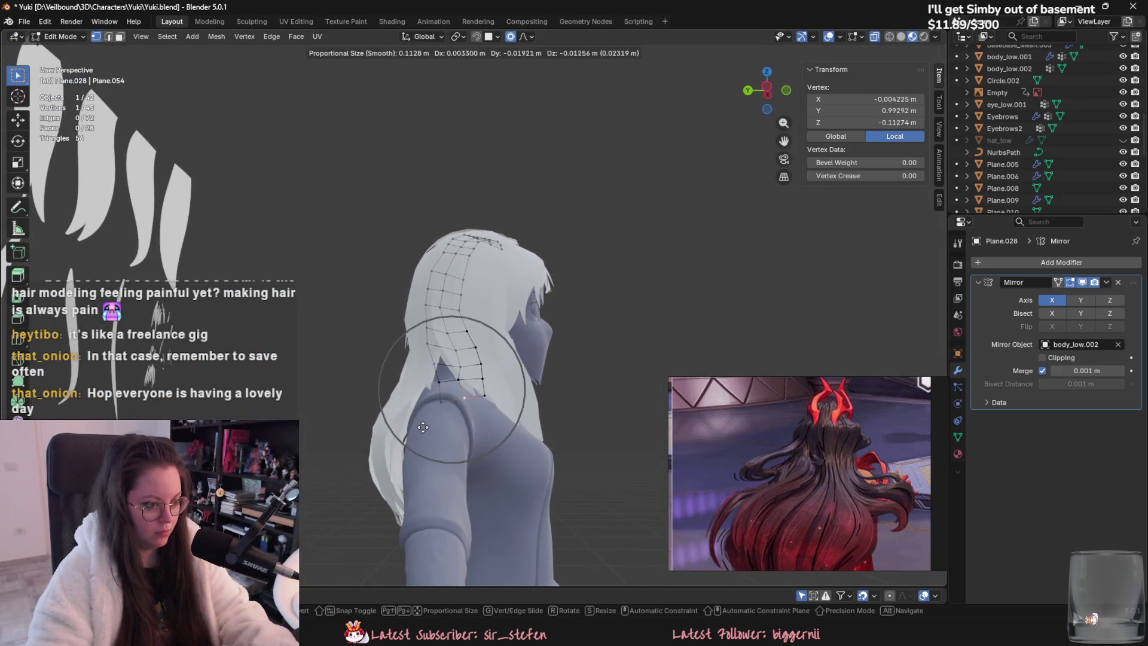
left_click(443, 411)
key("g")
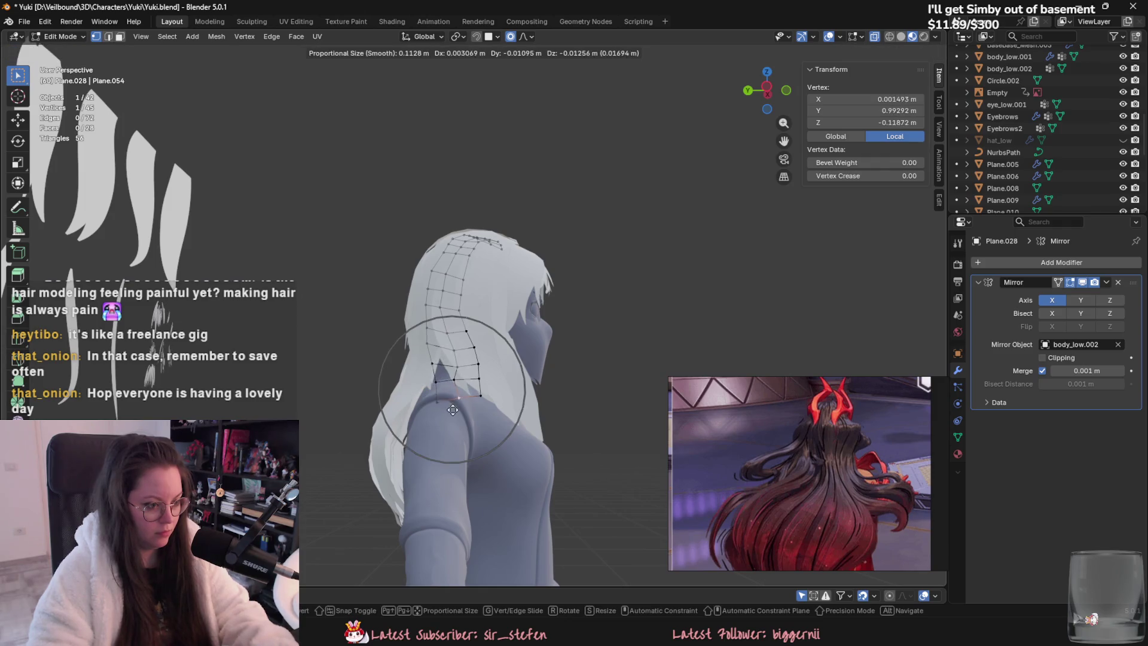
left_click(453, 410)
mouse_move(453, 409)
middle_mouse_down()
mouse_move(360, 487)
mouse_move(479, 526)
middle_mouse_up()
left_click_drag(488, 230, 545, 254)
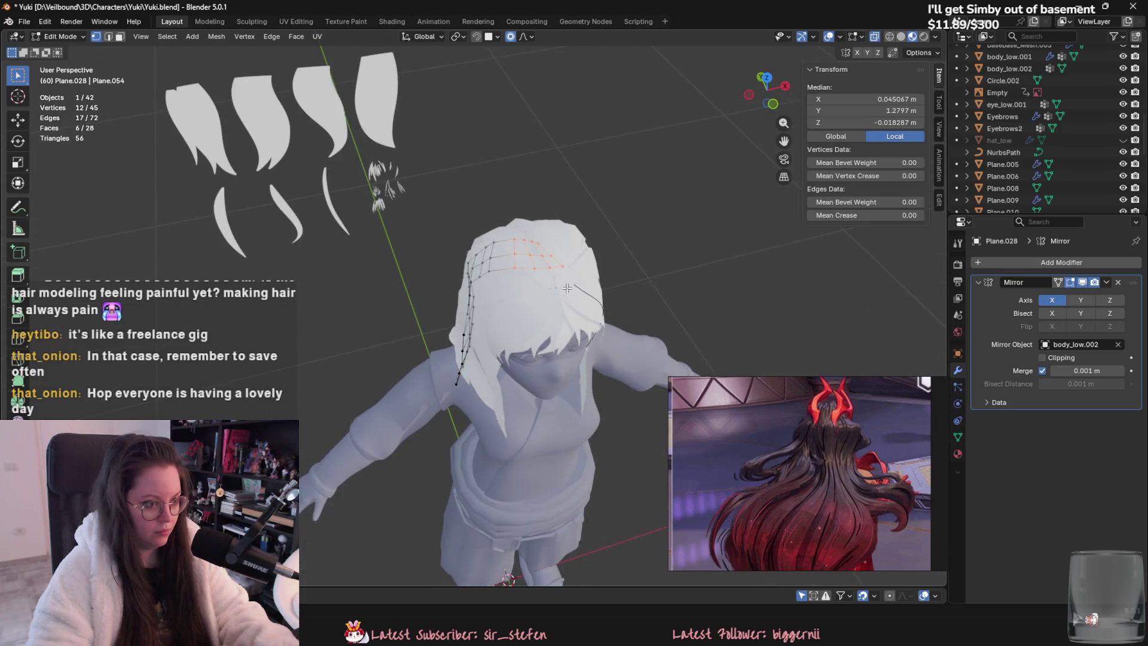
right_click(526, 548)
left_click(526, 548)
mouse_move(526, 548)
middle_mouse_down()
mouse_move(568, 448)
mouse_move(640, 341)
mouse_move(602, 294)
mouse_move(588, 363)
mouse_move(626, 349)
mouse_move(490, 360)
middle_mouse_up()
key("Tab")
left_click(490, 360)
key("r")
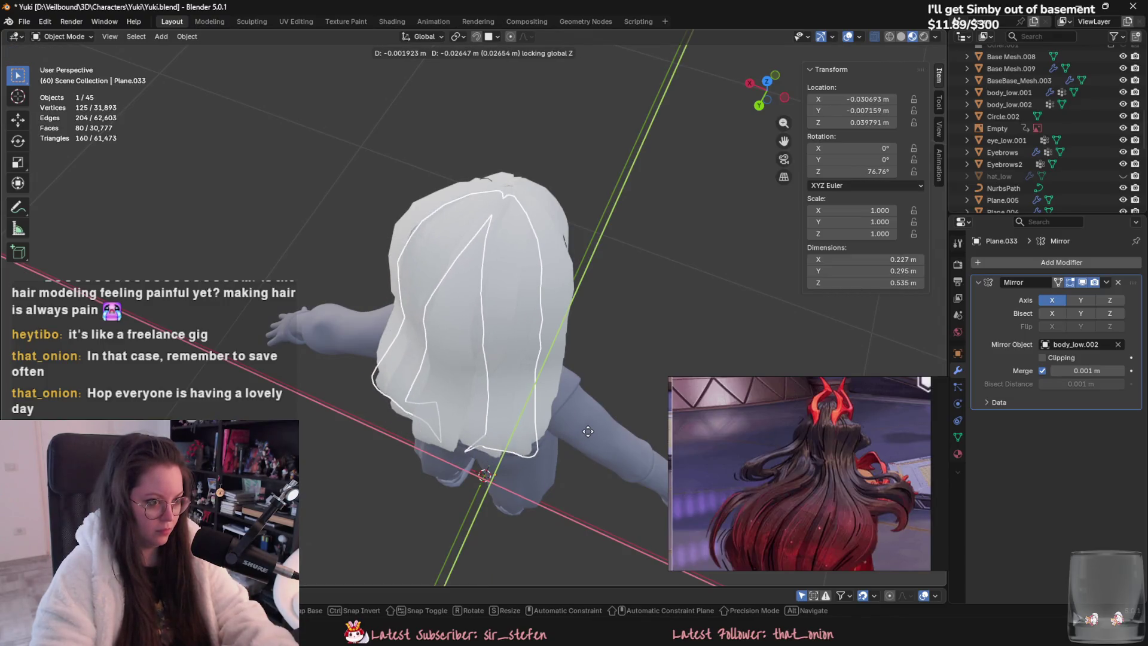
Step: Confirm Plane.033's rotation and rotate strand Plane.036 around the Z axis
left_click(569, 445)
mouse_move(569, 443)
middle_mouse_down()
mouse_move(472, 411)
mouse_move(517, 415)
mouse_move(568, 439)
middle_mouse_up()
left_click(472, 411)
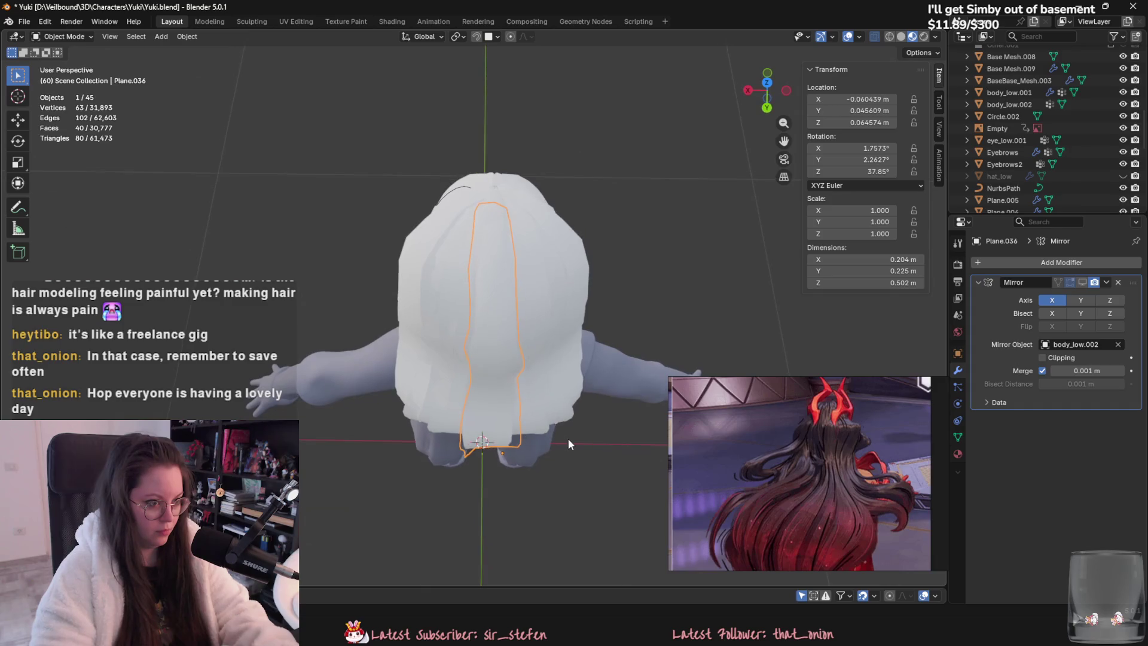
key("r")
key("z")
left_click(535, 398)
Step: Move Plane.036 into place over the head
mouse_move(535, 397)
middle_mouse_down()
mouse_move(477, 390)
mouse_move(456, 299)
mouse_move(426, 289)
mouse_move(583, 313)
mouse_move(586, 288)
mouse_move(640, 340)
mouse_move(662, 329)
mouse_move(538, 156)
middle_mouse_up()
key("g")
left_click(498, 366)
key("g")
left_click(461, 305)
Step: Select the hair shell Plane.035 and rotate it around the Z axis
left_click(661, 329)
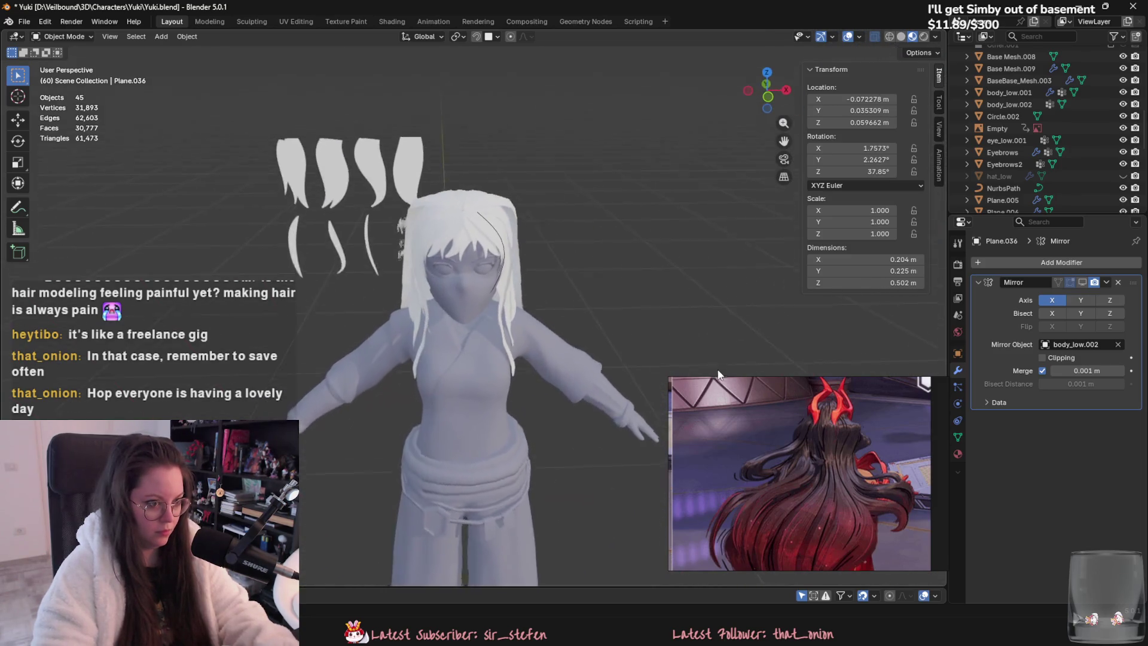
scroll(536, 147, "up", 2)
left_click(536, 147)
scroll(579, 308, "up", 3)
middle_click_drag(566, 310, 572, 372)
scroll(573, 372, "up", 2)
mouse_move(529, 291)
middle_mouse_down()
mouse_move(547, 255)
mouse_move(552, 315)
mouse_move(600, 318)
mouse_move(608, 390)
mouse_move(574, 322)
middle_mouse_up()
left_click(519, 265)
key("g")
key("r")
key("z")
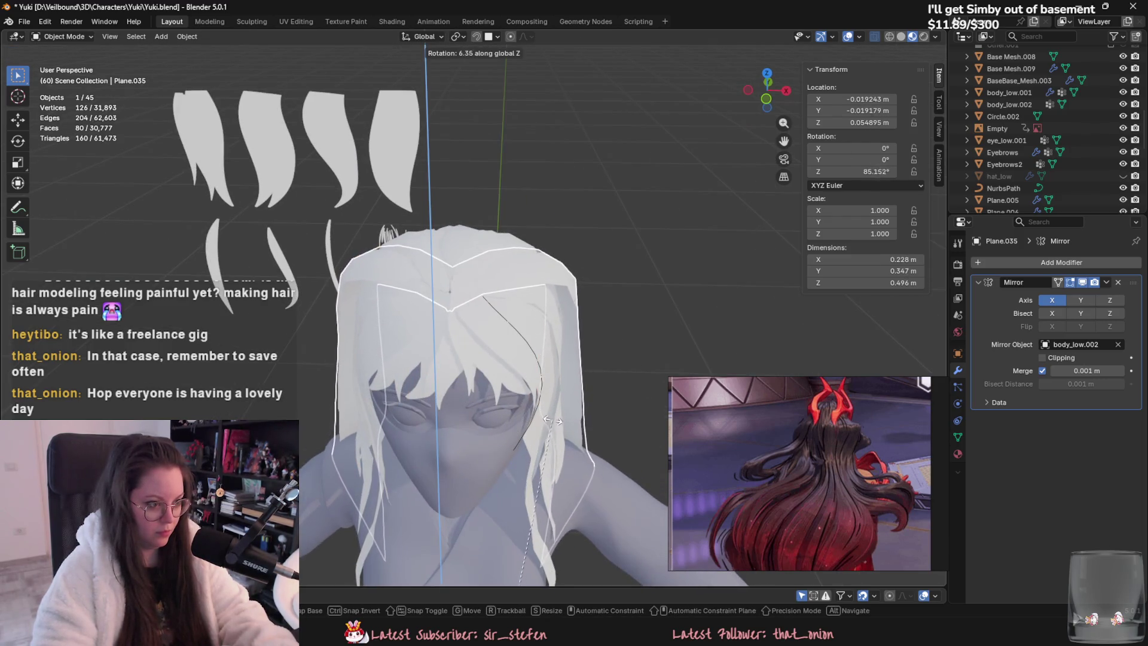
left_click(552, 421)
Step: Shrink Plane.035's vertices slightly and shift them with smooth falloff in Edit Mode
middle_click_drag(551, 420, 533, 324)
key("Tab")
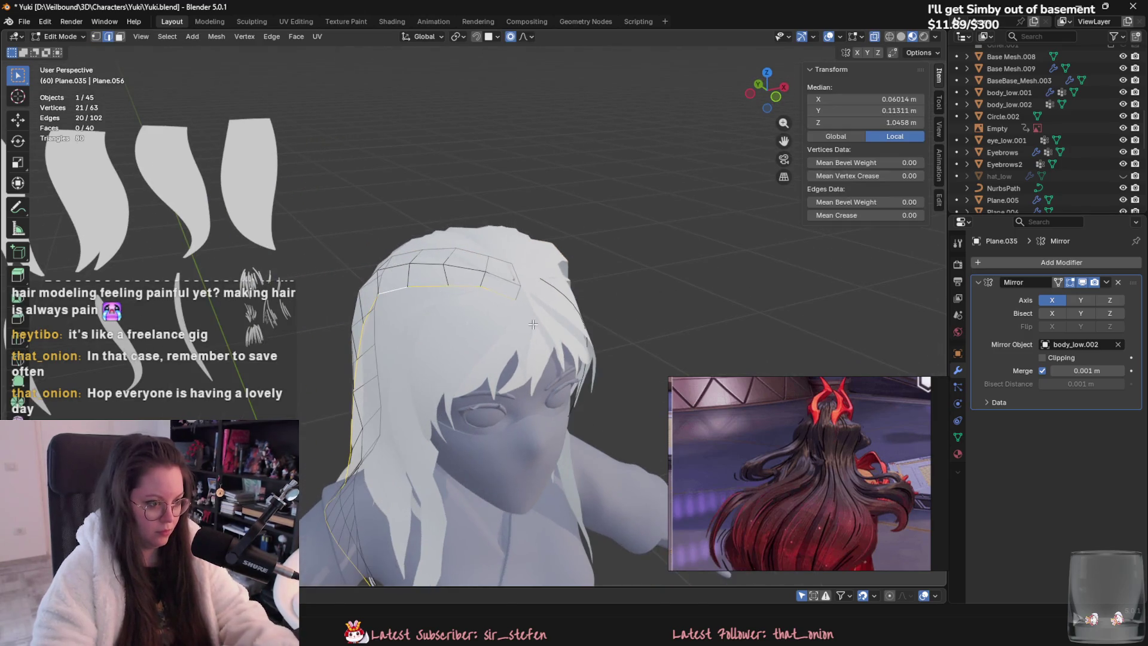
key("s")
left_click(580, 357)
mouse_move(580, 357)
middle_mouse_down()
mouse_move(548, 420)
mouse_move(514, 359)
mouse_move(422, 297)
mouse_move(482, 294)
mouse_move(474, 339)
mouse_move(492, 407)
mouse_move(479, 476)
mouse_move(501, 426)
mouse_move(564, 383)
mouse_move(532, 246)
mouse_move(574, 227)
mouse_move(538, 227)
mouse_move(490, 179)
mouse_move(460, 259)
mouse_move(461, 230)
mouse_move(519, 195)
mouse_move(597, 234)
mouse_move(393, 324)
mouse_move(383, 287)
middle_mouse_up()
key("g")
left_click(553, 417)
key("g")
left_click(455, 317)
key("Tab")
Step: Duplicate a hair strand to create a new face-framing strand
left_click(422, 296)
left_click(502, 425)
key("shift+d")
left_click(496, 426)
key("g")
left_click(499, 425)
Step: Select the new strand's top vertices and move them with smooth falloff
key("Tab")
left_click(532, 247)
left_click(546, 234, "shift")
key("g")
left_click(490, 179)
left_click(461, 260)
Step: Move another top vertex so the strand arches over the crown, then exit Edit Mode
left_click(461, 230)
key("g")
left_click(596, 240)
key("Tab")
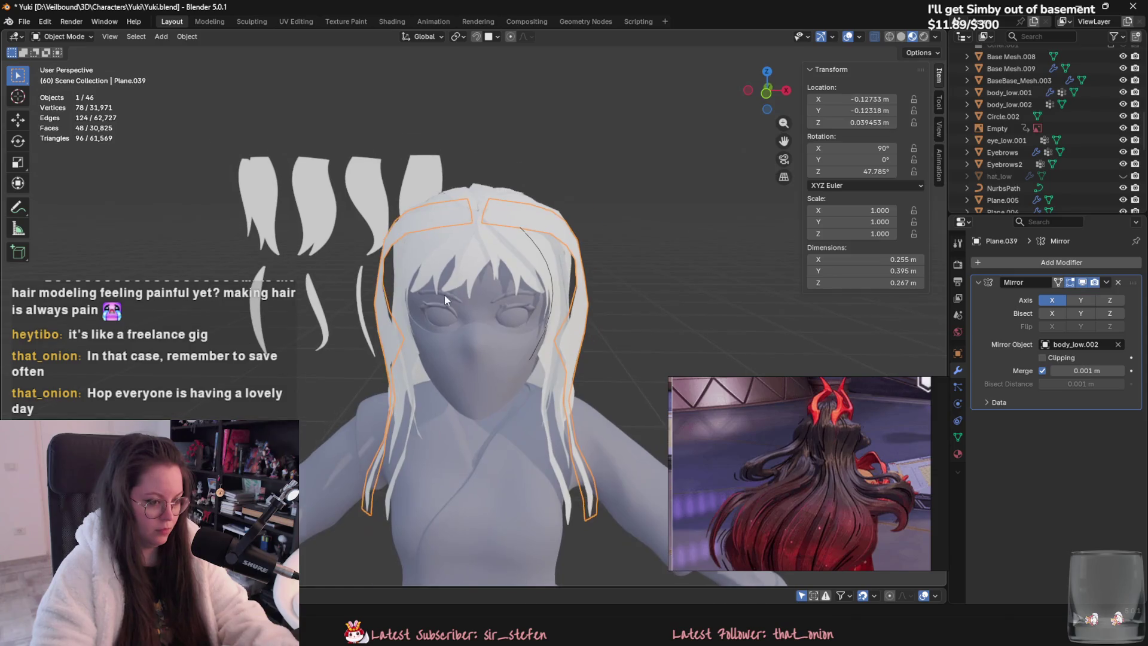
key("ctrl+z")
key("Tab")
left_click(73, 39)
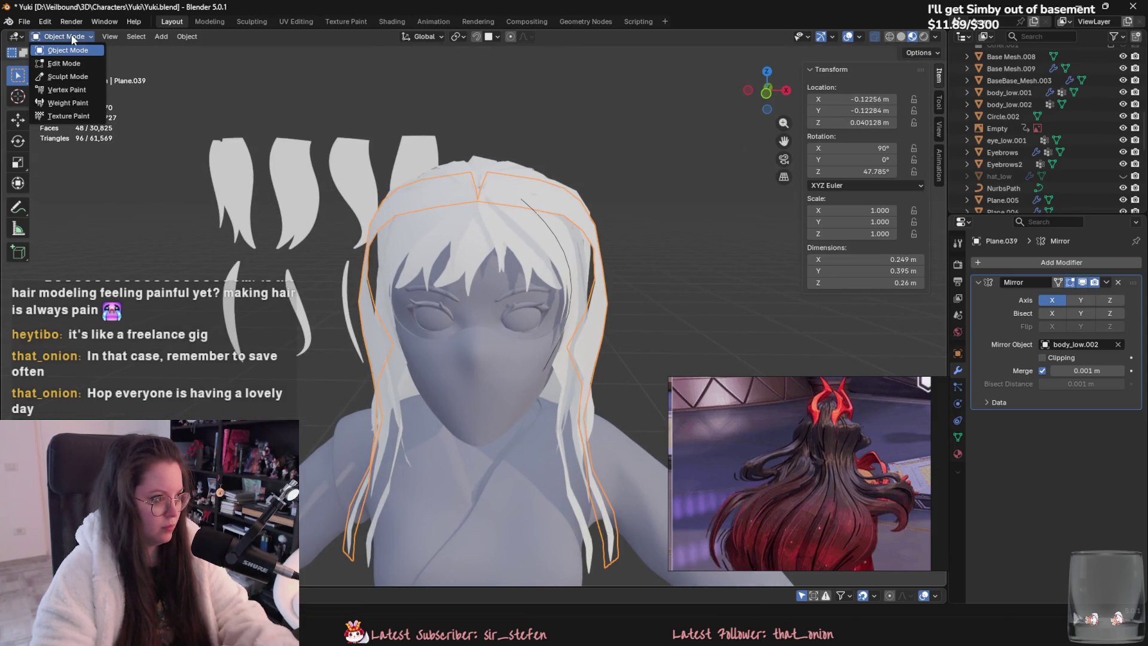
Step: Grab-sculpt the side strands closer to the head, then return to Object Mode
left_click(69, 77)
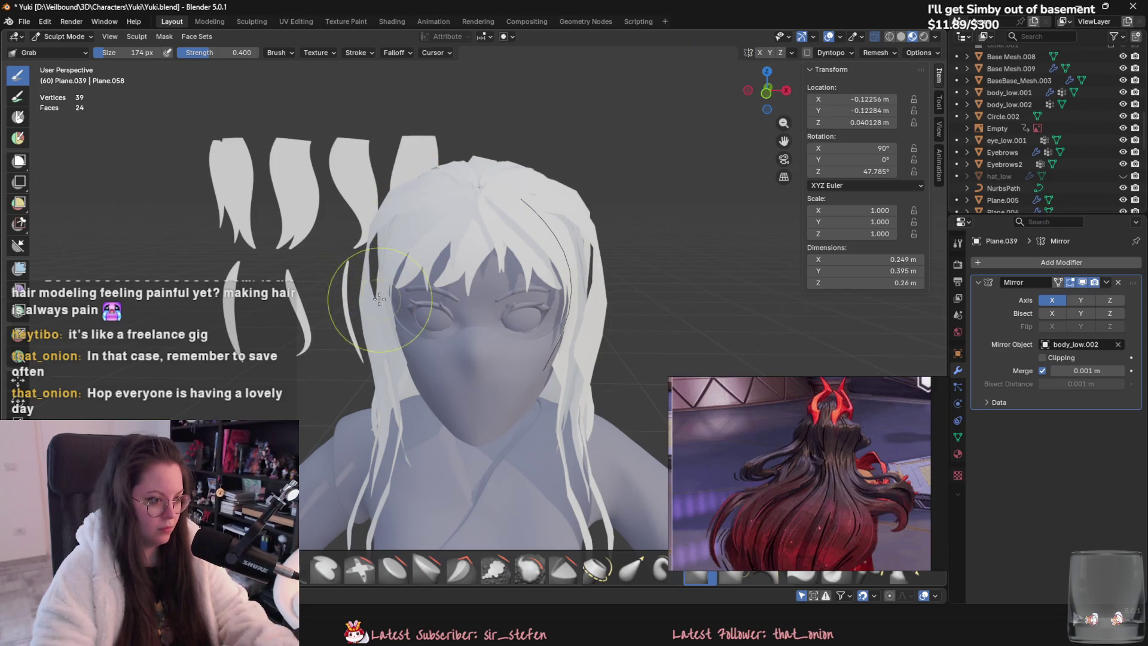
mouse_move(398, 286)
middle_mouse_down()
mouse_move(372, 290)
mouse_move(622, 347)
mouse_move(585, 256)
mouse_move(526, 267)
mouse_move(375, 253)
mouse_move(454, 451)
mouse_move(548, 374)
mouse_move(509, 377)
mouse_move(503, 400)
mouse_move(512, 367)
mouse_move(478, 358)
mouse_move(515, 305)
mouse_move(434, 196)
middle_mouse_up()
scroll(448, 216, "down", 5)
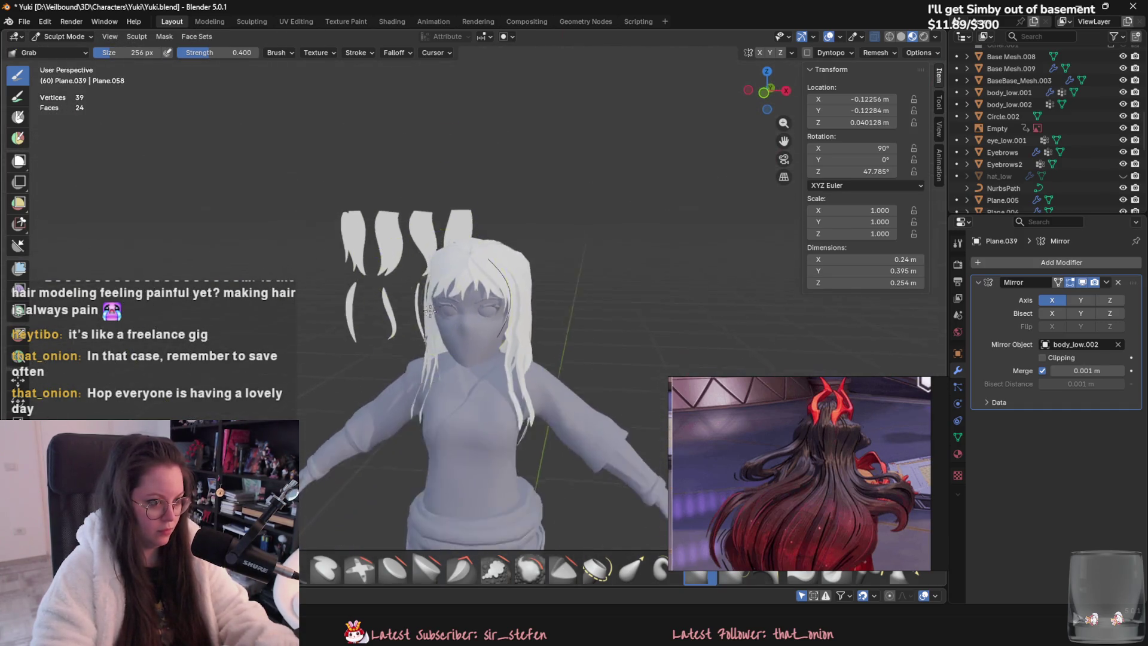
scroll(411, 232, "up", 5)
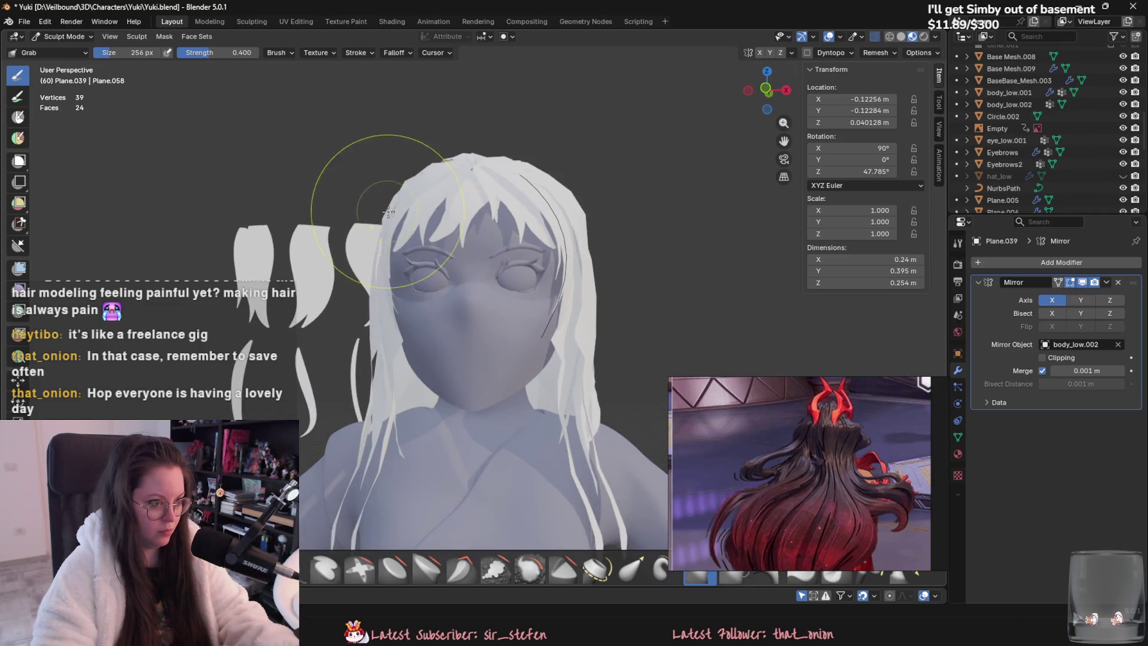
middle_click_drag(388, 211, 388, 212)
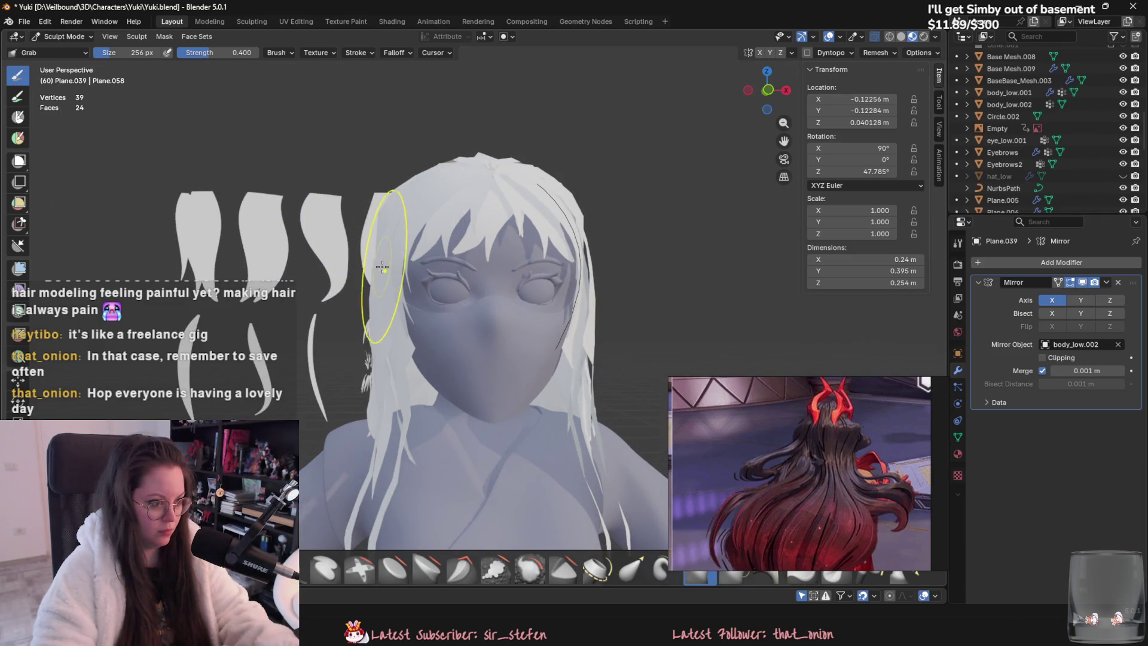
left_click(64, 36)
left_click(60, 60)
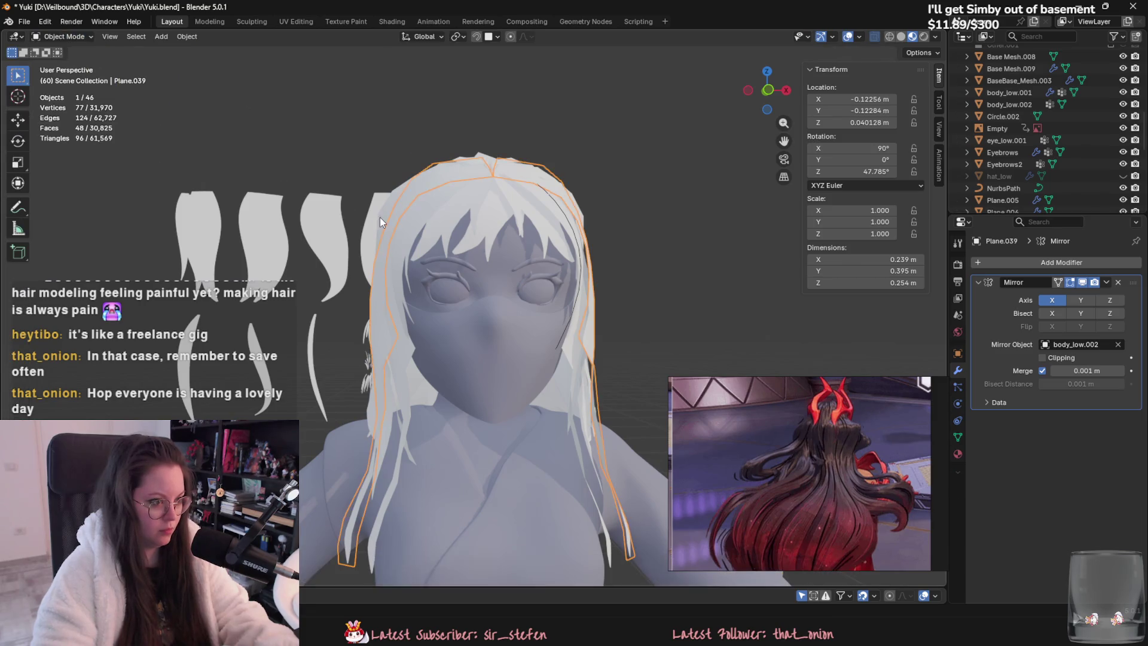
Step: Sculpt Plane.035 so it drapes smoothly down the back and shoulders, then exit Sculpt Mode
left_click(64, 36)
left_click(60, 75)
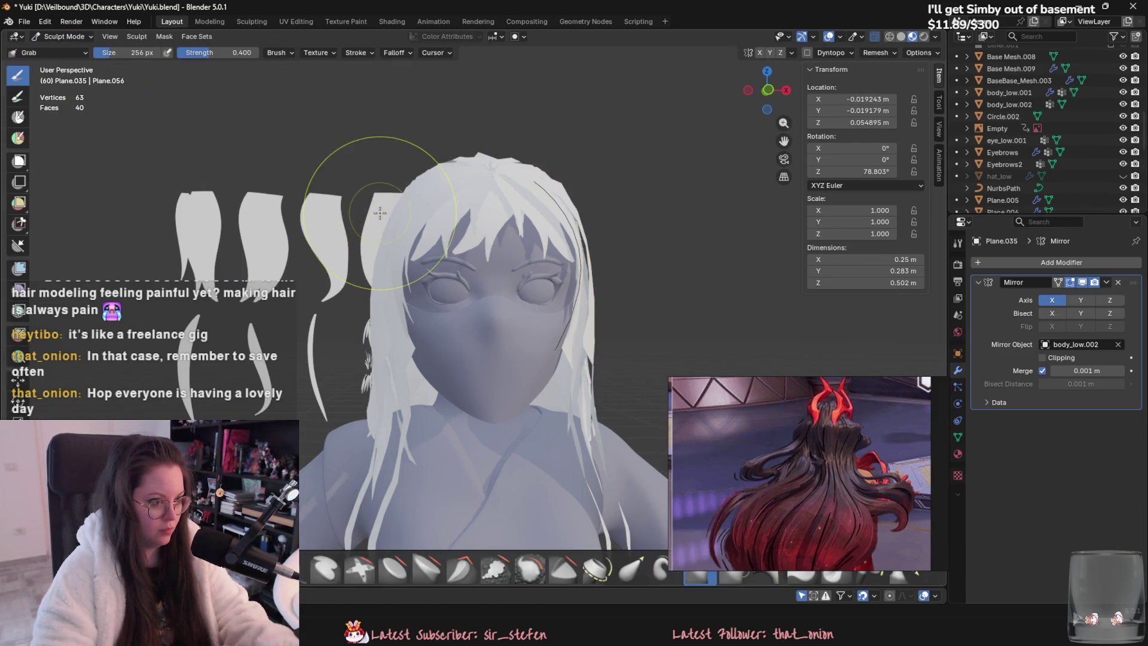
middle_click_drag(386, 218, 571, 266)
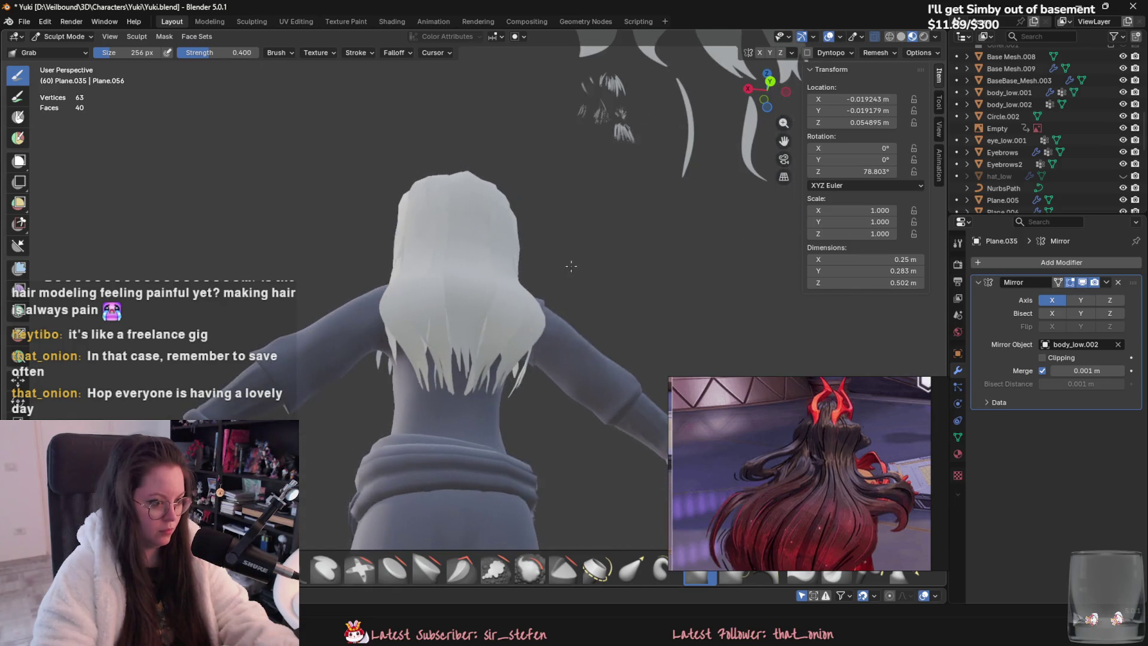
scroll(465, 335, "up", 5)
mouse_move(500, 436)
middle_mouse_down()
mouse_move(538, 413)
mouse_move(576, 421)
middle_mouse_up()
left_click(64, 37)
left_click(60, 51)
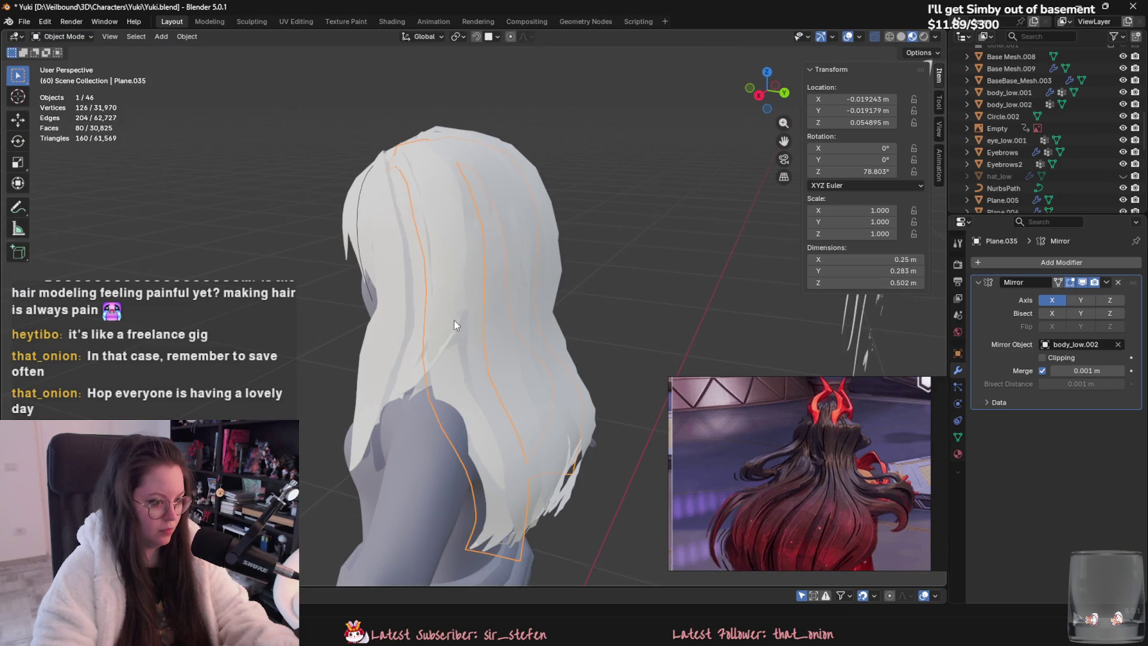
Step: Nudge side hair strand Plane.040 along the X axis in Object Mode
middle_click_drag(455, 326, 472, 382)
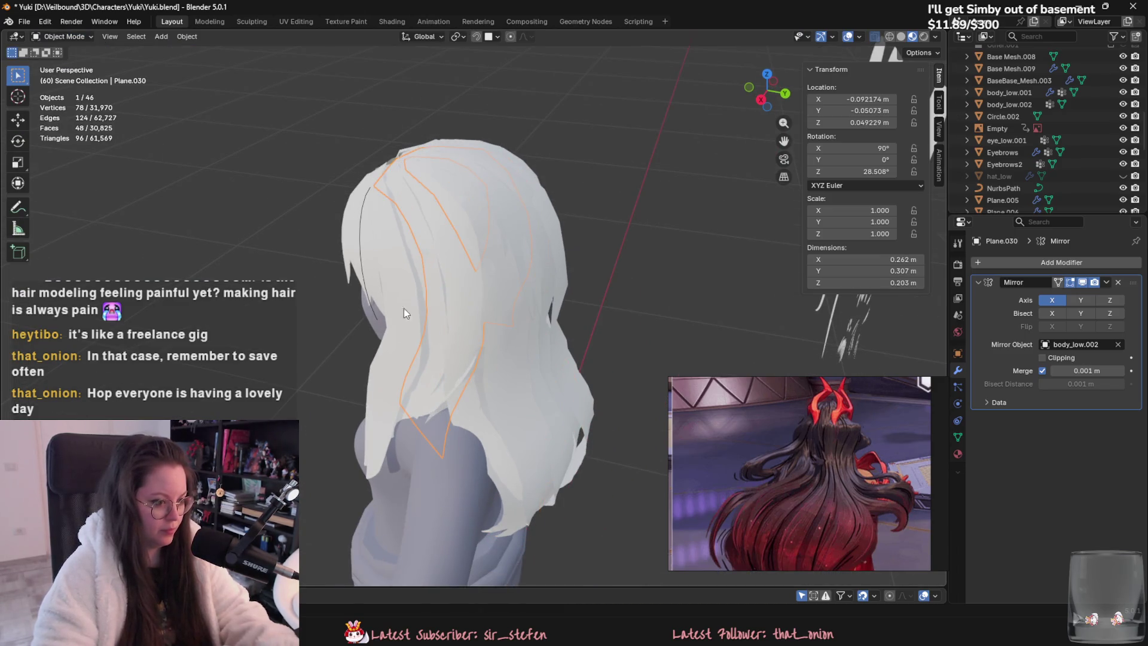
middle_click_drag(404, 312, 460, 411)
left_click(64, 36)
left_click(66, 77)
middle_click_drag(293, 299, 270, 374)
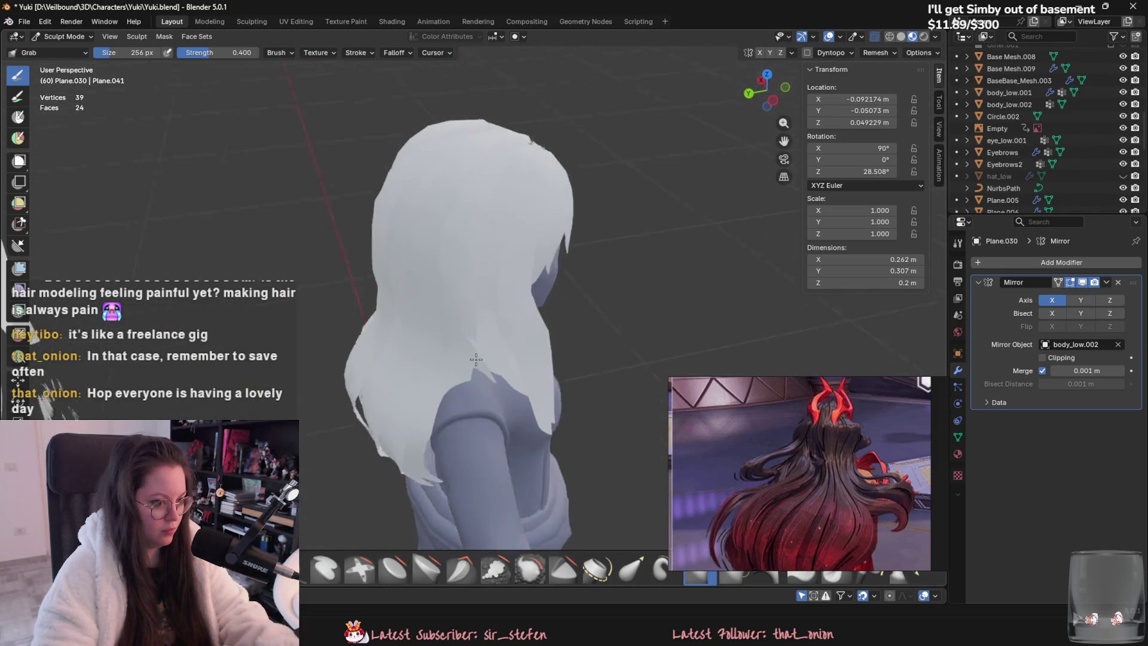
middle_click_drag(498, 328, 467, 363)
left_click(84, 37)
left_click(62, 50)
left_click(469, 367)
key("g")
key("x")
left_click(462, 376)
Step: In Sculpt Mode, grab the hair near the shoulder outward and down
mouse_move(461, 376)
middle_mouse_down()
mouse_move(433, 325)
mouse_move(389, 301)
mouse_move(359, 306)
mouse_move(303, 238)
mouse_move(239, 209)
mouse_move(360, 265)
middle_mouse_up()
scroll(114, 99, "up", 3)
left_click(63, 36)
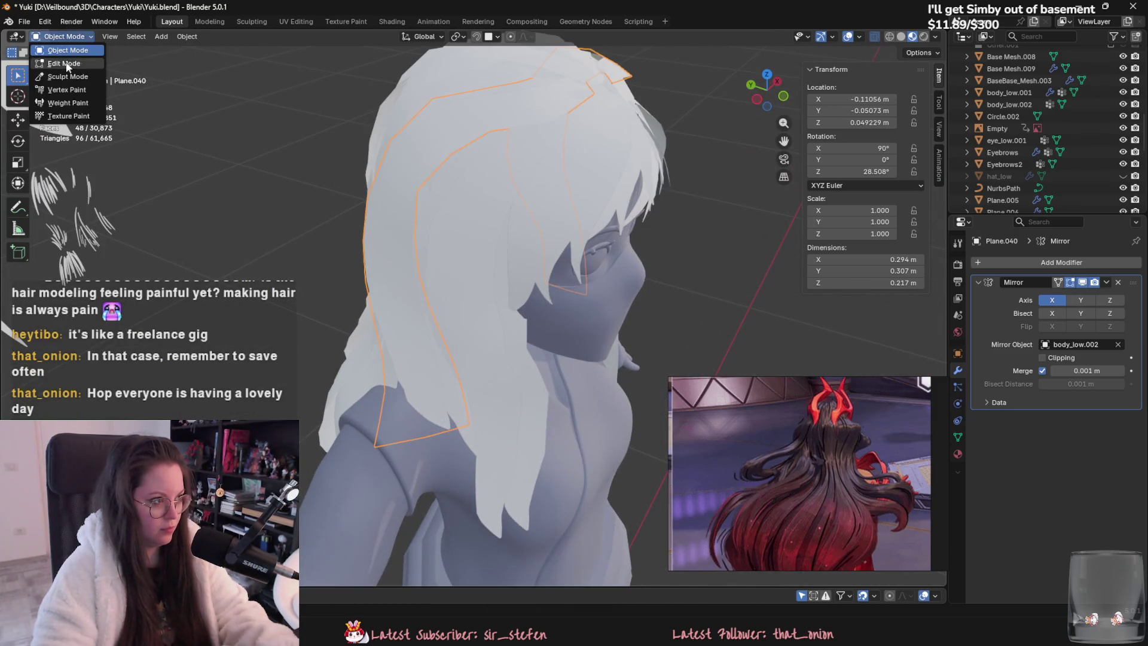
left_click(60, 63)
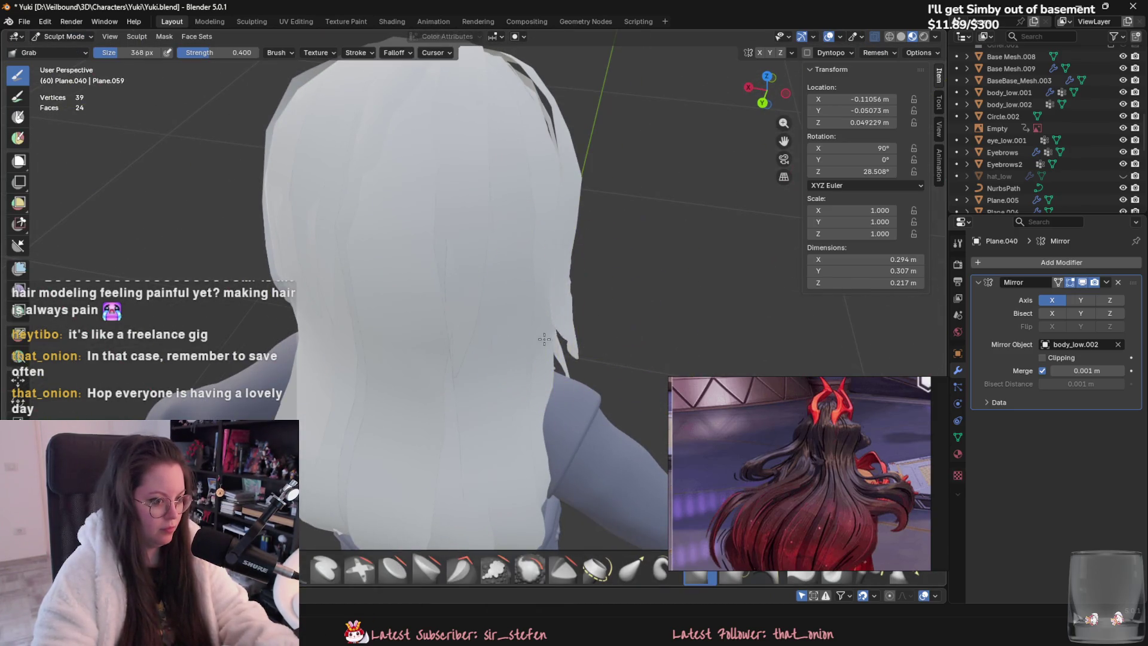
mouse_move(525, 69)
middle_mouse_down()
mouse_move(476, 138)
mouse_move(543, 174)
mouse_move(467, 92)
mouse_move(495, 62)
mouse_move(532, 154)
mouse_move(470, 246)
mouse_move(581, 326)
middle_mouse_up()
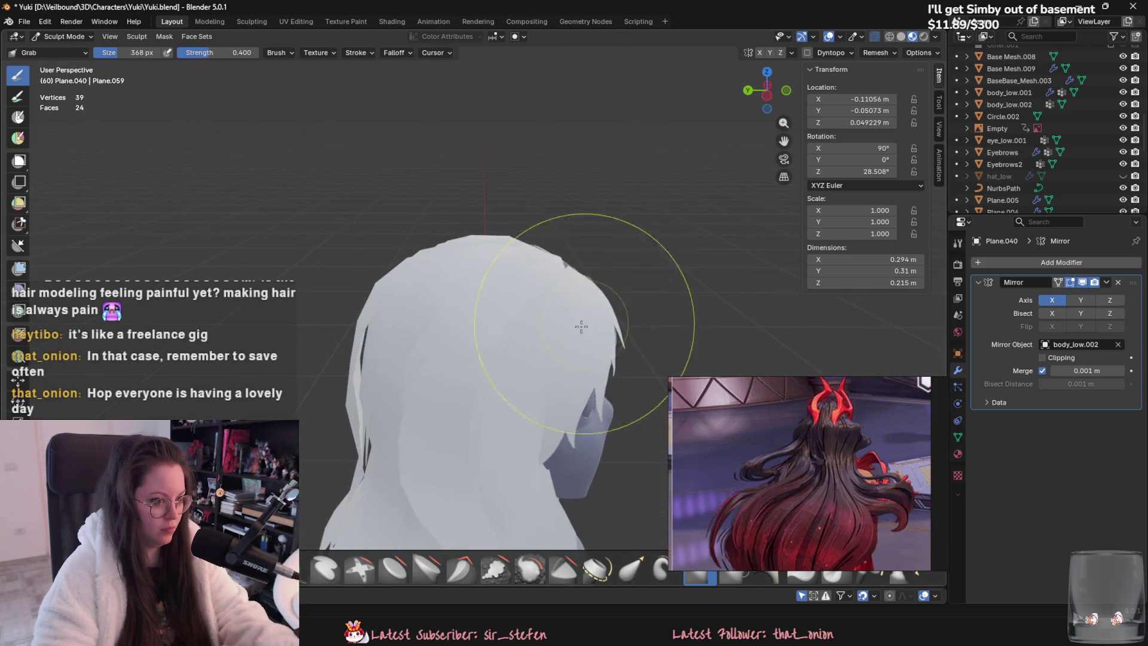
scroll(484, 358, "down", 3)
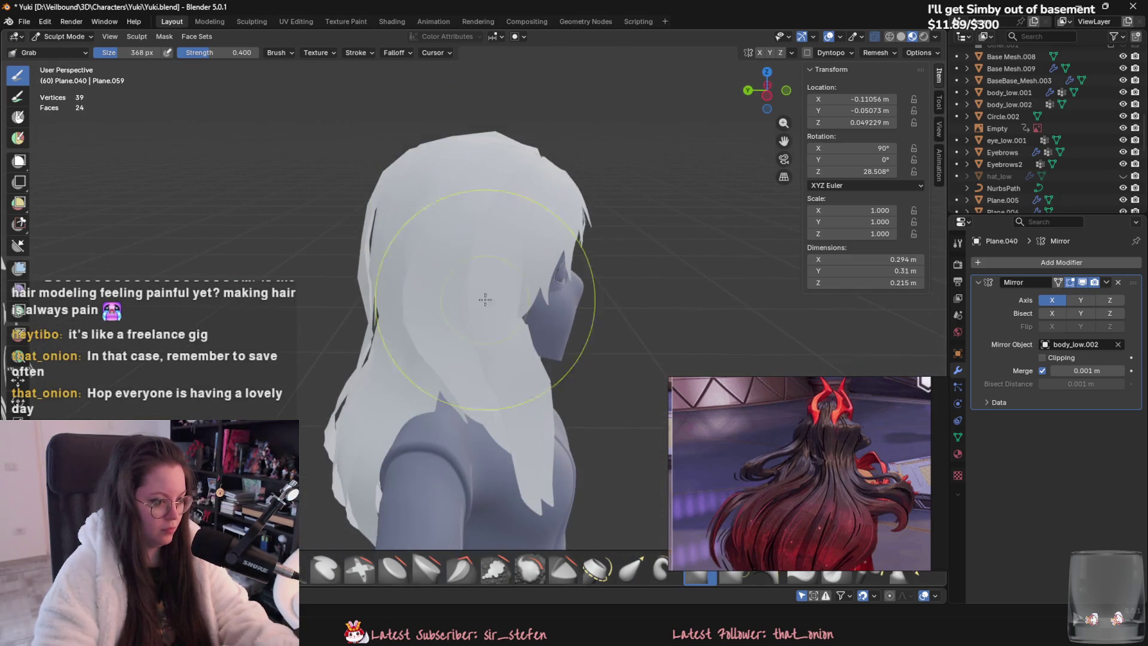
middle_click_drag(389, 298, 518, 321)
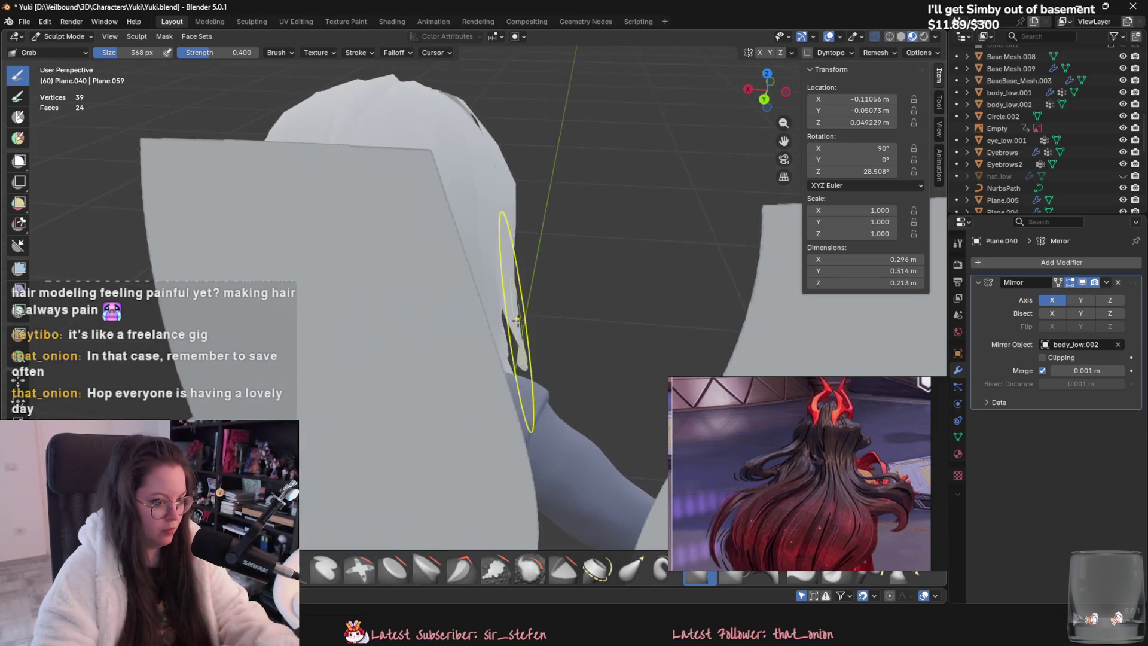
middle_click_drag(479, 358, 398, 298)
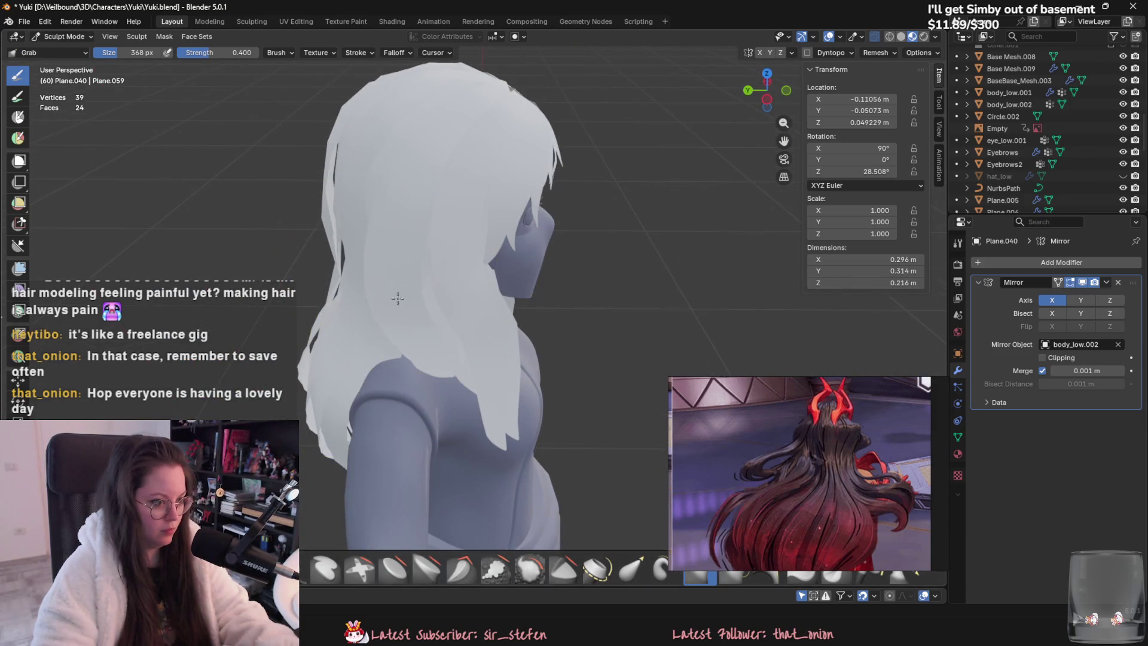
left_click_drag(407, 357, 460, 385)
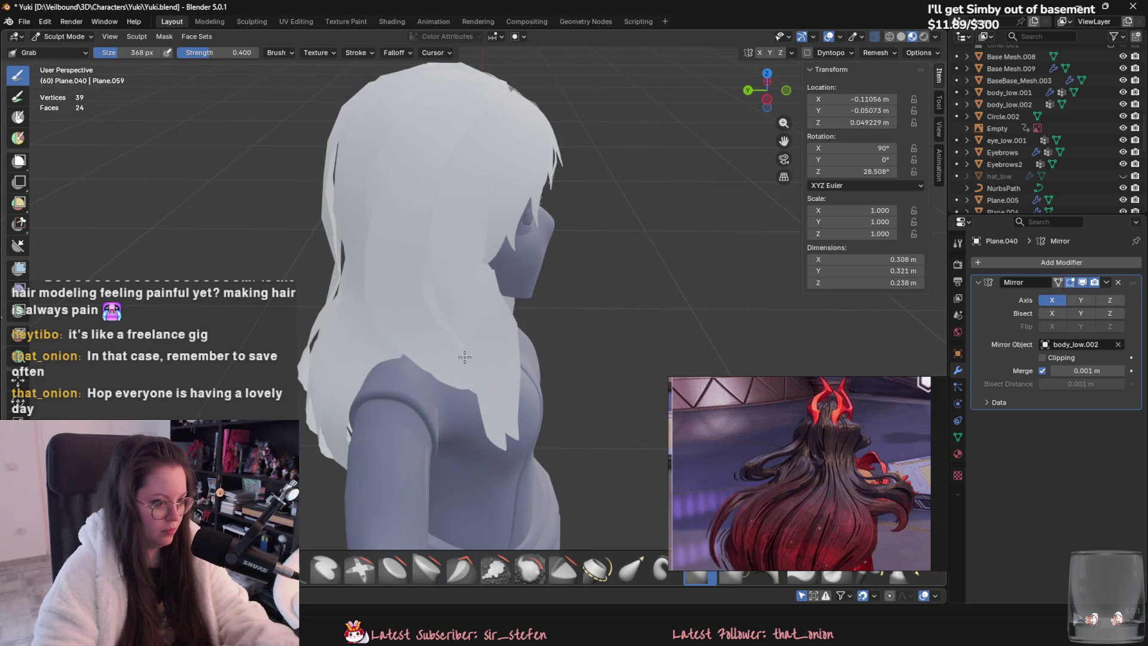
Step: Grab-pull the side strand down closer to Yuki's face and save Yuki.blend
middle_click_drag(477, 425, 447, 356)
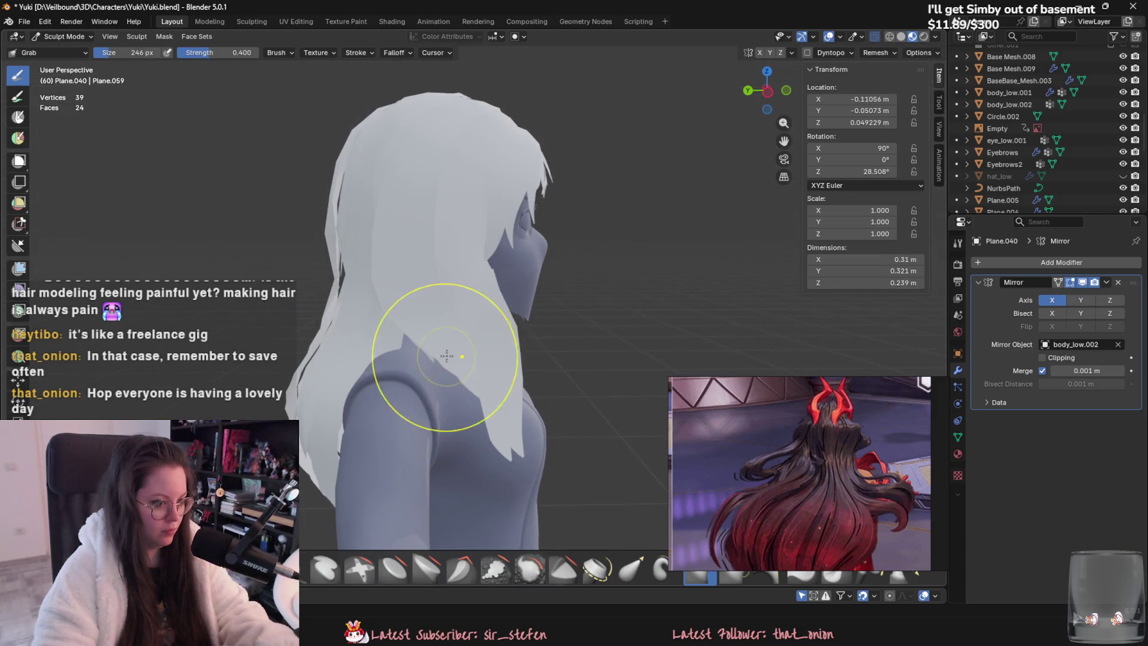
left_click_drag(485, 410, 479, 407)
middle_click_drag(479, 407, 399, 272)
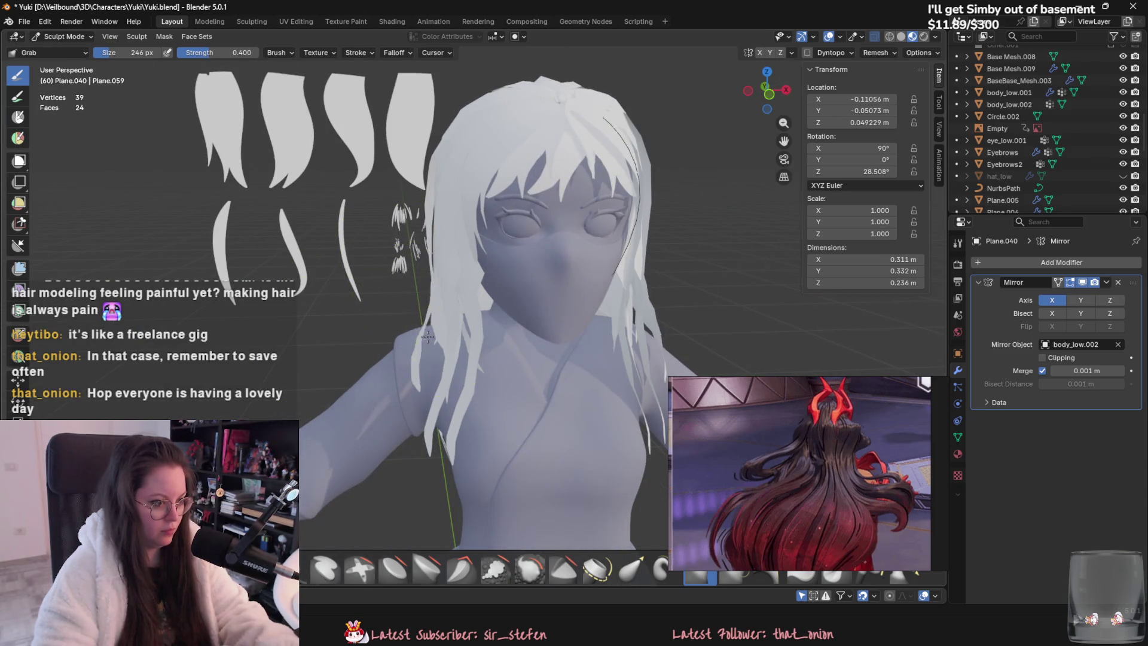
left_click_drag(429, 337, 426, 355)
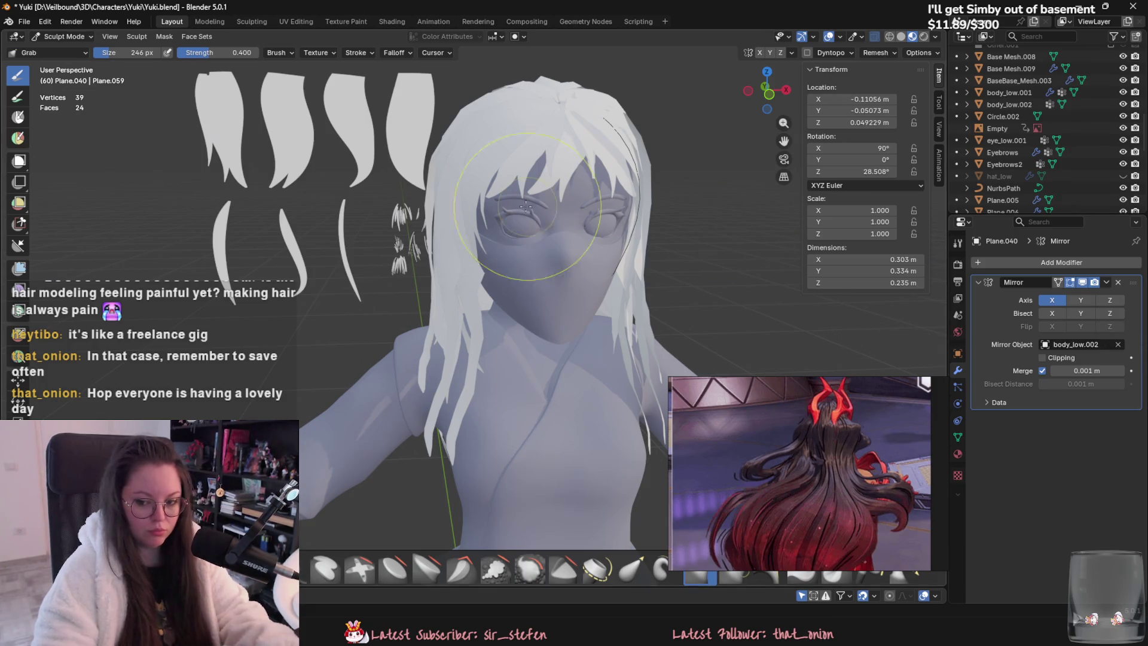
mouse_move(445, 230)
middle_mouse_down()
mouse_move(405, 219)
mouse_move(441, 202)
mouse_move(427, 194)
mouse_move(410, 215)
mouse_move(432, 342)
mouse_move(370, 269)
mouse_move(313, 112)
middle_mouse_up()
key("ctrl+s")
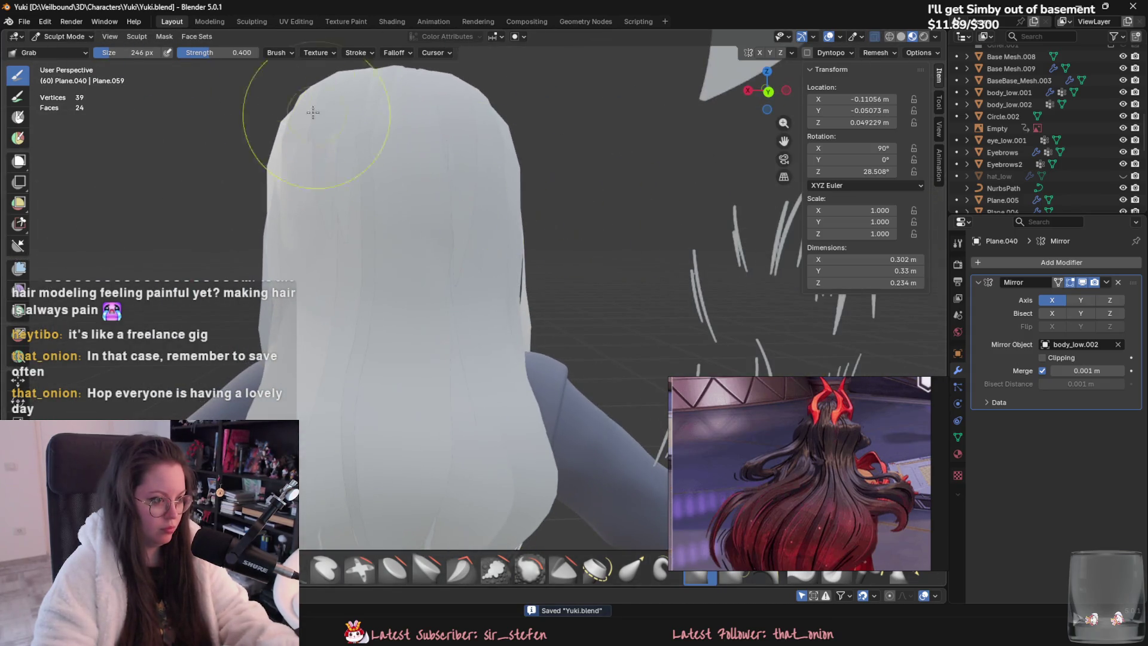
left_click(89, 38)
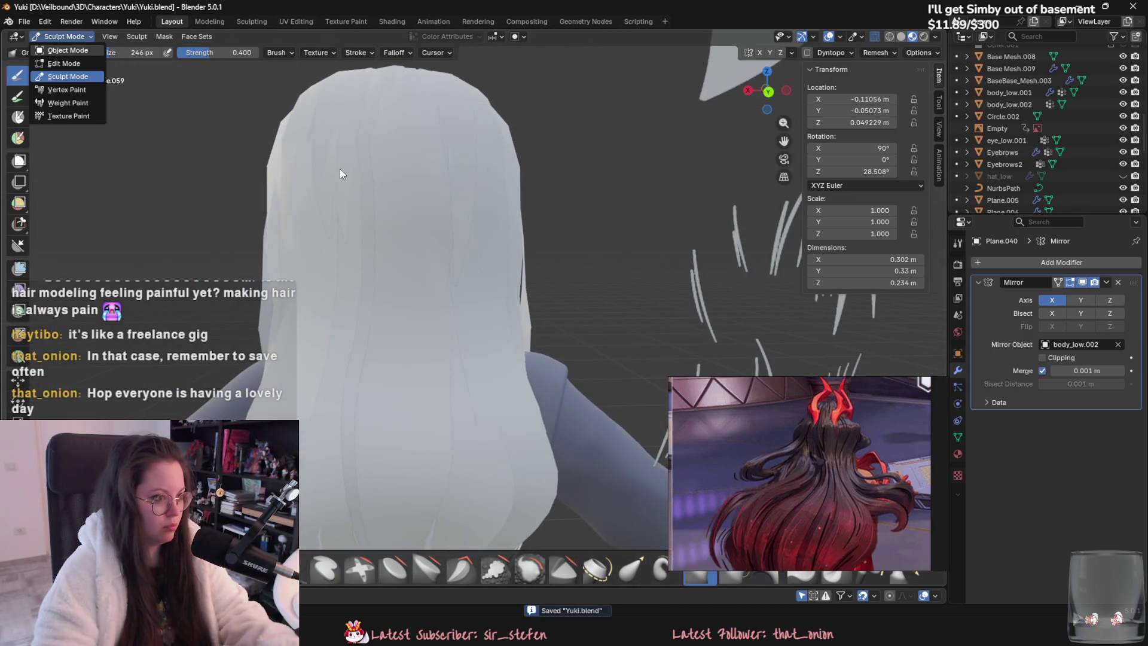
Step: Nudge crown hair card Plane.008 slightly along Y and rotate it a little
left_click(84, 50)
left_click(321, 105)
mouse_move(333, 95)
middle_mouse_down()
mouse_move(390, 184)
mouse_move(511, 230)
middle_mouse_up()
key("g")
key("x")
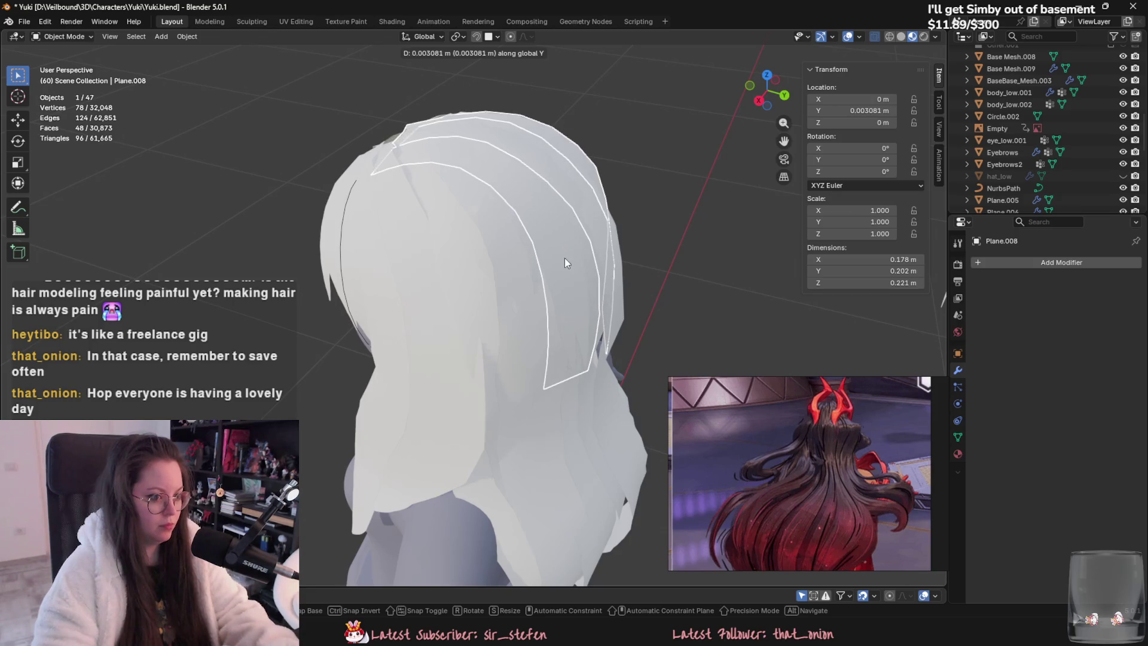
left_click(564, 257)
middle_click_drag(565, 257, 481, 261)
left_click(596, 245)
middle_click_drag(596, 245, 437, 287)
left_click(304, 312)
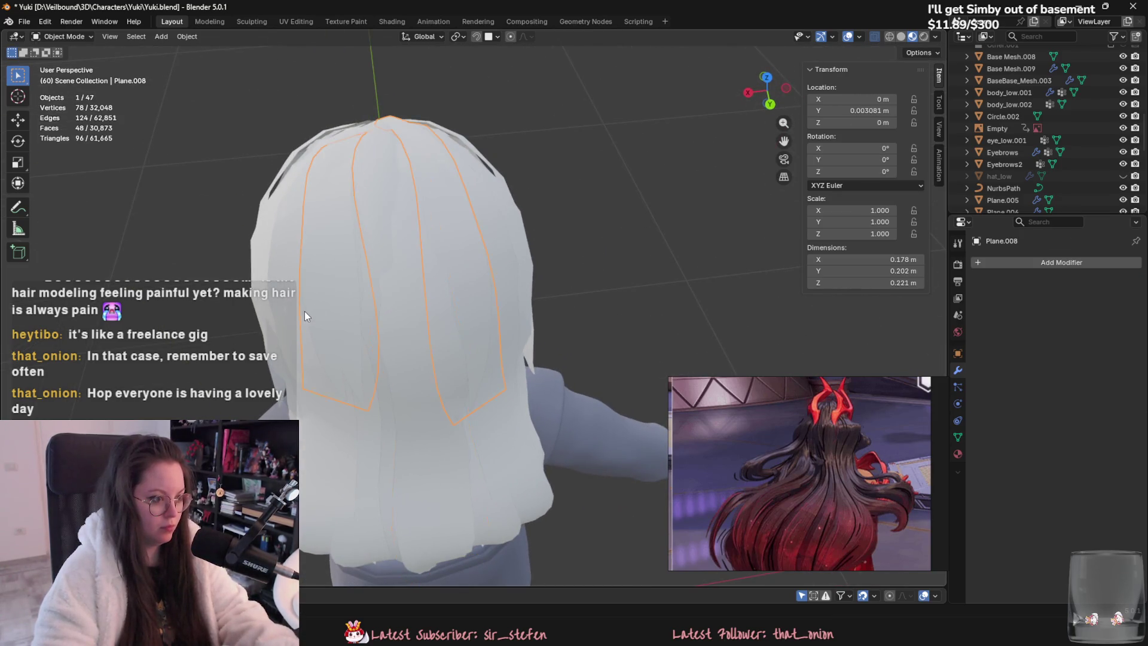
middle_click_drag(504, 310, 538, 346)
key("r")
left_click(545, 348)
Step: Separate one strand of Plane.008 into Plane.041, rotate it on Z and shift it horizontally
left_click(63, 36)
left_click(59, 63)
key("l")
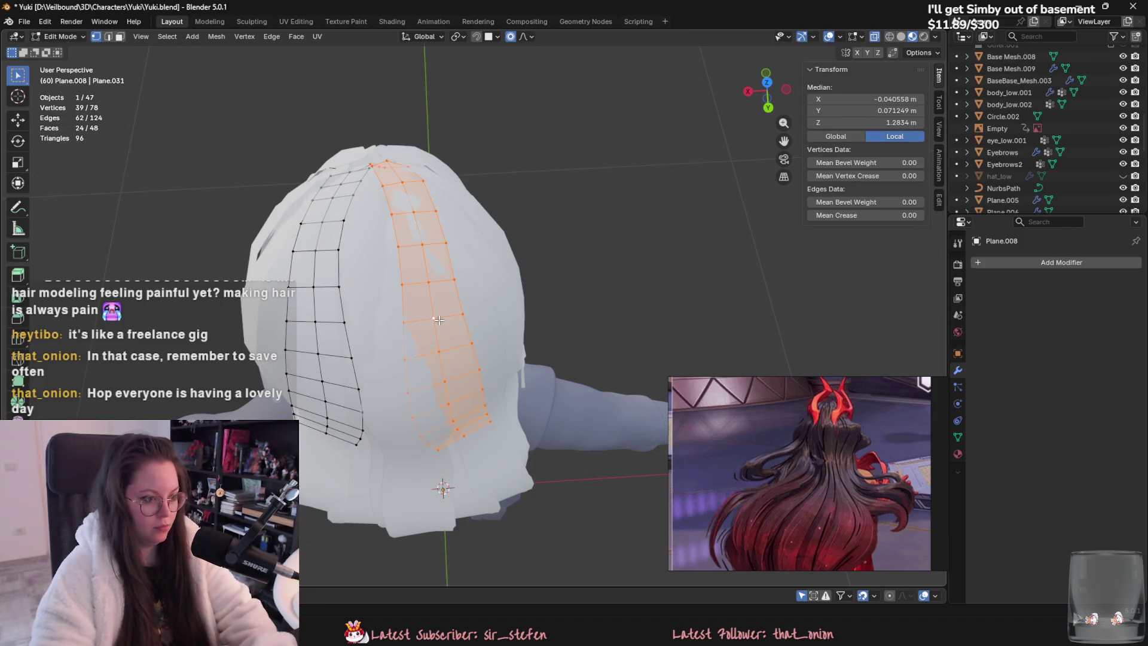
key("p")
left_click(452, 321)
left_click(453, 291)
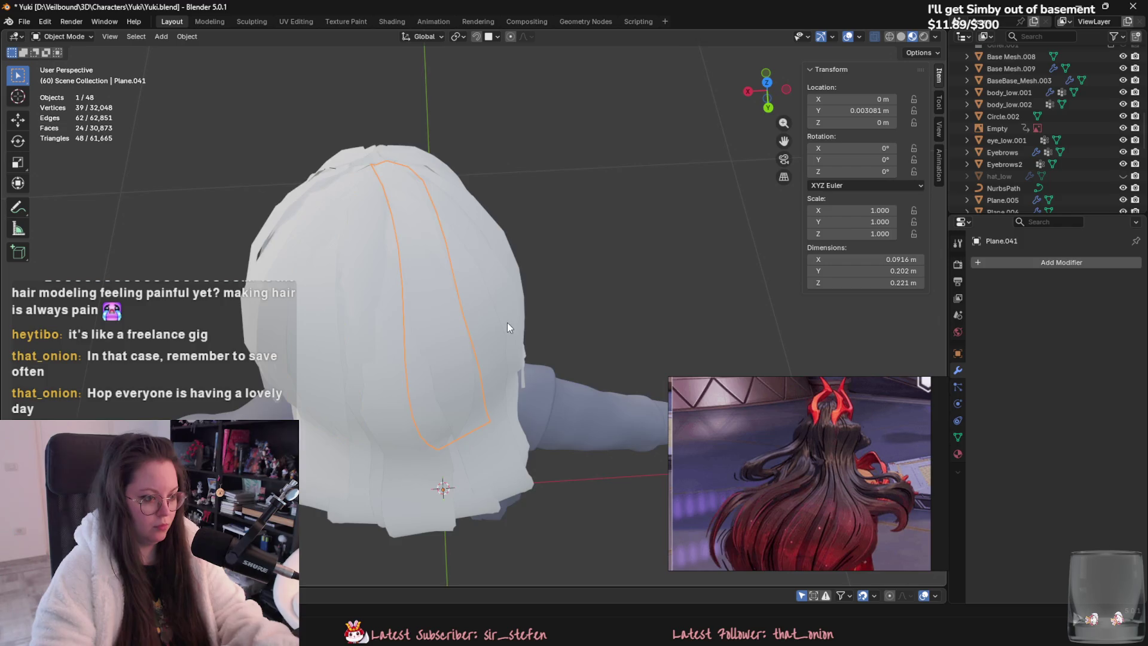
key("r")
key("z")
left_click(556, 311)
key("g")
key("shift+z")
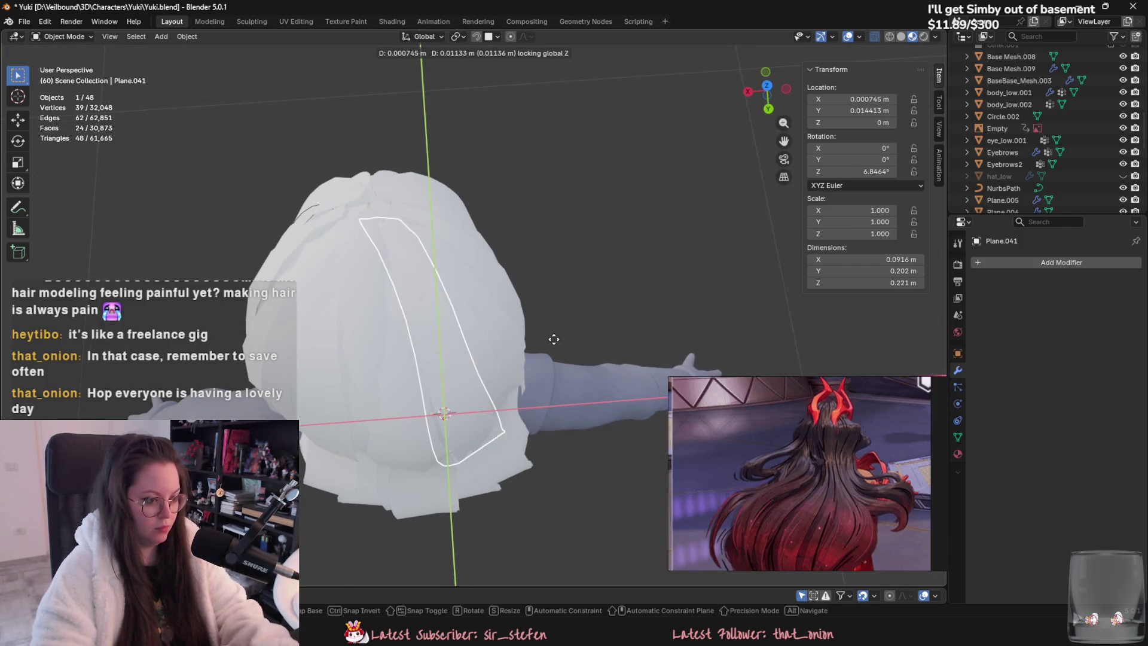
left_click(556, 337)
Step: Turn Plane.008 a few degrees on Z, to about -0.95°
mouse_move(556, 338)
middle_mouse_down()
mouse_move(575, 274)
mouse_move(568, 231)
mouse_move(389, 156)
middle_mouse_up()
left_click(382, 252)
key("r")
key("z")
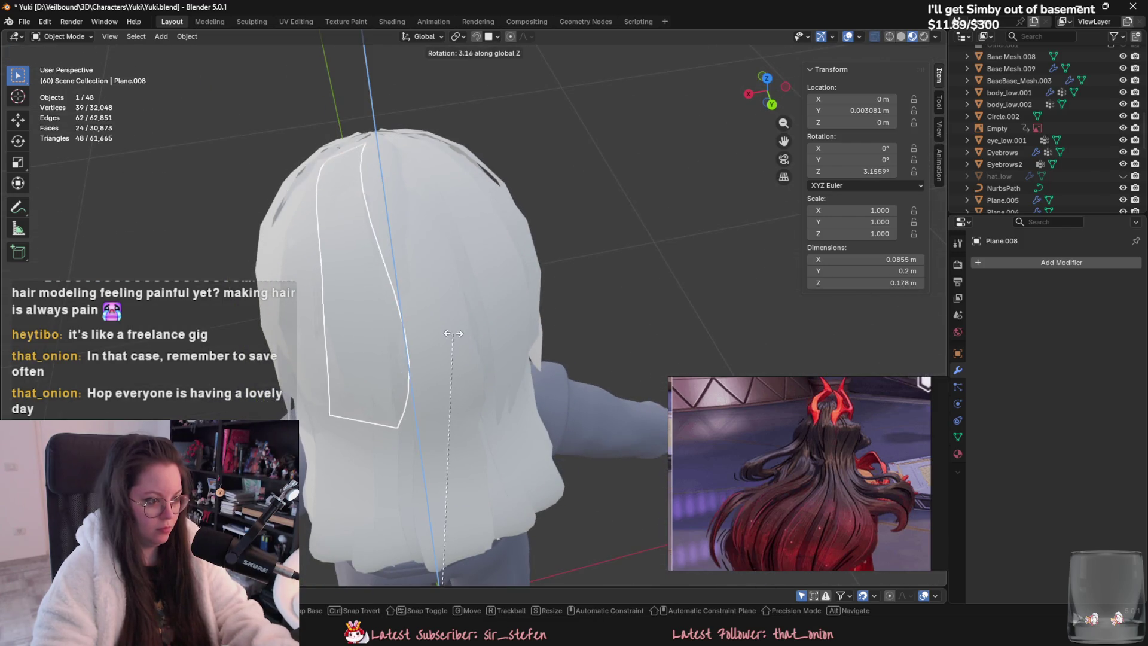
middle_click_drag(474, 243, 470, 300)
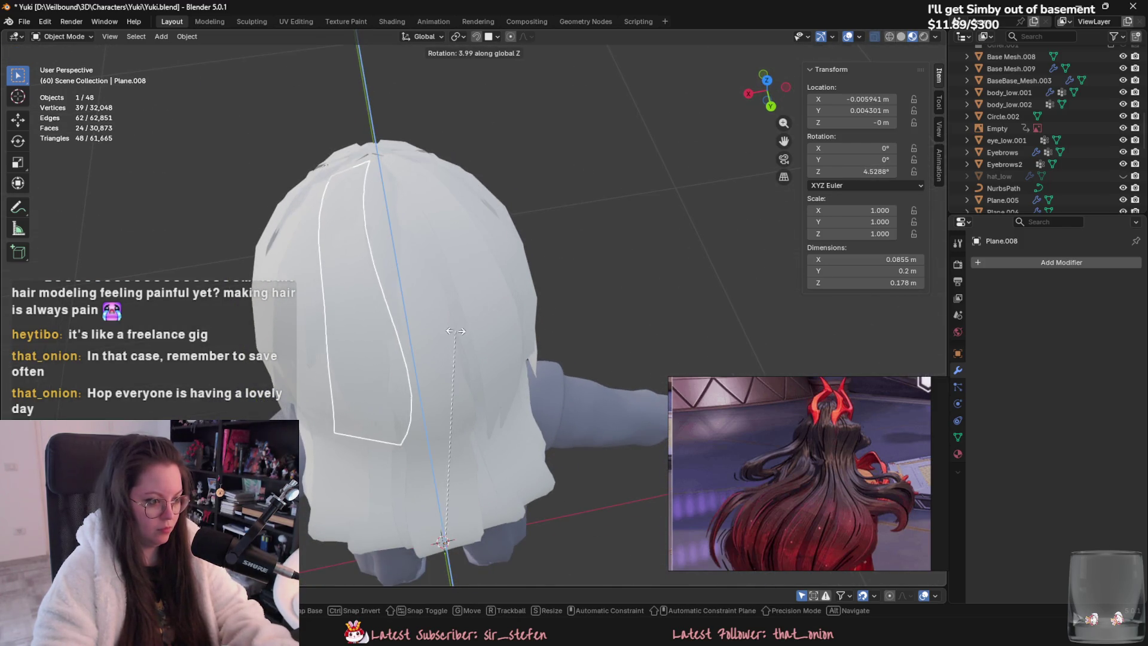
left_click(493, 213)
mouse_move(494, 213)
middle_mouse_down()
mouse_move(439, 275)
mouse_move(478, 218)
mouse_move(360, 226)
mouse_move(428, 261)
middle_mouse_up()
Step: Select long back hair Plane.033 for sculpting and enlarge the brush to 410 px
left_click(365, 223)
left_click(434, 255)
left_click(428, 253)
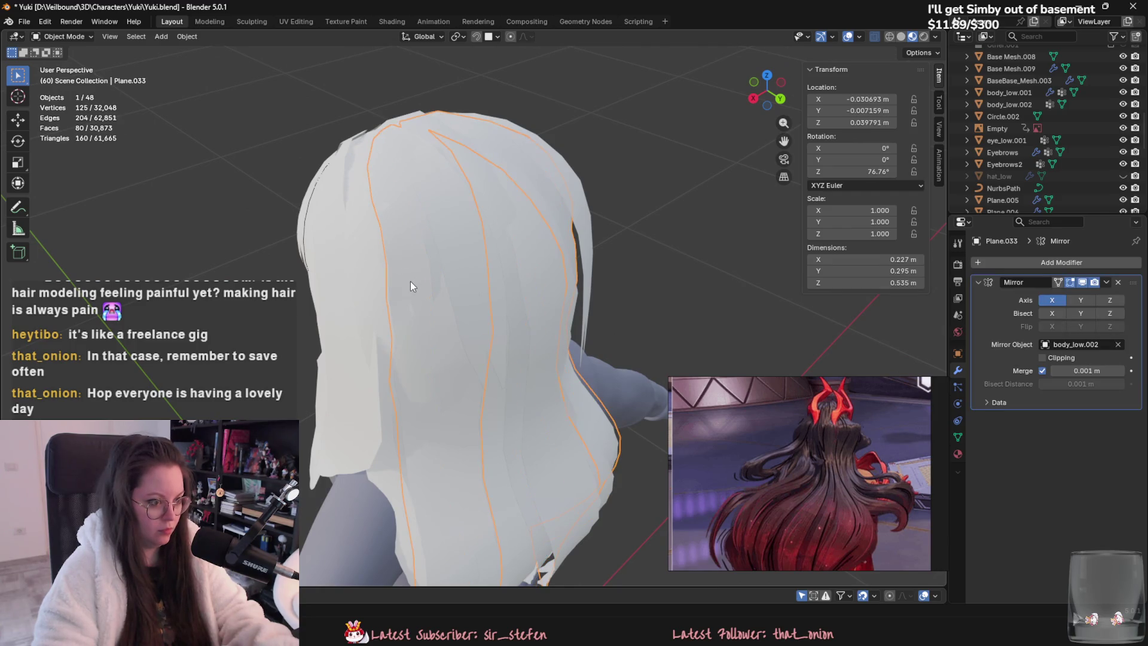
left_click(78, 37)
left_click(60, 71)
mouse_move(419, 269)
middle_mouse_down()
mouse_move(468, 290)
mouse_move(440, 264)
middle_mouse_up()
key("f")
left_click(402, 339)
Step: Orbit around the back hair, briefly leaving and returning to sculpting
mouse_move(413, 305)
middle_mouse_down()
mouse_move(502, 300)
mouse_move(534, 271)
middle_mouse_up()
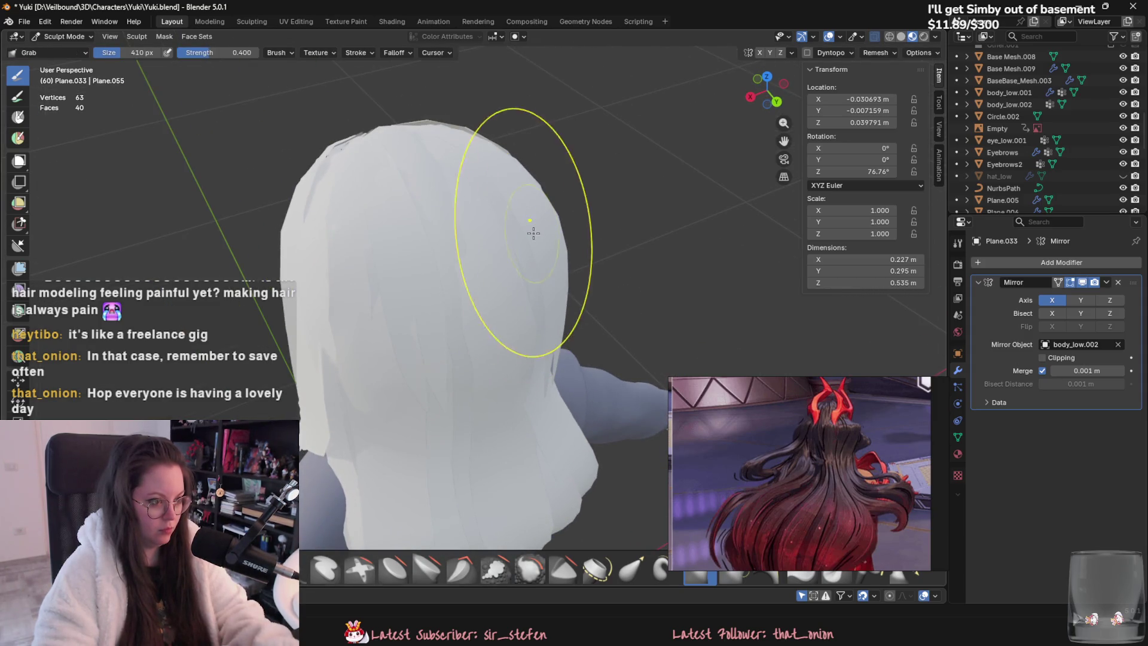
mouse_move(541, 221)
middle_mouse_down()
mouse_move(564, 213)
mouse_move(524, 244)
mouse_move(574, 263)
mouse_move(615, 253)
middle_mouse_up()
middle_click_drag(529, 222, 491, 203)
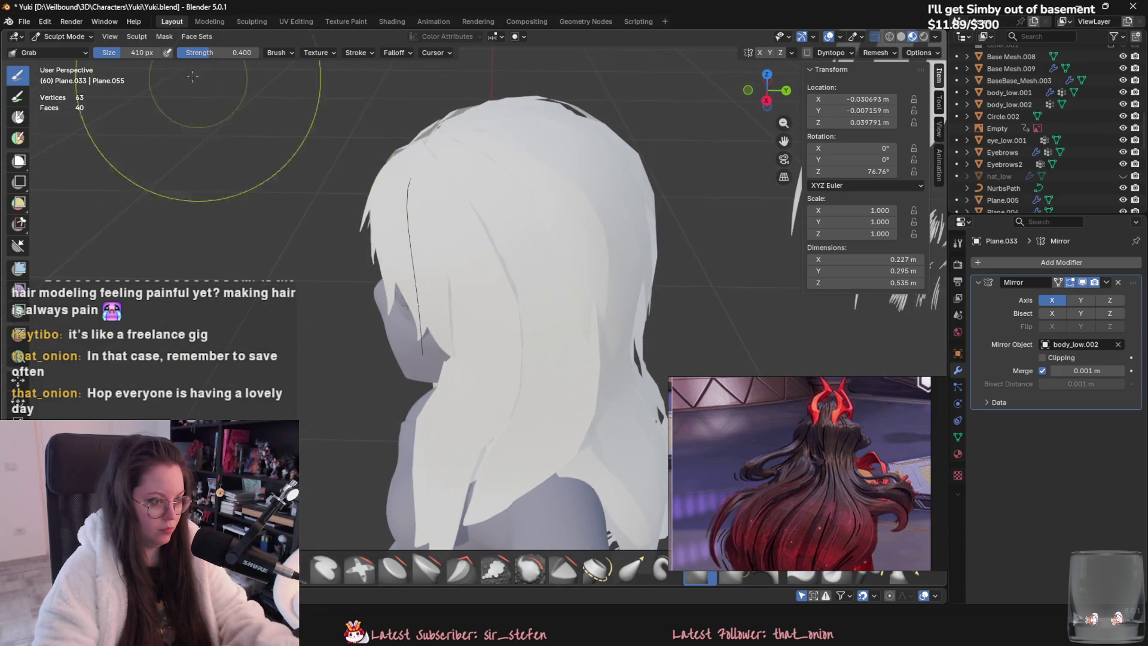
left_click(74, 51)
key("ctrl+z")
key("ctrl+z")
middle_click_drag(493, 298, 439, 295)
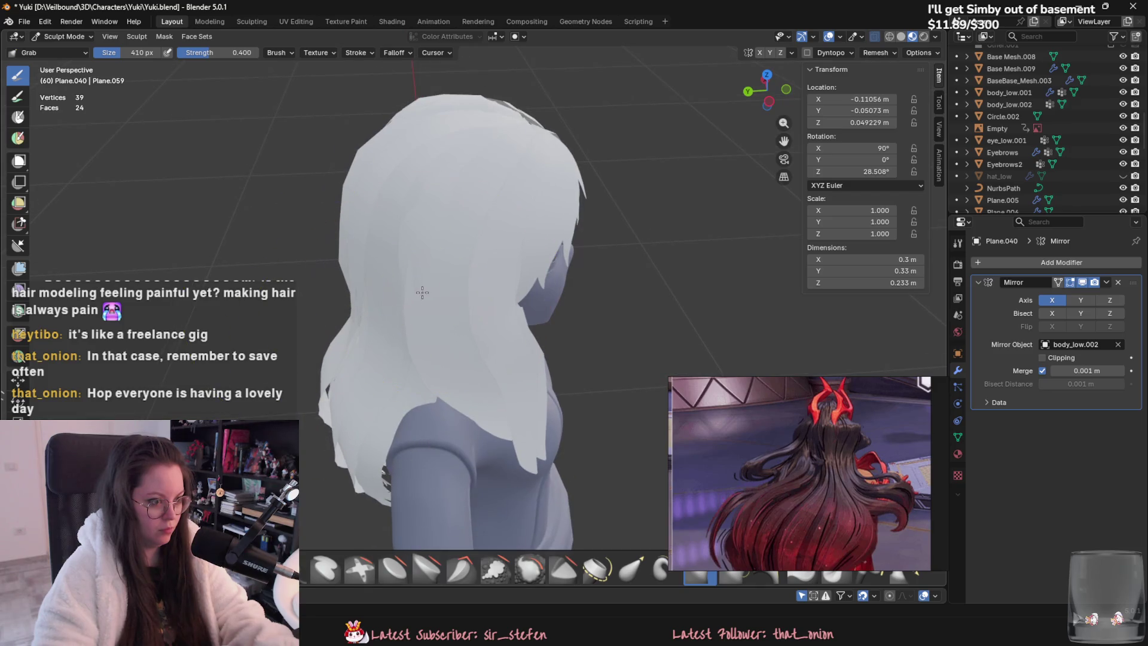
mouse_move(424, 223)
middle_mouse_down()
mouse_move(487, 256)
mouse_move(508, 299)
mouse_move(608, 343)
mouse_move(482, 271)
middle_mouse_up()
Step: Rotate the separated strand Plane.041 to 14.645° around Z
key("Tab")
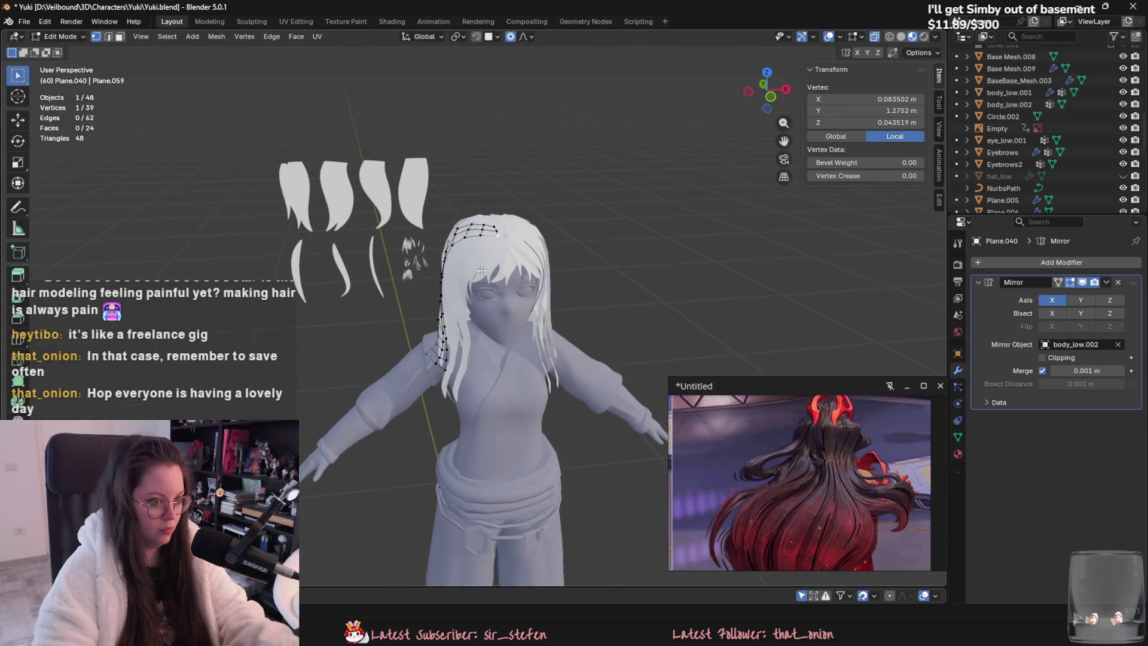
left_click(69, 38)
left_click(60, 50)
mouse_move(437, 192)
middle_mouse_down()
mouse_move(442, 216)
mouse_move(514, 221)
mouse_move(497, 194)
mouse_move(551, 223)
mouse_move(584, 307)
middle_mouse_up()
left_click(446, 226)
key("g")
key("r")
left_click(580, 346)
Step: Grab-sculpt Plane.041 down to about 0.088 × 0.191 × 0.212 m
mouse_move(580, 347)
middle_mouse_down()
mouse_move(562, 188)
mouse_move(556, 197)
middle_mouse_up()
left_click(63, 36)
left_click(60, 78)
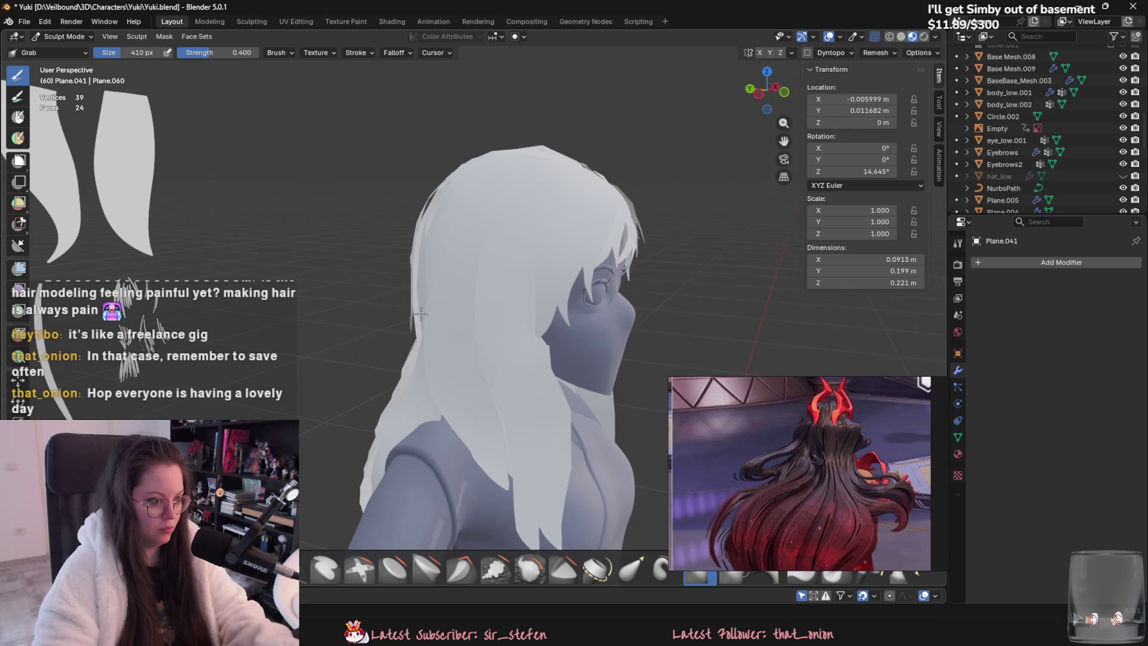
left_click_drag(421, 314, 463, 313)
mouse_move(464, 313)
middle_mouse_down()
mouse_move(518, 366)
mouse_move(389, 304)
middle_mouse_up()
left_click(66, 37)
left_click(59, 51)
left_click(440, 289)
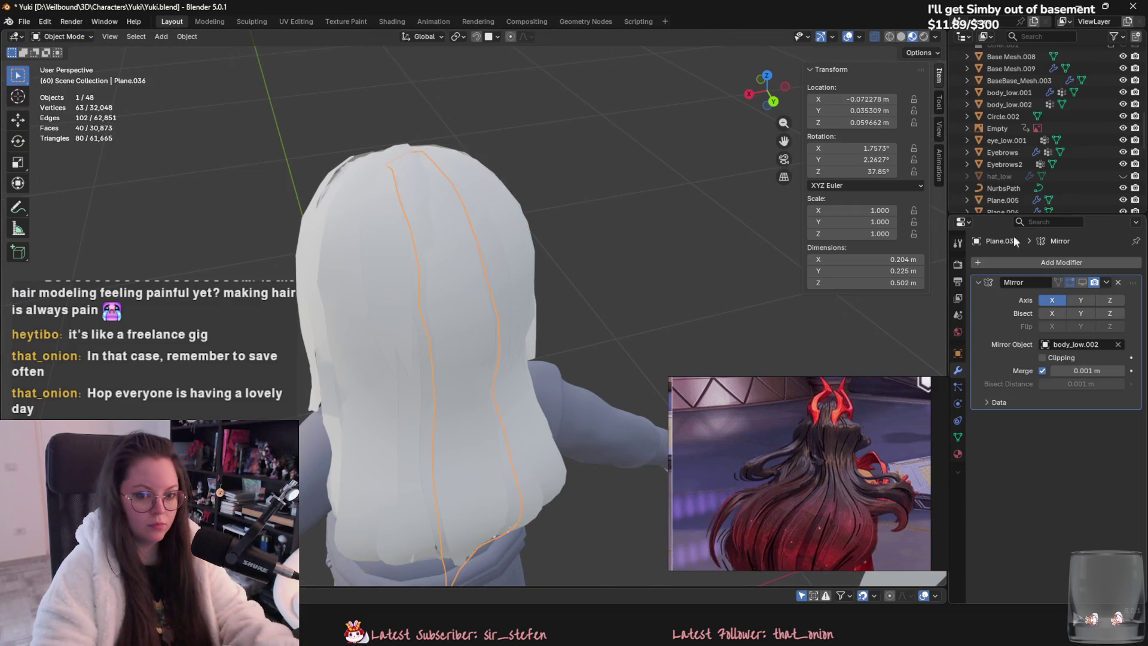
Step: Delete Plane.036's Mirror modifier and grab-pull the back hair in Sculpt Mode
left_click(1117, 282)
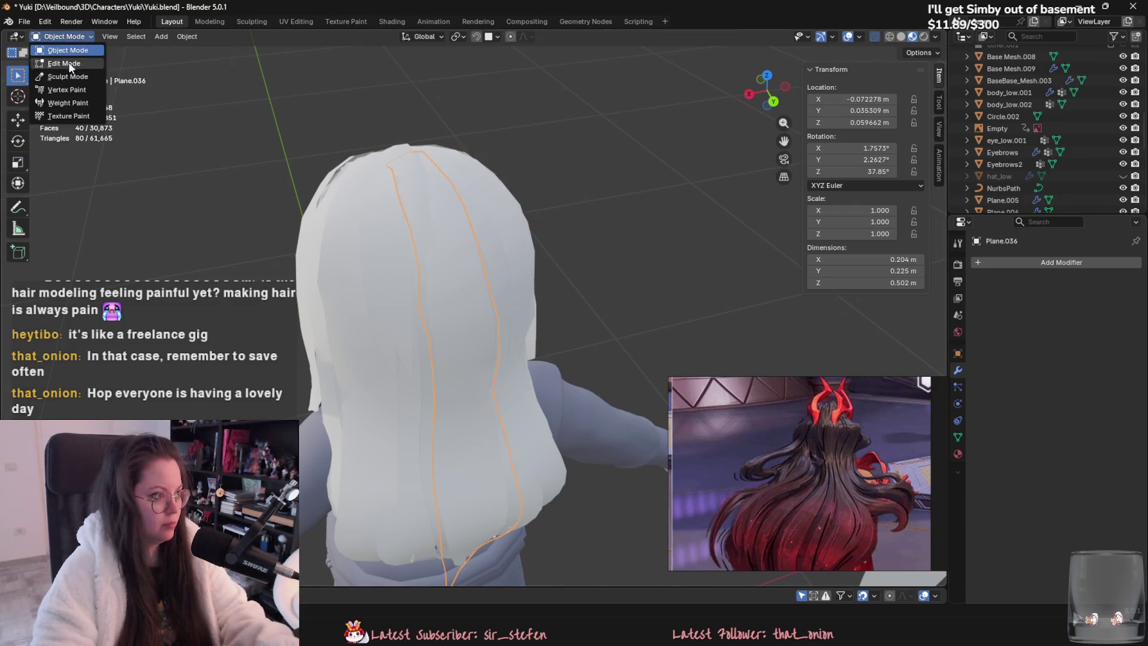
left_click(68, 77)
mouse_move(434, 176)
middle_mouse_down()
mouse_move(426, 218)
mouse_move(443, 262)
mouse_move(556, 257)
mouse_move(526, 191)
middle_mouse_up()
left_click_drag(526, 192, 538, 225)
mouse_move(538, 226)
middle_mouse_down()
mouse_move(543, 305)
mouse_move(524, 233)
mouse_move(537, 257)
middle_mouse_up()
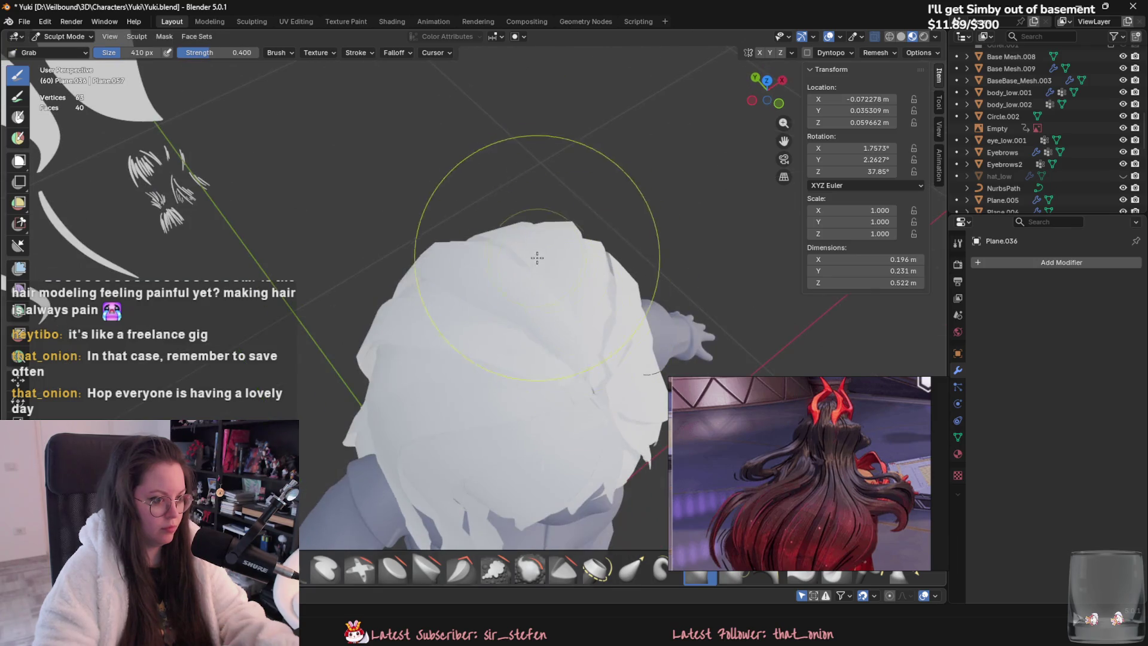
mouse_move(575, 331)
middle_mouse_down()
mouse_move(560, 241)
mouse_move(608, 194)
mouse_move(636, 257)
mouse_move(508, 275)
middle_mouse_up()
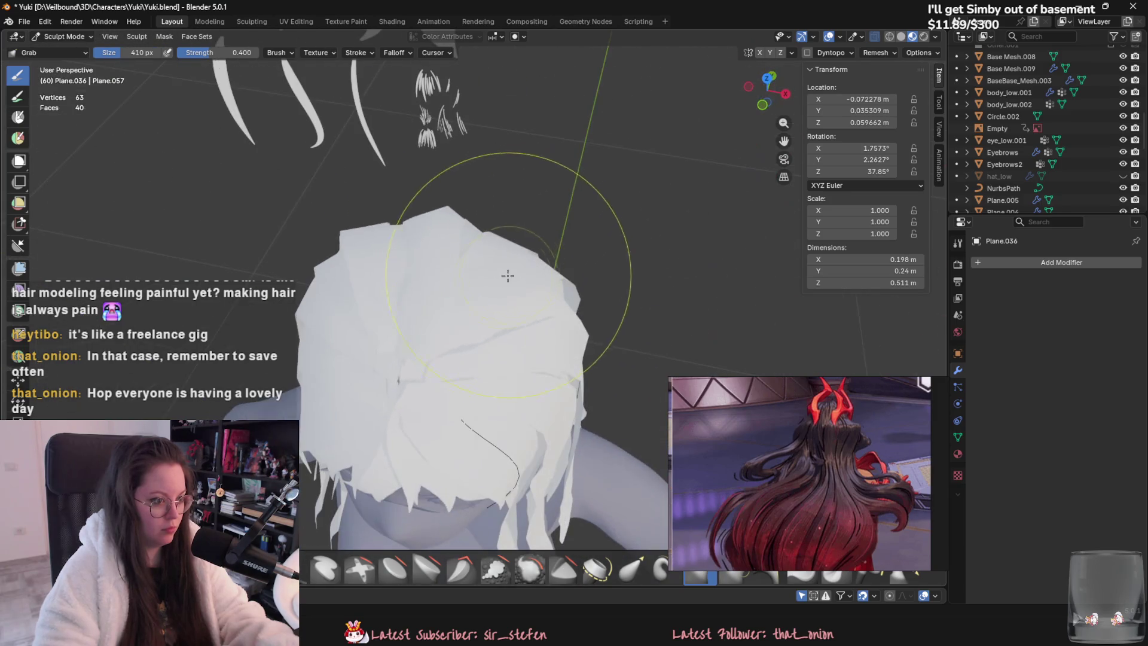
Step: Pull Plane.036's strand tips into ragged points draping down Yuki's back
middle_click_drag(423, 342, 457, 320)
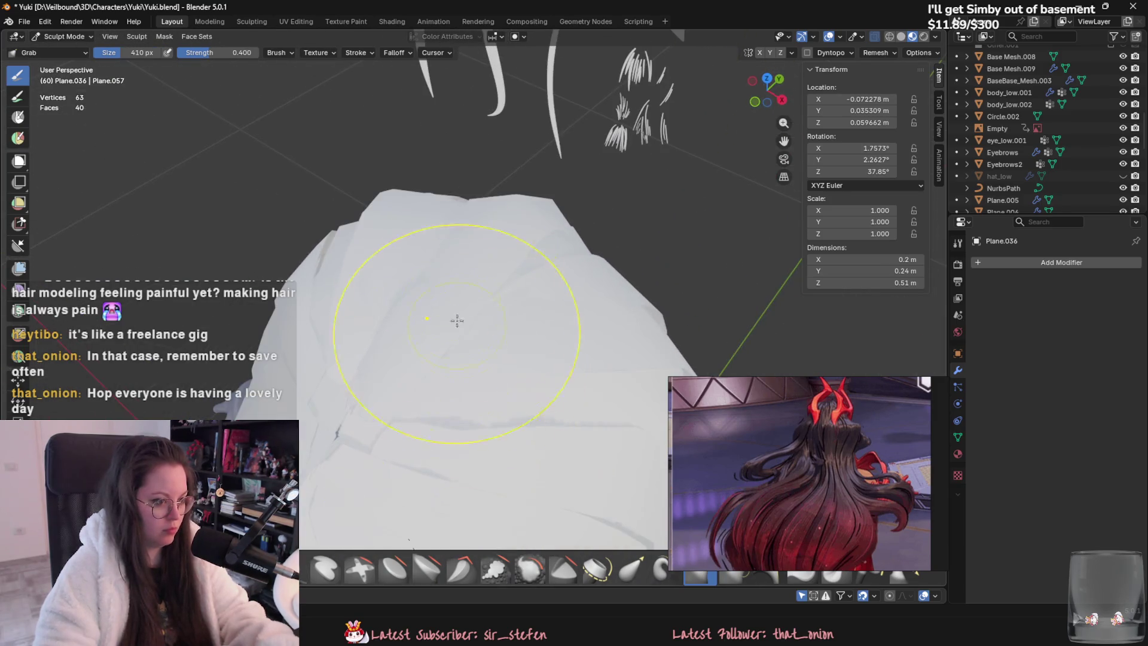
mouse_move(413, 278)
middle_mouse_down()
mouse_move(382, 271)
mouse_move(410, 284)
mouse_move(330, 198)
middle_mouse_up()
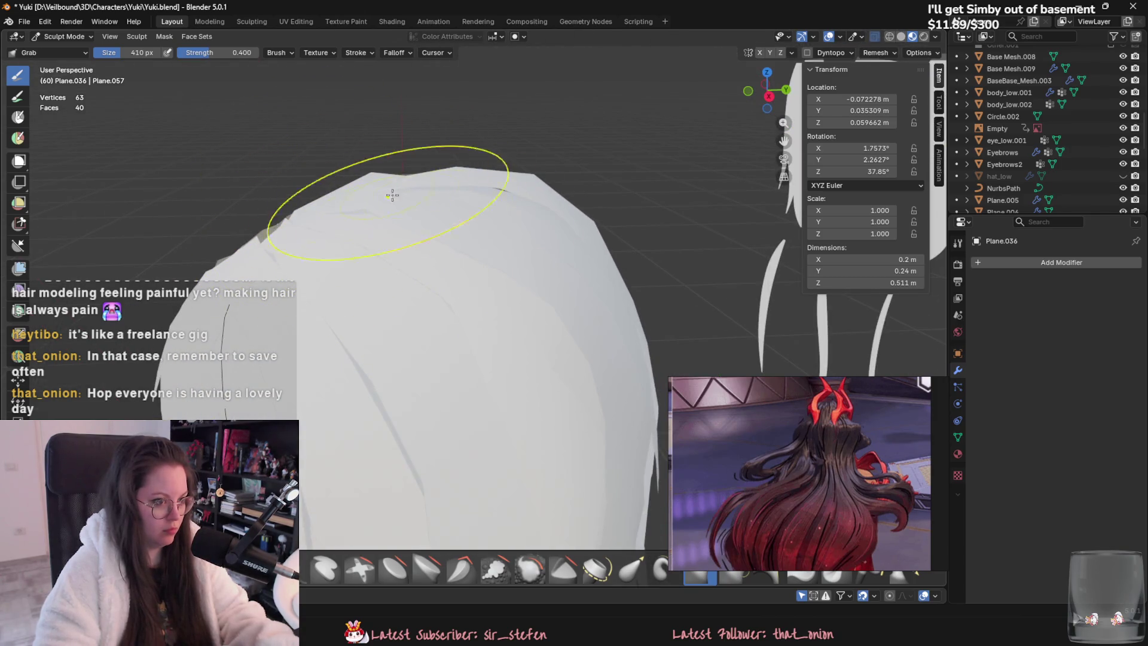
mouse_move(618, 272)
middle_mouse_down()
mouse_move(457, 328)
mouse_move(451, 219)
middle_mouse_up()
mouse_move(446, 180)
middle_mouse_down()
mouse_move(496, 251)
mouse_move(461, 341)
mouse_move(339, 330)
mouse_move(417, 275)
mouse_move(595, 341)
mouse_move(486, 371)
mouse_move(497, 372)
mouse_move(454, 361)
middle_mouse_up()
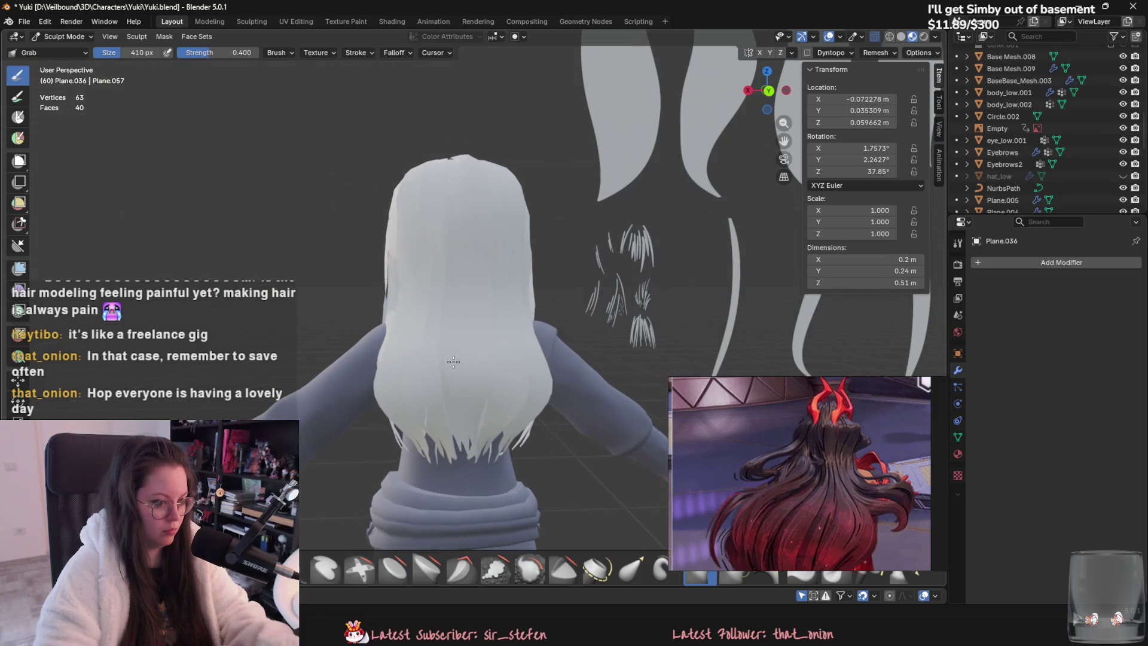
middle_click_drag(464, 406, 474, 461)
left_click_drag(474, 461, 466, 430)
middle_click_drag(466, 430, 506, 337)
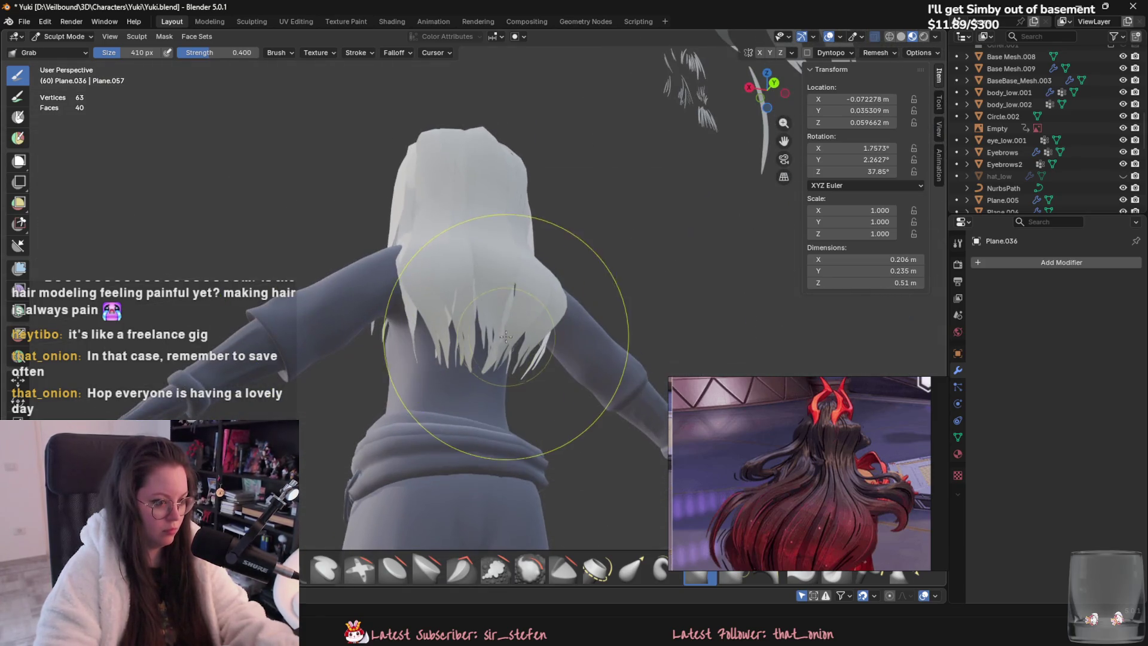
left_click_drag(491, 353, 488, 359)
mouse_move(488, 359)
middle_mouse_down()
mouse_move(583, 388)
mouse_move(581, 399)
middle_mouse_up()
mouse_move(523, 326)
middle_mouse_down()
mouse_move(639, 135)
mouse_move(384, 209)
middle_mouse_up()
left_click(68, 50)
mouse_move(311, 216)
middle_mouse_down()
mouse_move(356, 250)
mouse_move(266, 282)
mouse_move(378, 286)
middle_mouse_up()
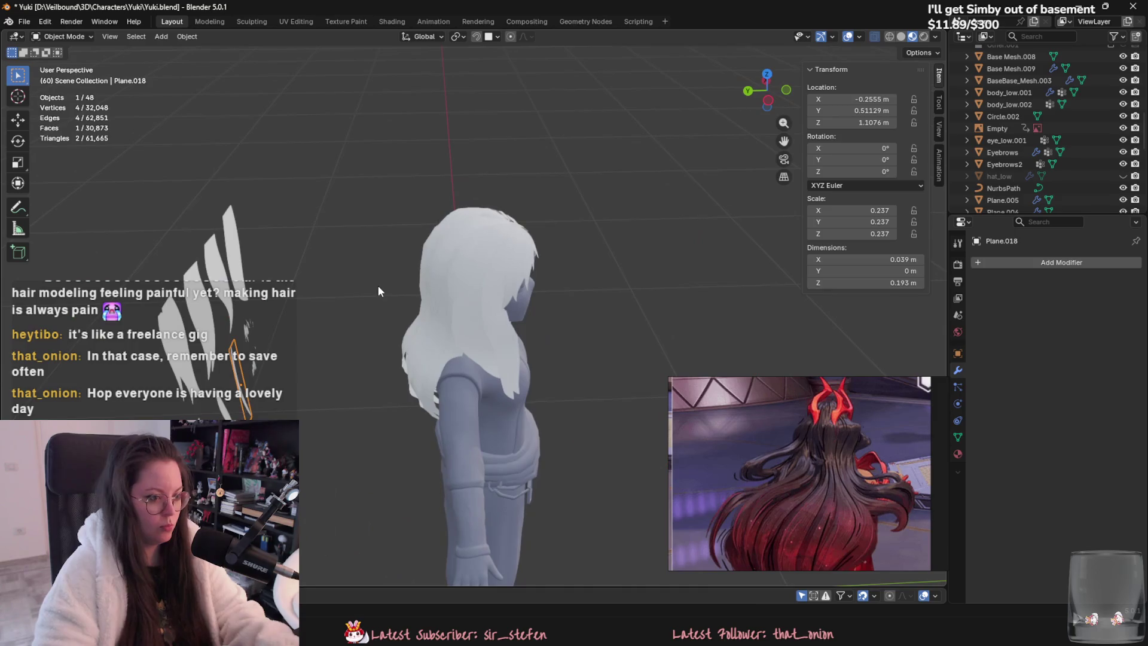
Step: Duplicate the small hair card as Plane.042, slide it beside the head and turn it on Z
key("shift+d")
key("shift+z")
left_click(604, 250)
key("r")
key("z")
left_click(538, 352)
mouse_move(538, 353)
middle_mouse_down()
mouse_move(463, 329)
mouse_move(508, 267)
mouse_move(424, 286)
mouse_move(449, 296)
mouse_move(418, 295)
mouse_move(430, 319)
middle_mouse_up()
key("r")
key("z")
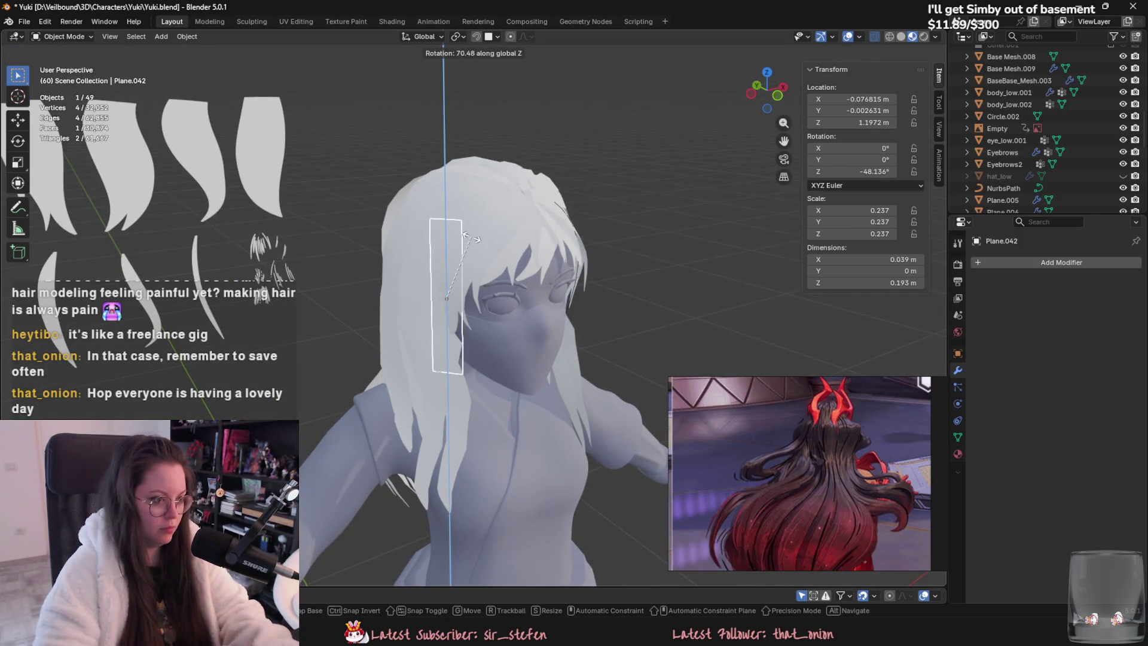
left_click(481, 256)
Step: In Edit Mode, rotate the card's selected vertices around the Y axis
key("Tab")
mouse_move(480, 256)
middle_mouse_down()
mouse_move(464, 277)
mouse_move(448, 251)
mouse_move(464, 213)
middle_mouse_up()
key("r")
key("x")
key("Escape")
key("r")
key("y")
left_click(586, 198)
Step: Move card edges with proportional falloff to bend it along the side of the head
mouse_move(586, 198)
middle_mouse_down()
mouse_move(449, 264)
mouse_move(437, 257)
mouse_move(482, 259)
mouse_move(418, 233)
mouse_move(407, 213)
middle_mouse_up()
key("2")
left_click(422, 263)
key("g")
left_click(443, 249)
key("a")
key("g")
left_click(482, 259)
scroll(401, 219, "up", 2)
left_click(402, 219)
Step: Finish curving the current hair card's edge with proportional falloff
key("g")
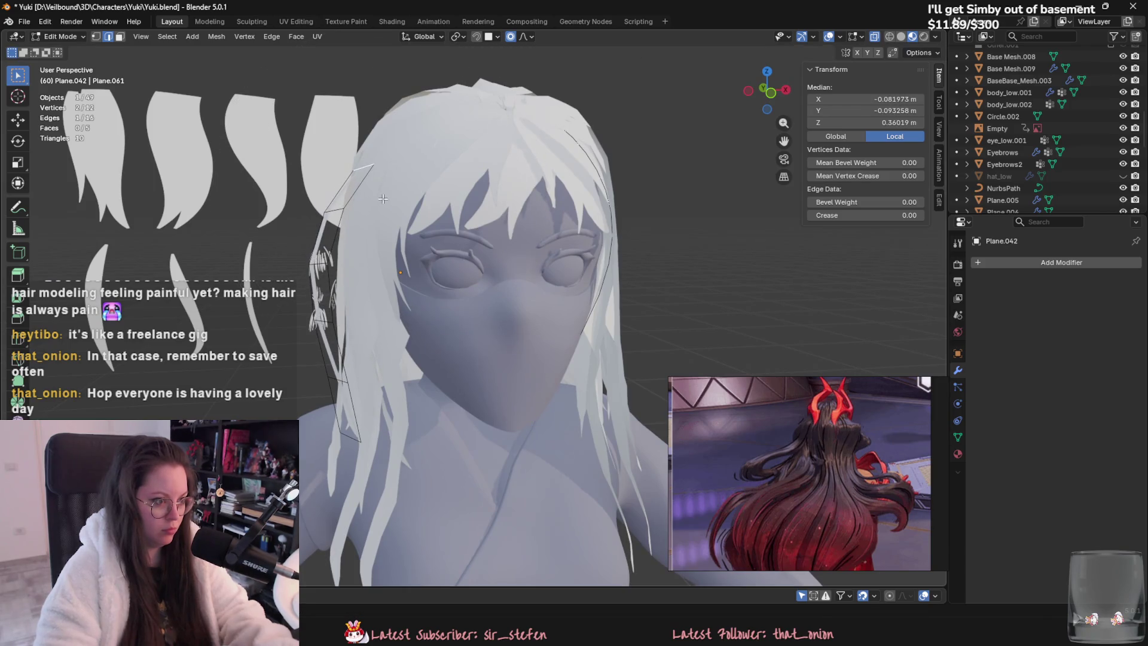
left_click(417, 158)
key("g")
left_click(347, 328)
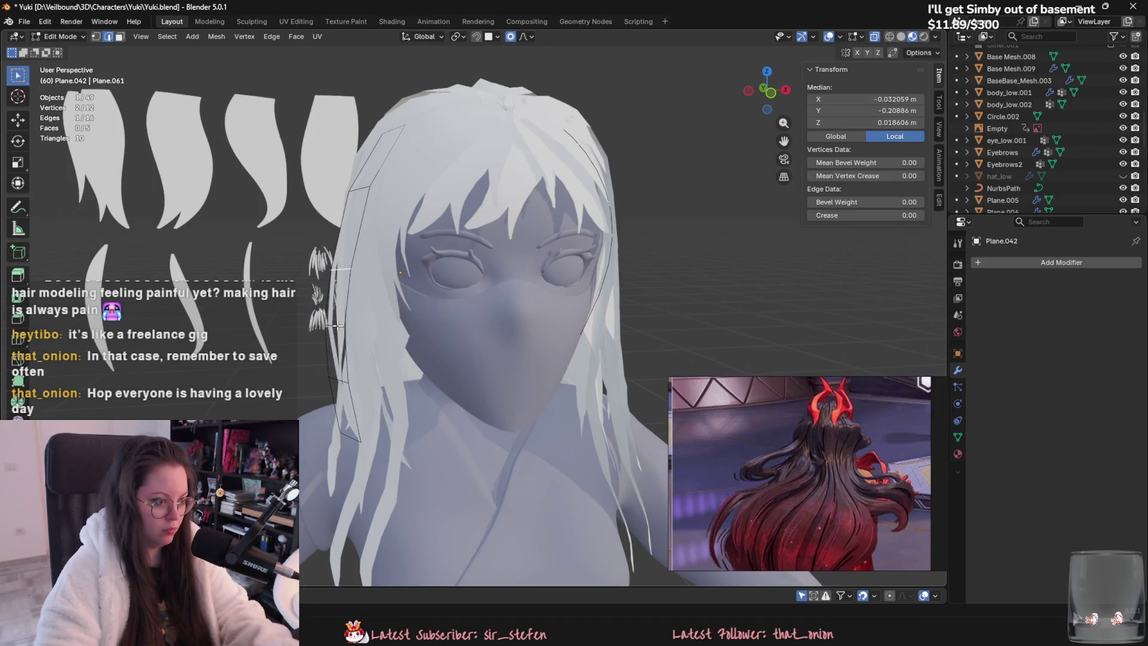
mouse_move(346, 328)
middle_mouse_down()
mouse_move(396, 329)
mouse_move(450, 371)
middle_mouse_up()
Step: Select the whole hair card and rotate it around the Z axis
key("a")
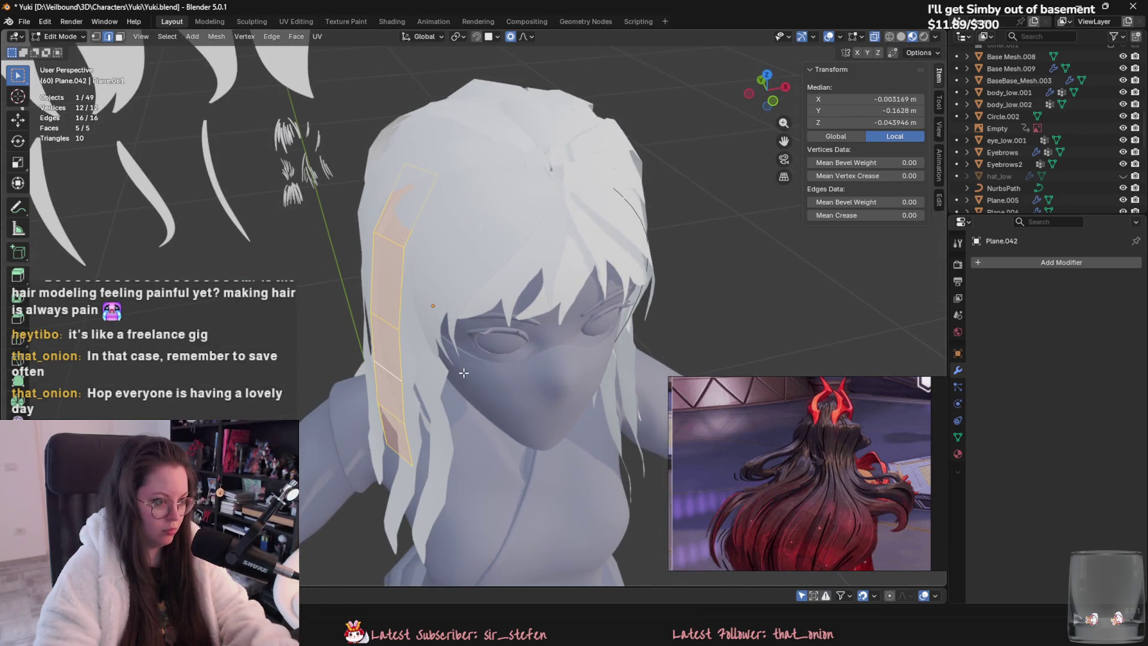
mouse_move(510, 395)
middle_mouse_down()
mouse_move(464, 387)
mouse_move(450, 411)
middle_mouse_up()
key("r")
key("z")
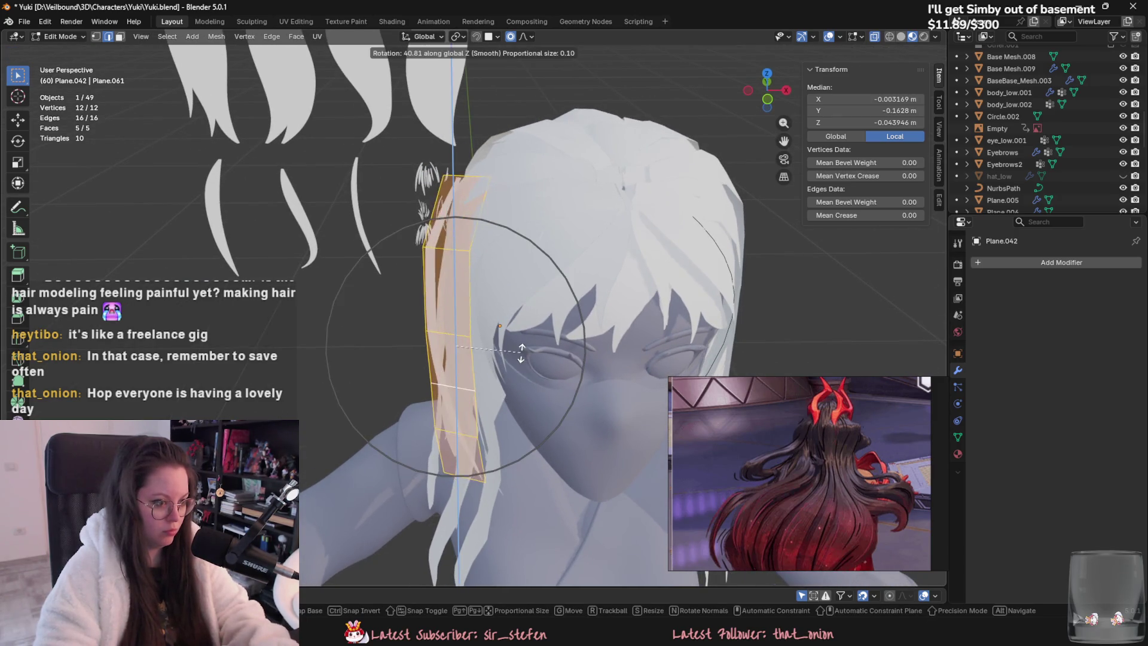
left_click(521, 353)
Step: Duplicate the hair card, rotate the copy, and turn on proportional editing
key("shift+d")
key("r")
key("z")
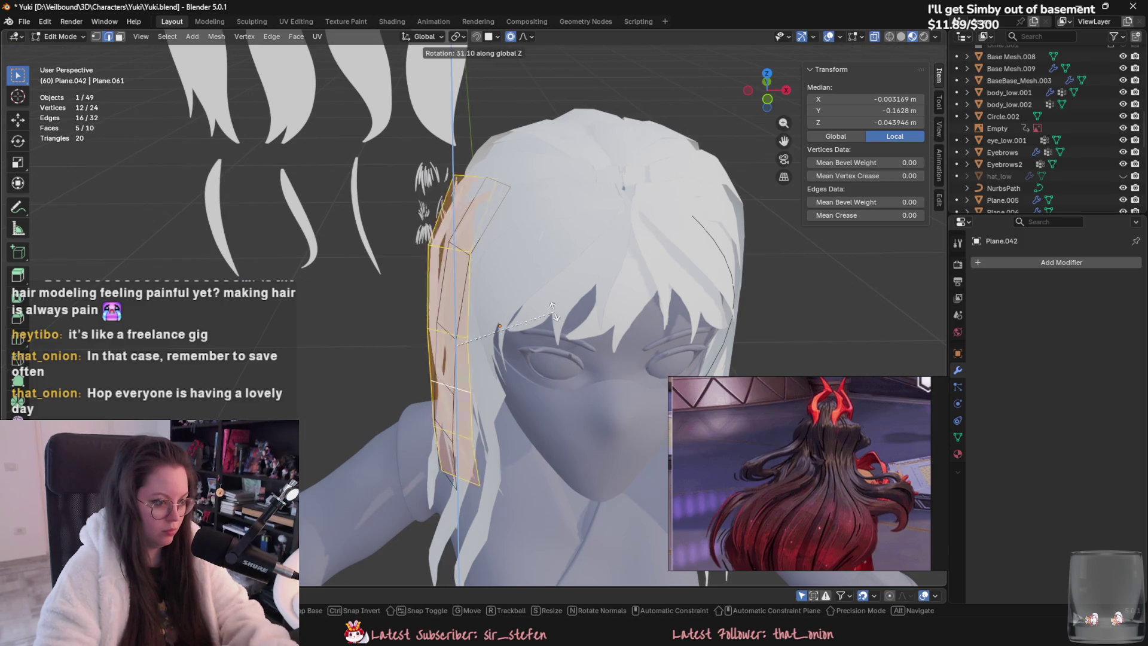
key("z")
key("z")
key("o")
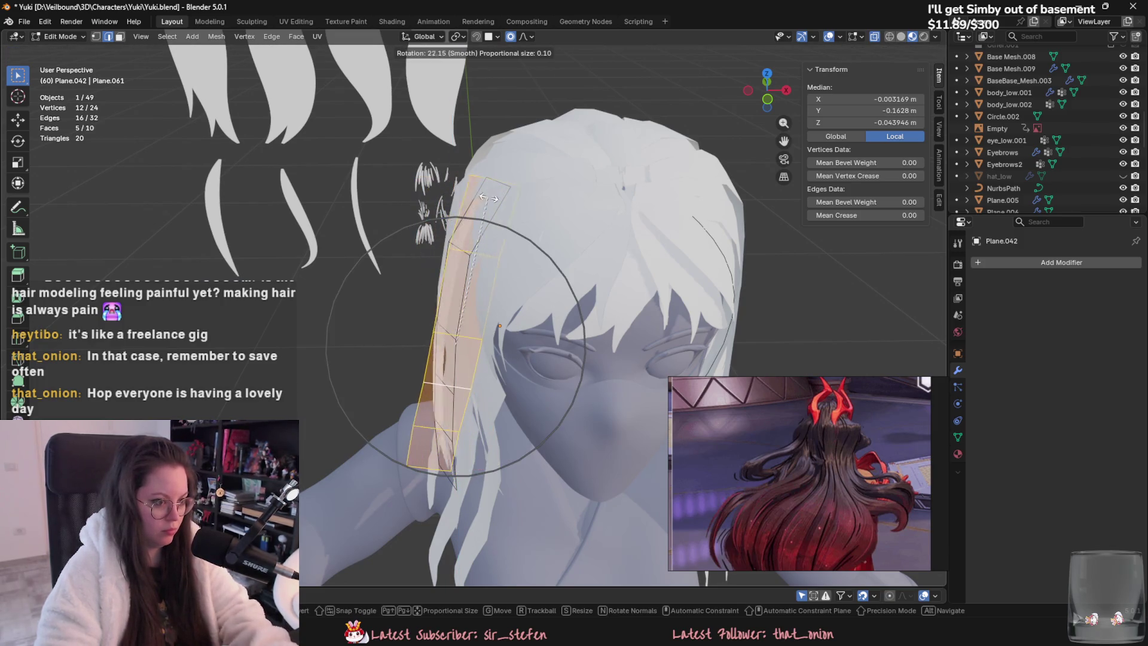
mouse_move(488, 198)
middle_mouse_down()
mouse_move(516, 339)
mouse_move(595, 366)
mouse_move(621, 340)
mouse_move(556, 350)
mouse_move(547, 319)
middle_mouse_up()
left_click(595, 366)
Step: Reposition the copied card and nudge a vertex with soft falloff
key("g")
left_click(595, 366)
key("g")
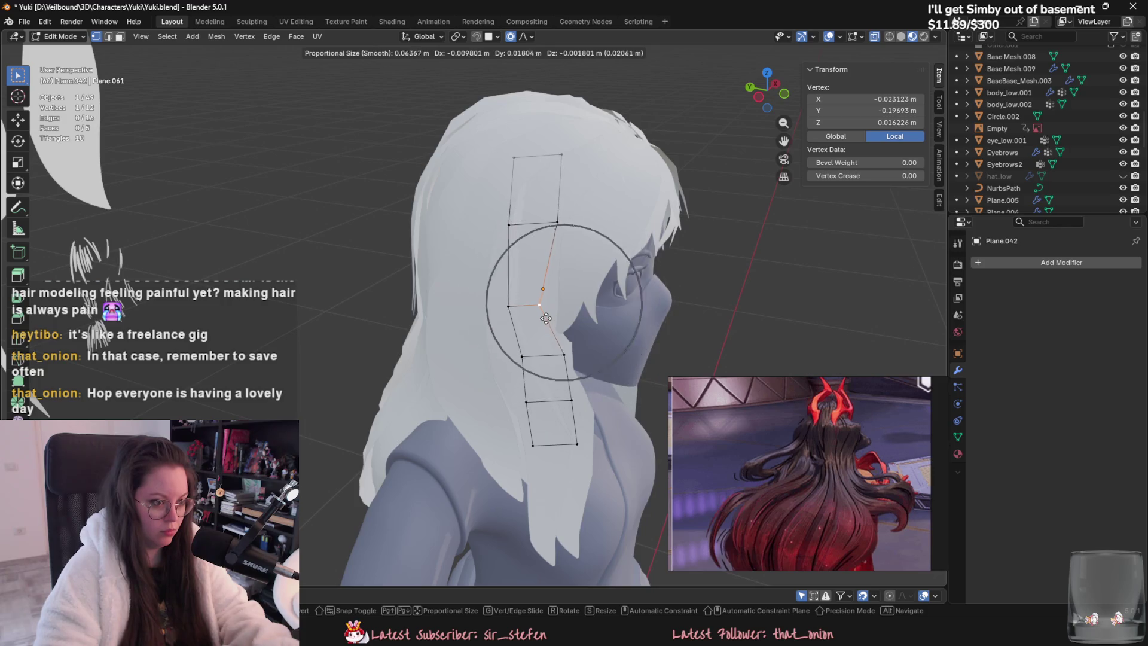
left_click(569, 322)
mouse_move(562, 325)
middle_mouse_down()
mouse_move(415, 342)
mouse_move(398, 330)
mouse_move(443, 323)
middle_mouse_up()
Step: Switch to edge select and pick edges along the new hair strand
key("2")
left_click(396, 328)
left_click(397, 328)
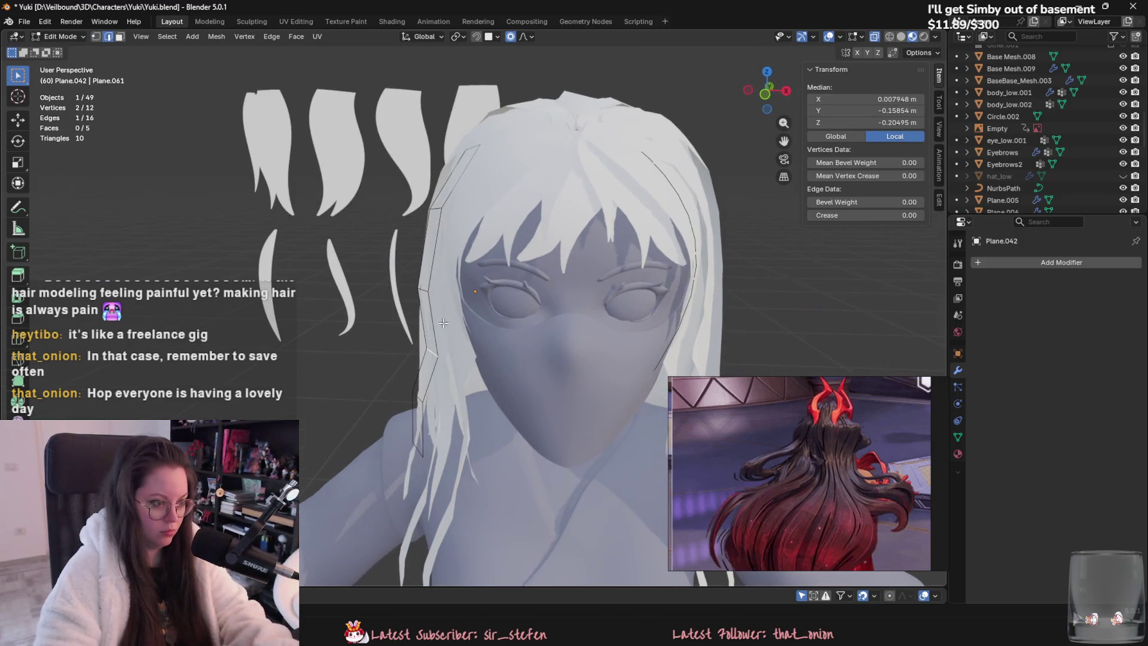
left_click(431, 292)
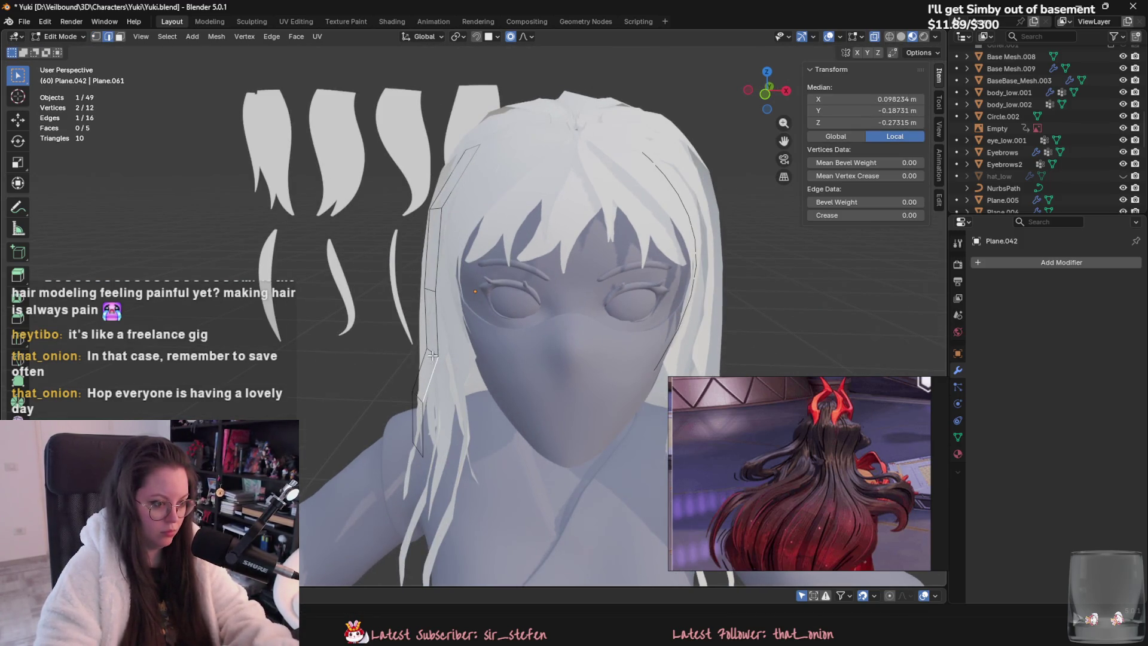
left_click(430, 291)
scroll(457, 374, "up", 3)
mouse_move(461, 378)
middle_mouse_down()
mouse_move(592, 374)
mouse_move(556, 370)
middle_mouse_up()
Step: Pull the strip's bottom and higher edges into place with soft falloff
left_click(583, 439)
key("g")
left_click(607, 369)
key("g")
key("Escape")
left_click(557, 275)
key("g")
left_click(520, 276)
mouse_move(520, 276)
middle_mouse_down()
mouse_move(460, 236)
mouse_move(422, 335)
mouse_move(334, 344)
middle_mouse_up()
Step: Move the top edge and a lower edge so the card curves downward
key("g")
left_click(494, 249)
left_click(422, 335)
key("g")
left_click(420, 345)
key("g")
left_click(407, 415)
Step: Shift the lower edges of the card down along the cheek
left_click(411, 400)
key("g")
left_click(410, 402)
left_click(424, 459)
key("g")
left_click(426, 478)
Step: Move the bottom-most edges so the strand hugs the head
left_click(435, 506)
middle_click_drag(436, 506, 351, 450)
key("g")
left_click(445, 506)
scroll(445, 505, "down", 3)
Step: Clear the selection, return to Object Mode, and reposition the hair card
left_click(325, 411)
mouse_move(325, 411)
middle_mouse_down()
mouse_move(490, 421)
mouse_move(479, 367)
mouse_move(553, 460)
middle_mouse_up()
key("Tab")
Step: Move the card into place beside the face and return to Object Mode
key("Tab")
left_click(478, 352)
key("g")
left_click(474, 338)
Step: Rotate the whole card around Z to about -66.383°
key("a")
key("r")
key("z")
right_click(483, 361)
key("r")
key("z")
left_click(487, 383)
mouse_move(486, 383)
middle_mouse_down()
mouse_move(489, 397)
mouse_move(463, 369)
mouse_move(520, 370)
mouse_move(495, 456)
mouse_move(407, 379)
middle_mouse_up()
key("g")
left_click(493, 372)
key("Tab")
right_click(429, 324)
key("Escape")
key("Tab")
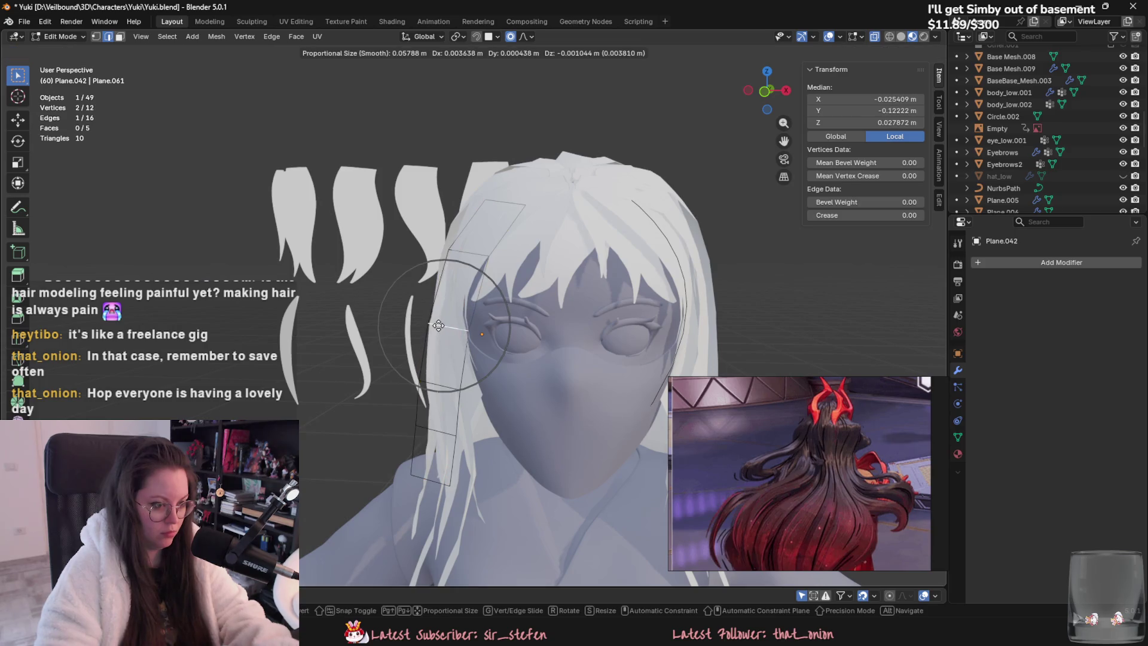
Step: Adjust an edge of the card up, then lower it to finish the shape
middle_click_drag(437, 311, 464, 269)
left_click(453, 374)
key("g")
left_click(463, 279)
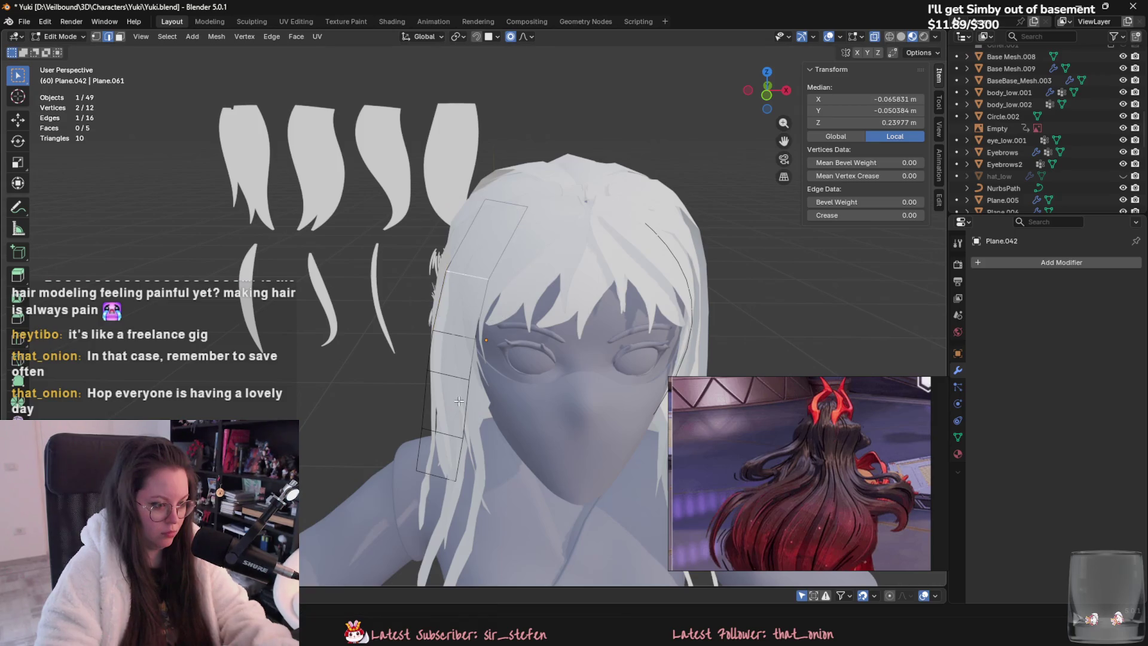
Step: Add an edge loop near the side strand's top and reshape its top edge with proportional editing
key("g")
left_click(468, 338)
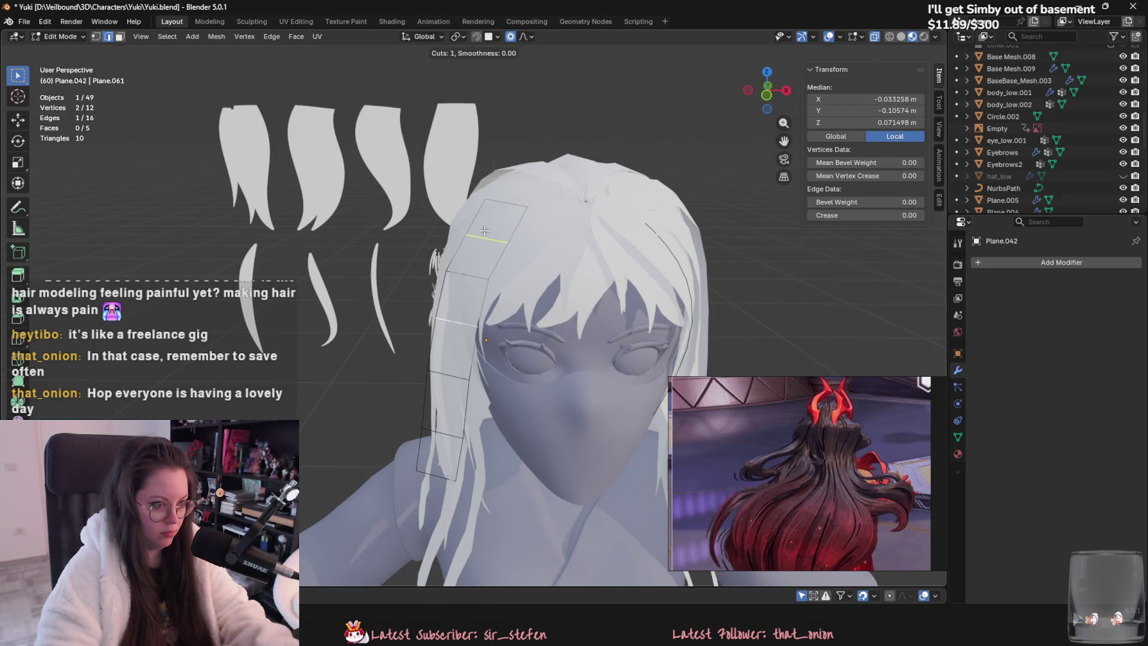
left_click(492, 202)
mouse_move(492, 202)
middle_mouse_down()
mouse_move(580, 287)
mouse_move(514, 228)
mouse_move(526, 237)
mouse_move(520, 283)
middle_mouse_up()
key("g")
left_click(538, 257)
key("g")
left_click(515, 227)
left_click(529, 264)
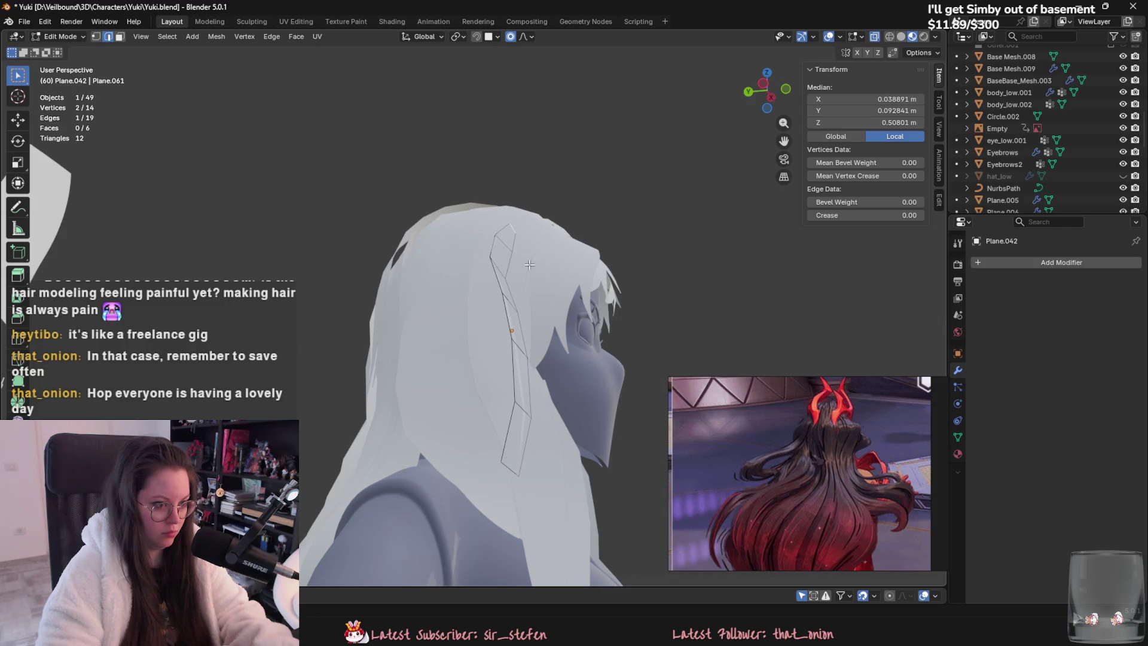
Step: Pull the strand's lower vertices and edges in toward the head
key("g")
left_click(500, 287)
middle_click_drag(499, 287, 517, 423)
left_click(509, 352)
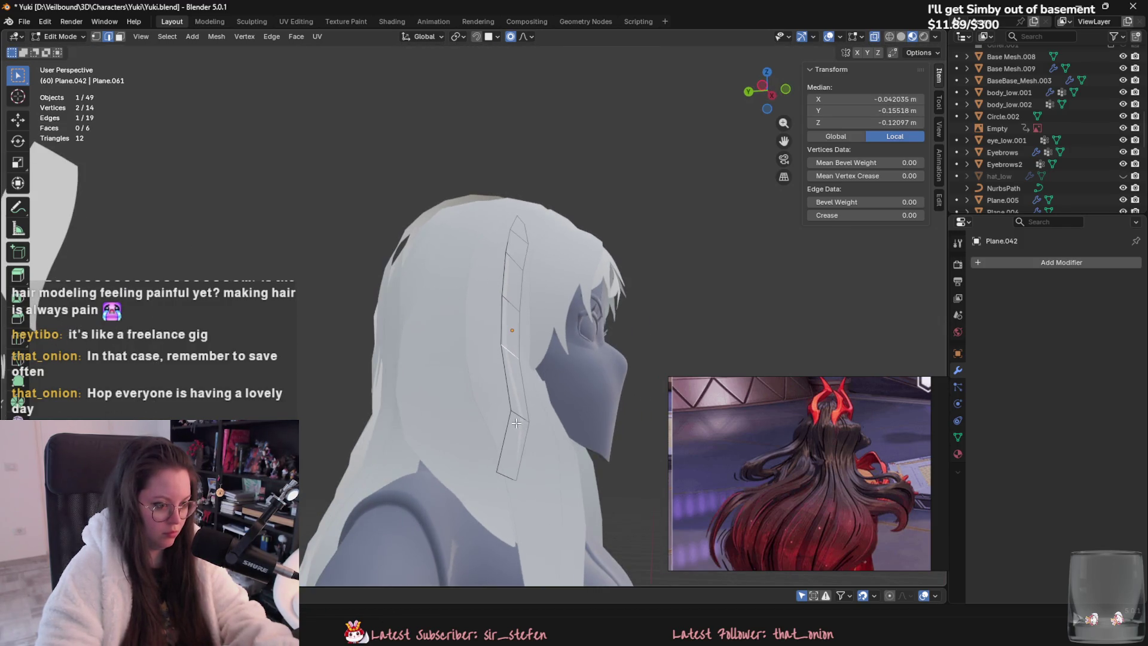
key("g")
left_click(504, 463)
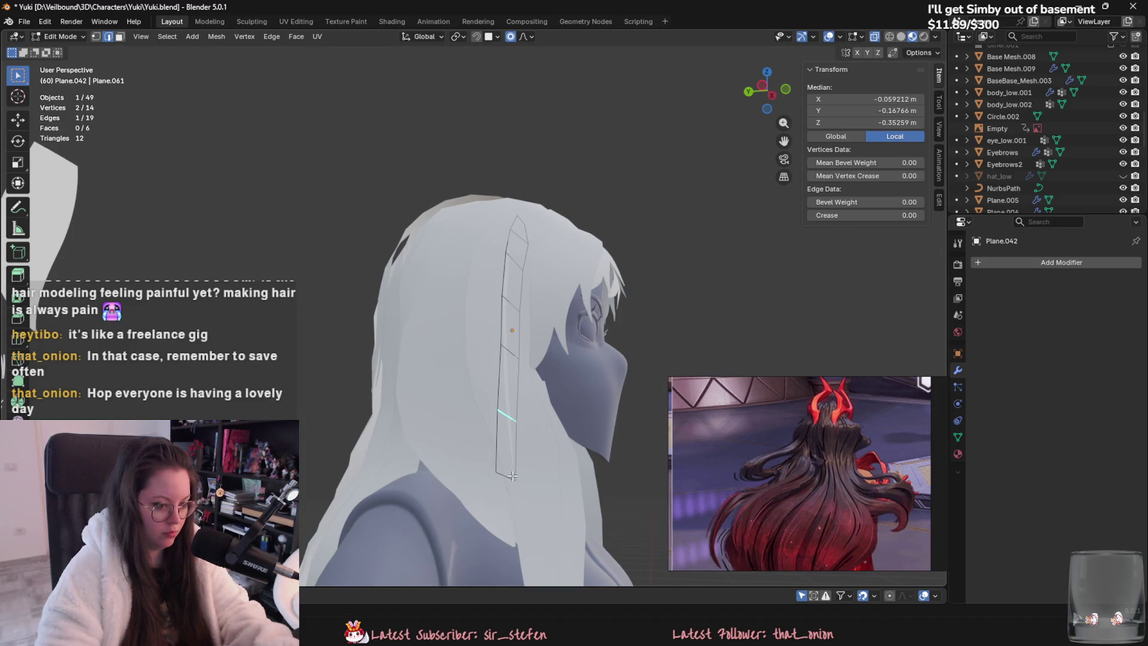
right_click(506, 415)
left_click(506, 422)
mouse_move(506, 422)
middle_mouse_down()
mouse_move(514, 442)
mouse_move(556, 466)
mouse_move(607, 474)
mouse_move(415, 493)
mouse_move(310, 439)
mouse_move(394, 363)
middle_mouse_up()
Step: Soften the strip's vertices and move the whole side strand into a better position
key("Tab")
left_click(339, 459)
key("Tab")
key("g")
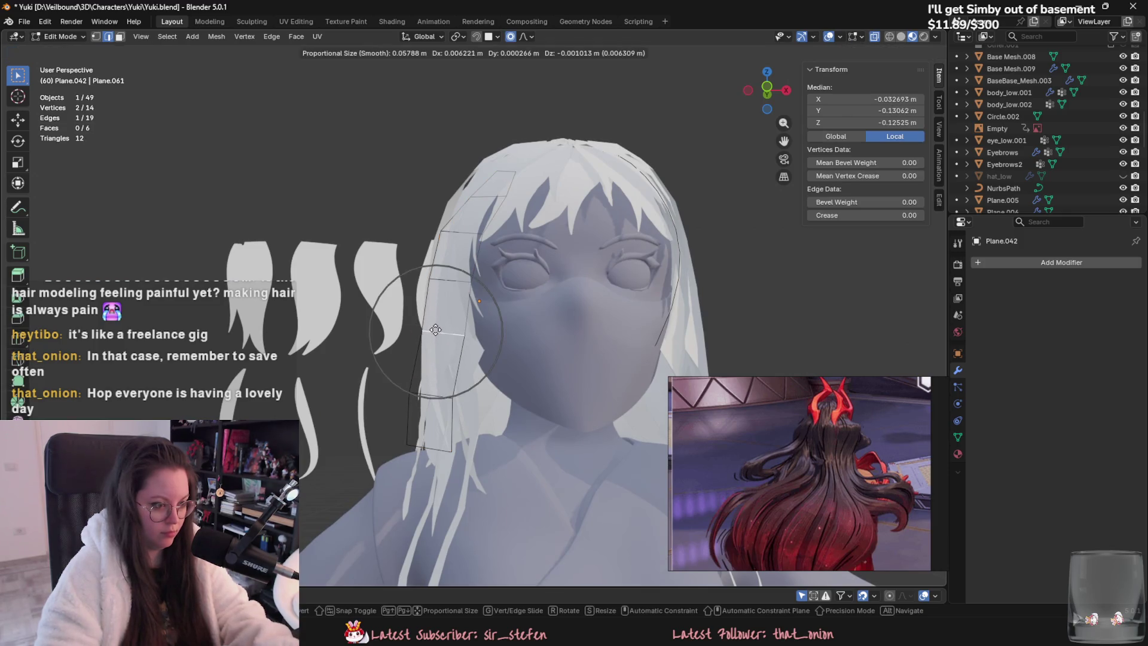
left_click(436, 330)
key("Tab")
mouse_move(436, 330)
middle_mouse_down()
mouse_move(396, 360)
mouse_move(356, 418)
mouse_move(377, 421)
middle_mouse_up()
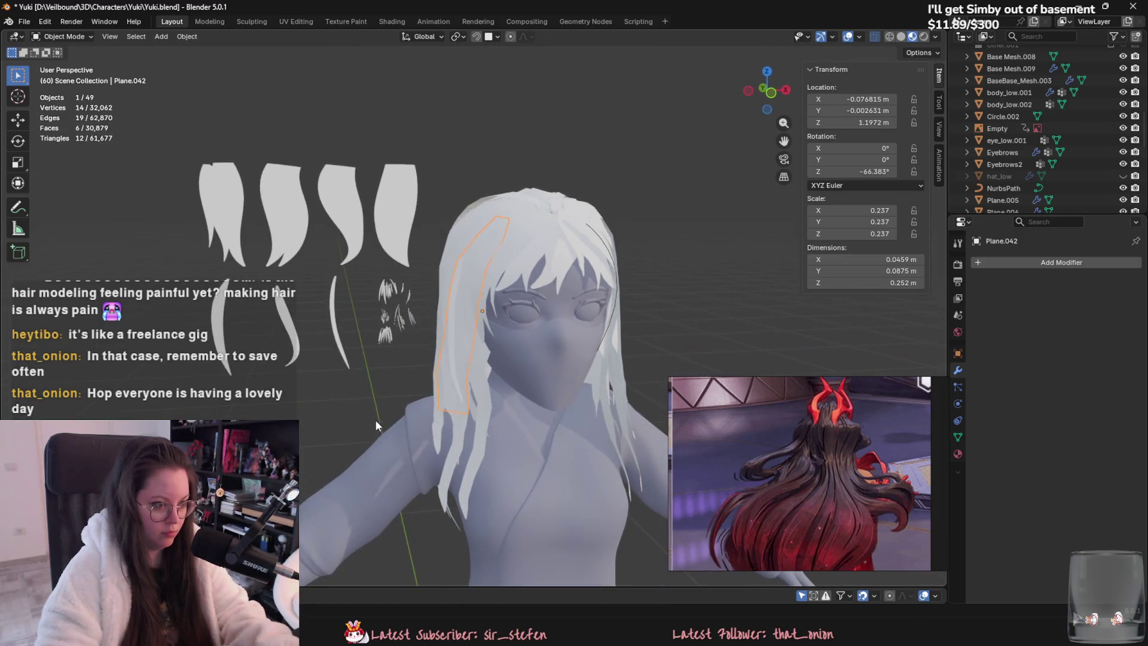
key("g")
left_click(366, 387)
Step: Fine-tune the strip's vertices and check the character from around
key("Tab")
key("g")
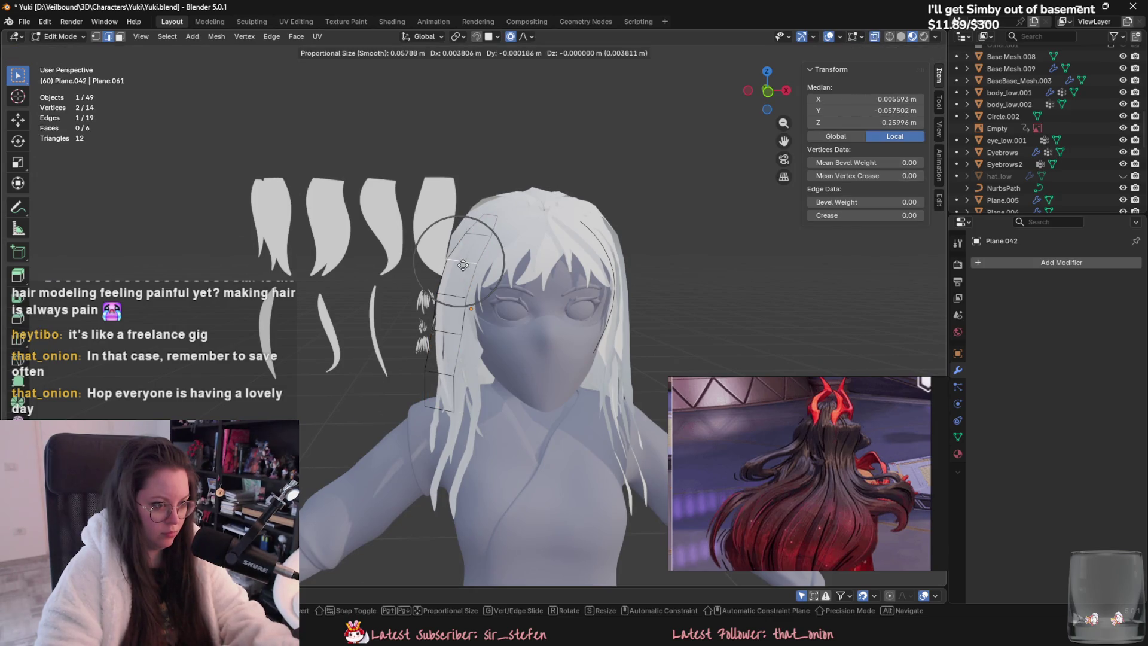
left_click(359, 398)
key("Tab")
left_click(347, 410)
scroll(335, 419, "down", 3)
mouse_move(325, 423)
middle_mouse_down()
mouse_move(299, 404)
mouse_move(335, 433)
middle_mouse_up()
scroll(342, 440, "up", 3)
scroll(425, 365, "down", 4)
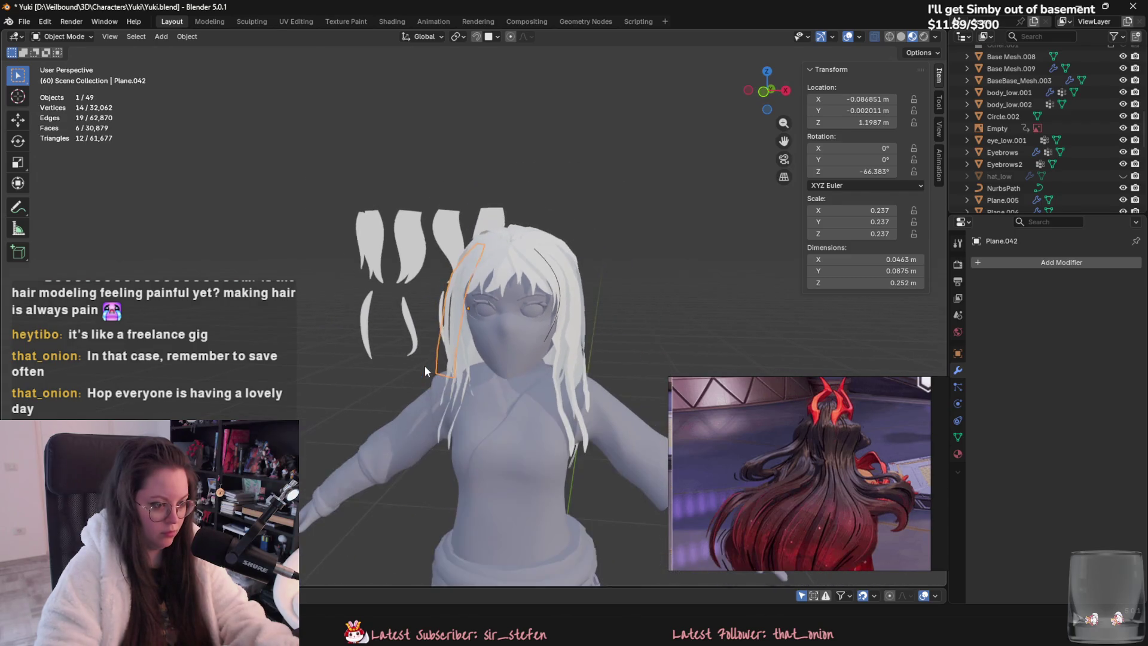
Step: Convert the strip's triangles to quads with Alt+J and rotate it slightly with falloff
key("Tab")
key("alt+j")
scroll(566, 424, "up", 3)
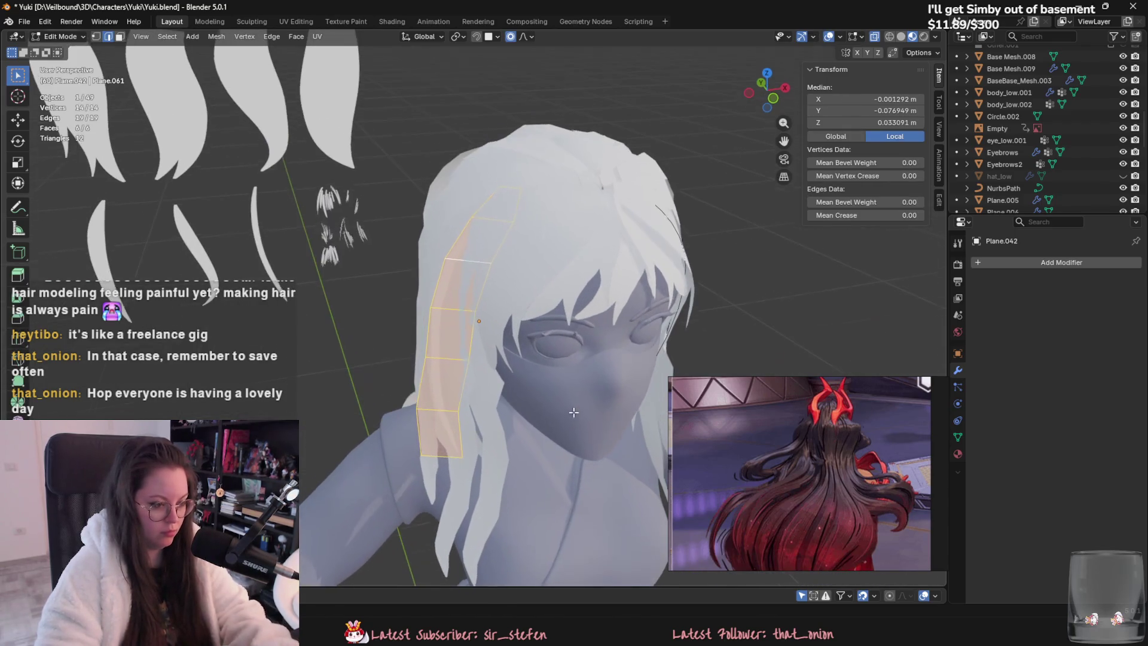
key("r")
left_click(513, 457)
key("Tab")
scroll(359, 388, "down", 3)
mouse_move(269, 383)
middle_mouse_down()
mouse_move(249, 366)
mouse_move(306, 361)
mouse_move(365, 379)
mouse_move(526, 392)
mouse_move(294, 346)
middle_mouse_up()
Step: Duplicate the side hair strand and scale the copy down
middle_click_drag(443, 337, 470, 311)
left_click(469, 311)
key("shift+d")
left_click(394, 410)
mouse_move(394, 410)
middle_mouse_down()
mouse_move(442, 371)
mouse_move(518, 245)
middle_mouse_up()
key("s")
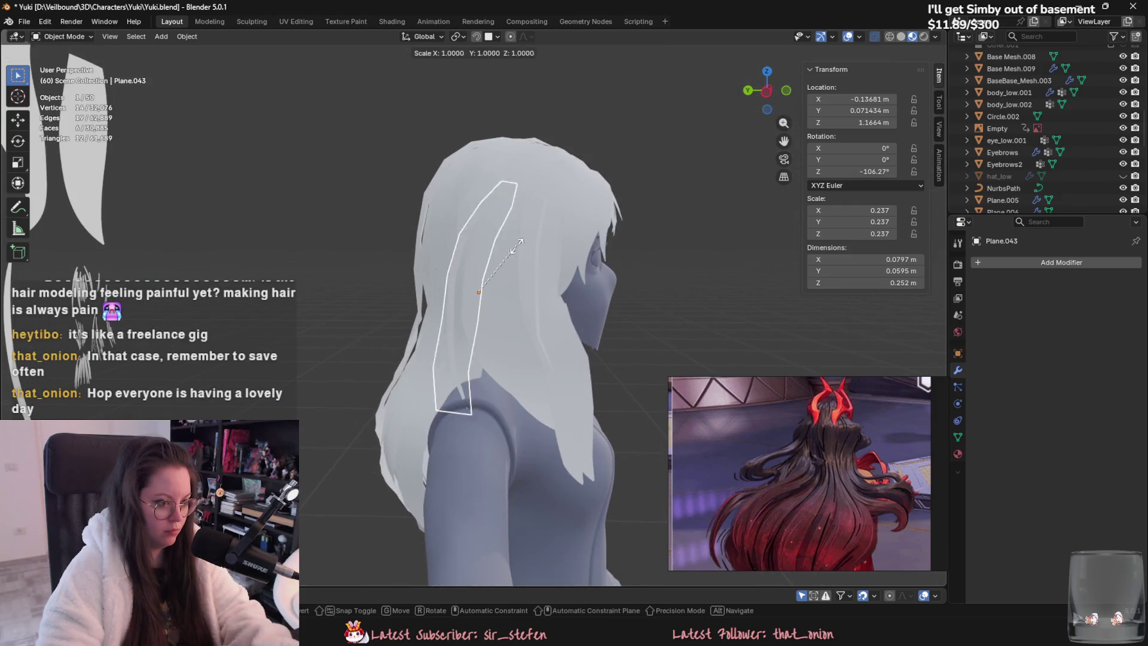
left_click(519, 308)
Step: Rotate the smaller copy around Z and move it to the back hair
key("g")
left_click(419, 335)
mouse_move(418, 335)
middle_mouse_down()
mouse_move(383, 353)
mouse_move(440, 393)
mouse_move(436, 464)
mouse_move(497, 325)
mouse_move(511, 390)
mouse_move(479, 382)
mouse_move(461, 407)
middle_mouse_up()
key("r")
left_click(441, 412)
key("g")
key("g")
left_click(497, 340)
Step: Reshape the back strand's bottom edge with proportional editing
key("g")
key("Tab")
middle_click_drag(466, 345, 453, 424)
left_click(448, 424)
key("g")
left_click(455, 426)
left_click(455, 345)
Step: Pull the back strand's top edge upward and adjust its other edges
key("g")
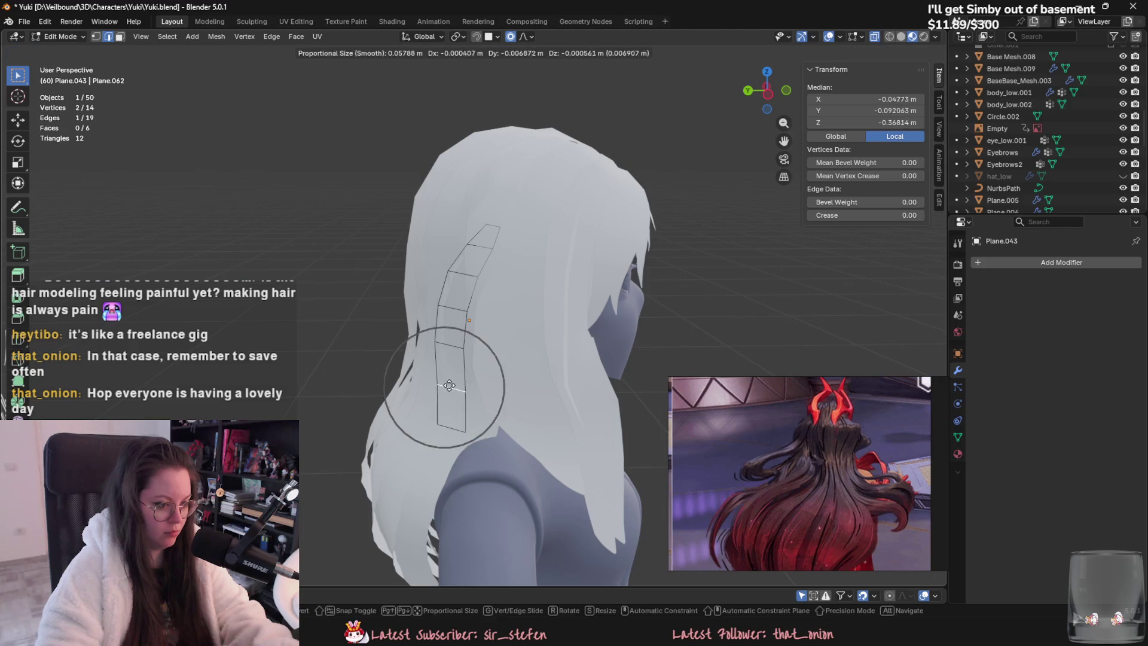
right_click(456, 319)
left_click(491, 226)
key("g")
left_click(489, 223)
key("g")
left_click(466, 255)
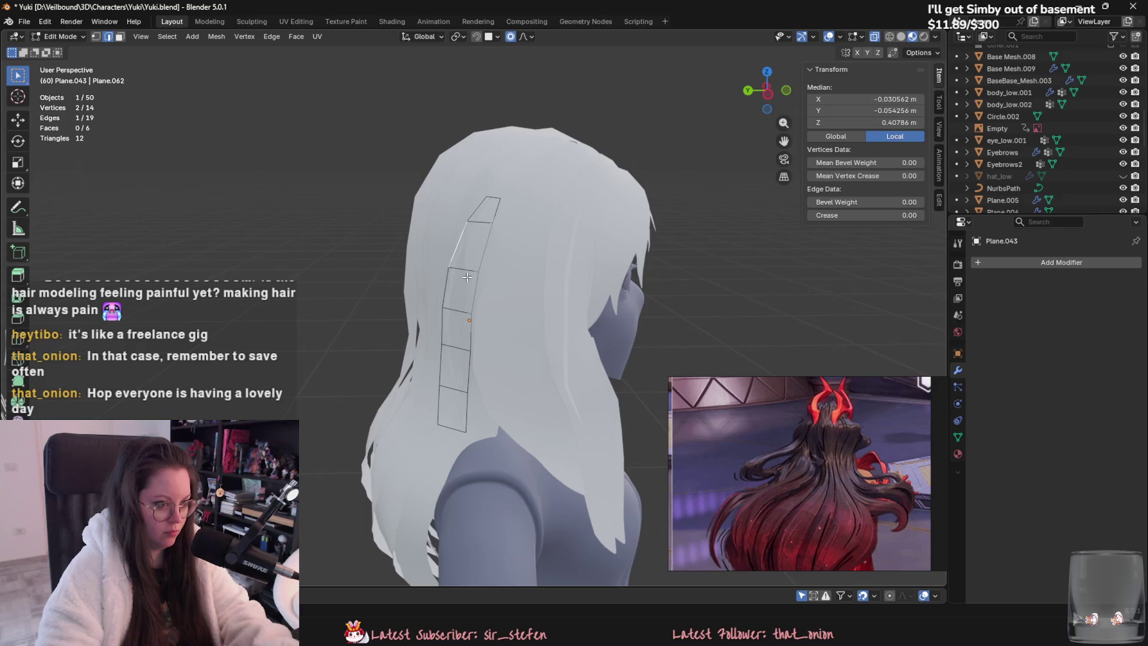
key("g")
left_click(467, 277)
key("Tab")
mouse_move(467, 277)
middle_mouse_down()
mouse_move(433, 347)
mouse_move(307, 373)
mouse_move(447, 358)
mouse_move(423, 396)
mouse_move(499, 369)
middle_mouse_up()
Step: Tweak another edge of the back strand with soft falloff
key("Tab")
key("Tab")
left_click(498, 389)
key("Tab")
left_click(504, 345)
key("g")
left_click(504, 346)
key("g")
left_click(505, 346)
key("Tab")
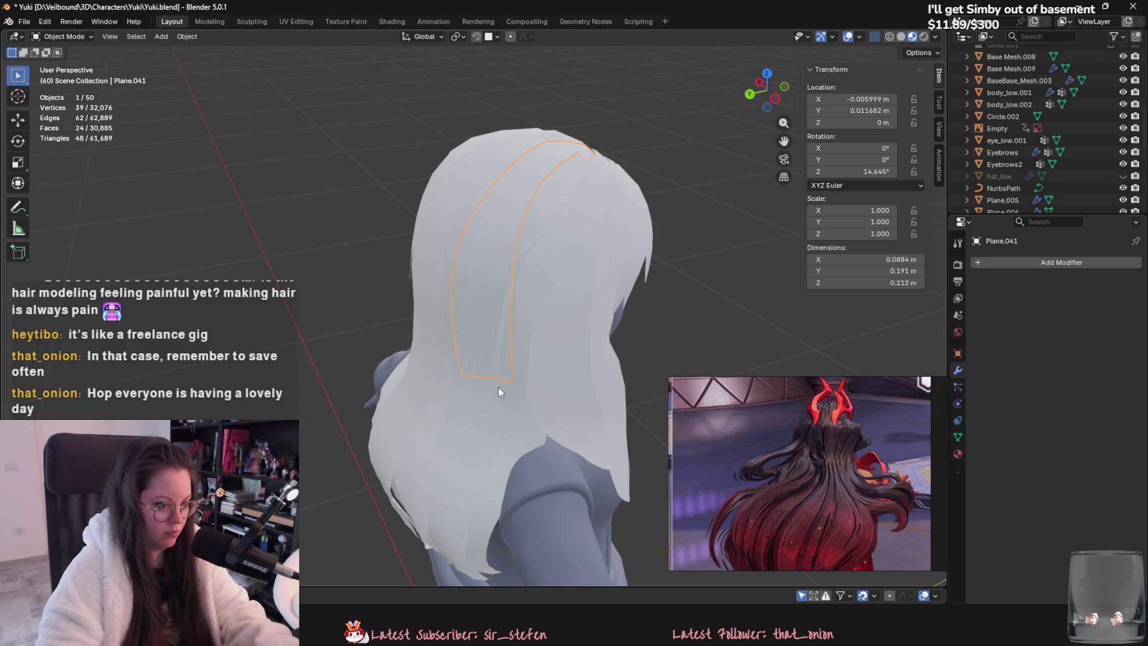
Step: Shift the back strand's top edge sideways along X from a back view
key("Tab")
middle_click_drag(497, 389, 538, 359)
left_click(536, 308)
key("g")
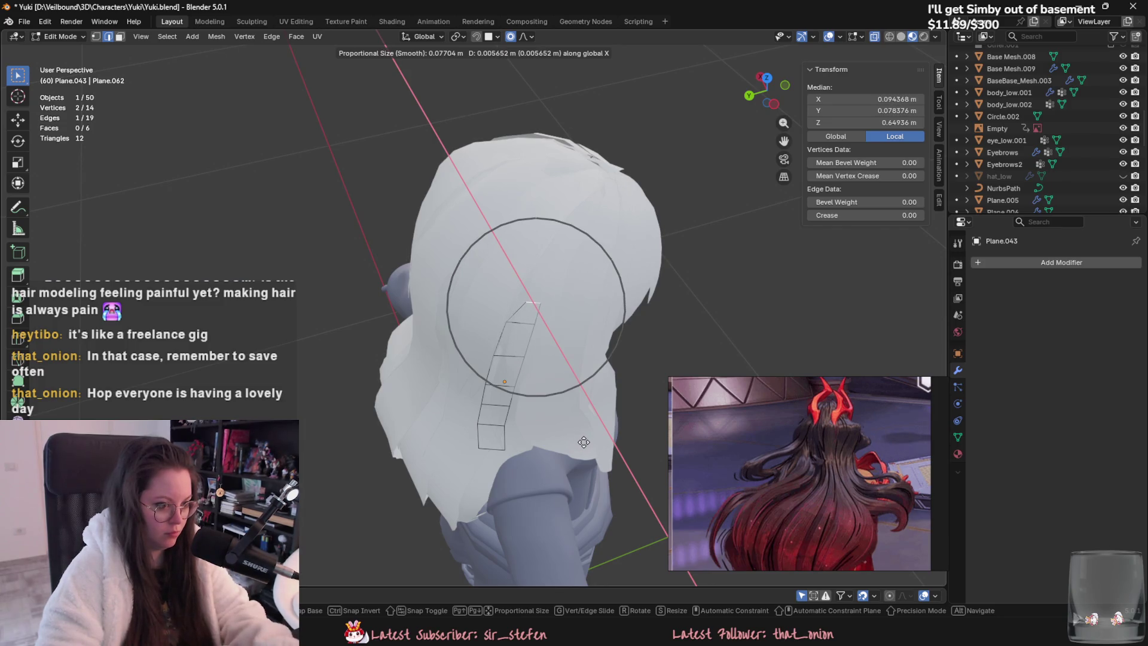
middle_click_drag(583, 438, 525, 370)
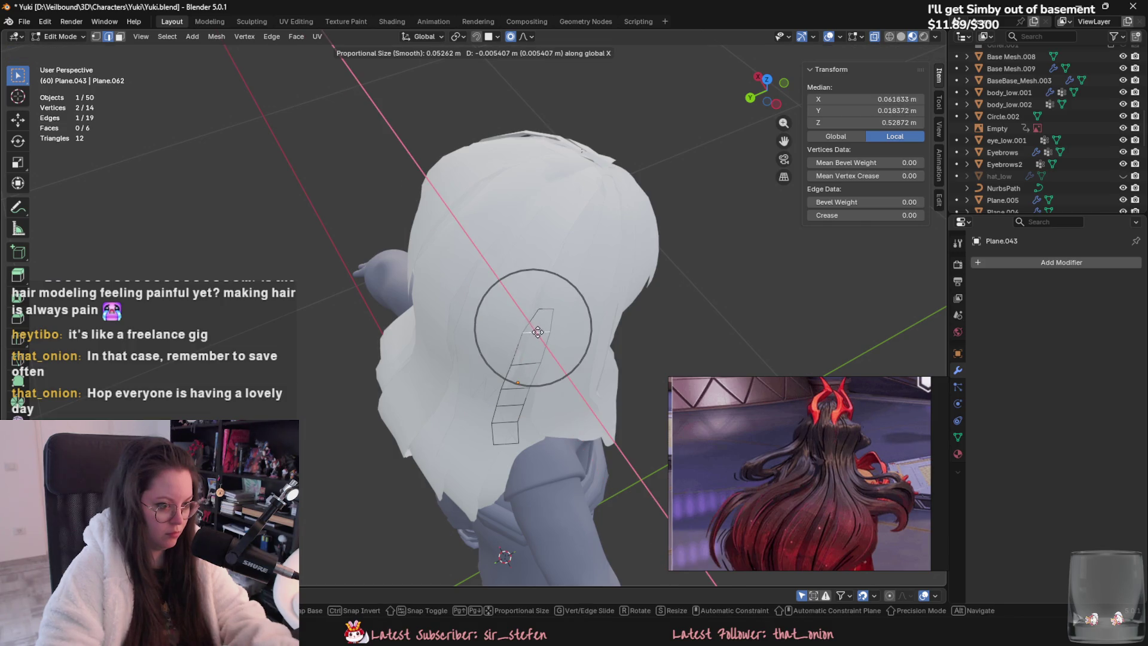
left_click(538, 332)
key("Tab")
Step: Move an edge of the large back hair piece along X with falloff
mouse_move(319, 330)
middle_mouse_down()
mouse_move(320, 301)
mouse_move(483, 215)
mouse_move(482, 343)
middle_mouse_up()
left_click(482, 343)
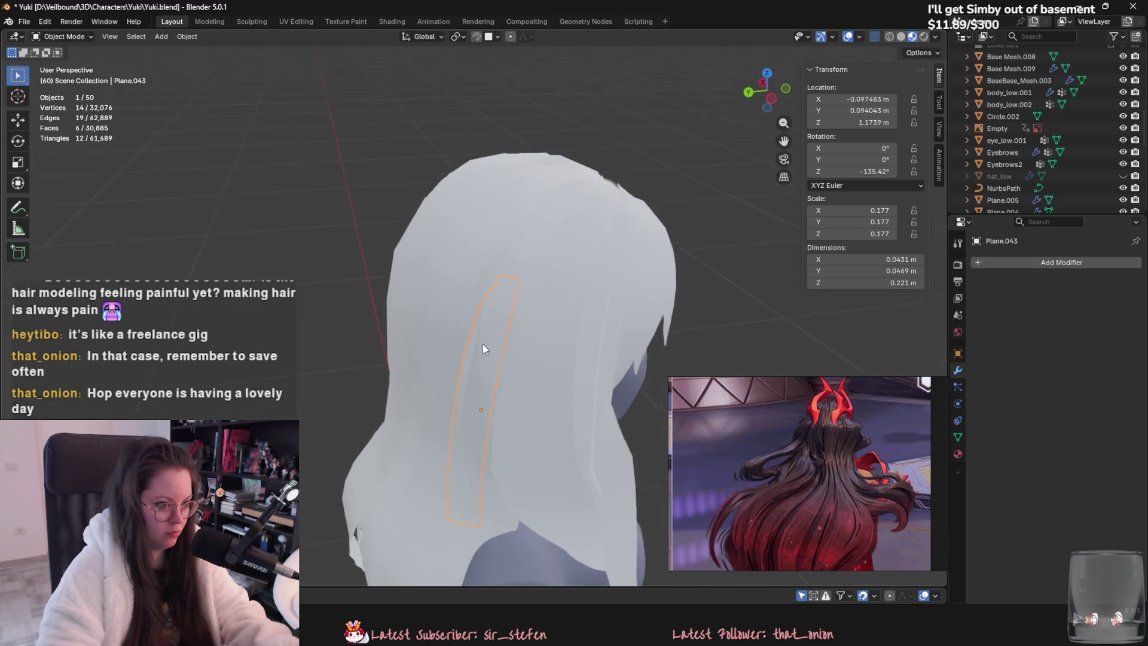
left_click(483, 343)
key("Tab")
left_click(499, 350)
key("g")
key("x")
key("x")
left_click(475, 404)
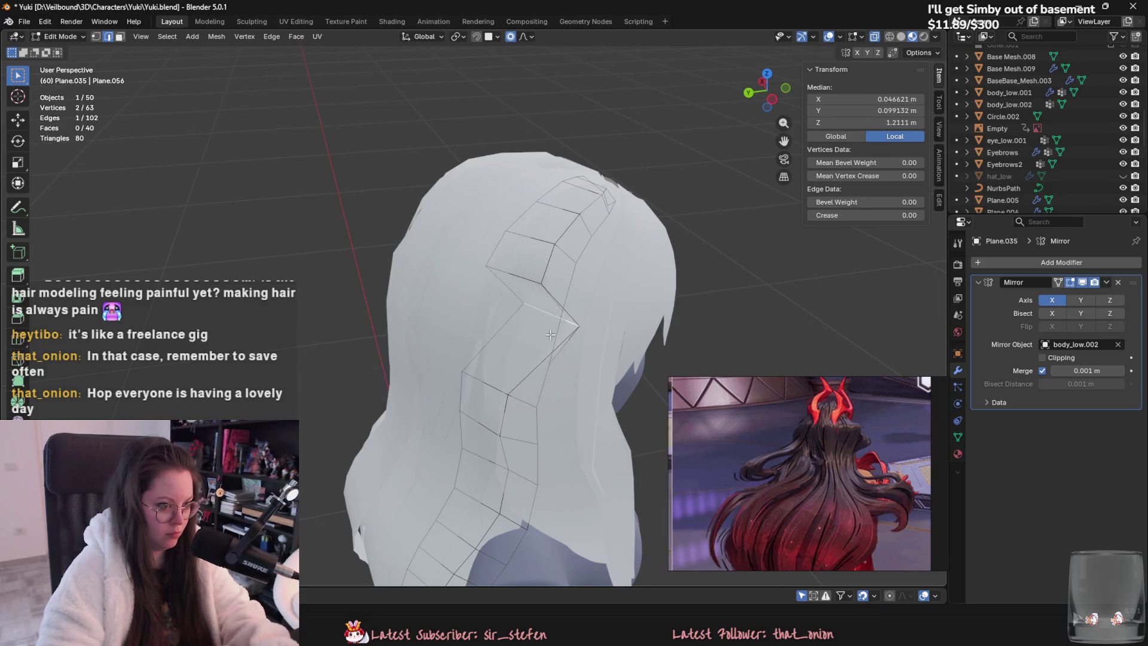
key("Tab")
Step: Reshape the neighbouring back hair piece by moving one of its edges
left_click(506, 366)
middle_click_drag(506, 366, 532, 328)
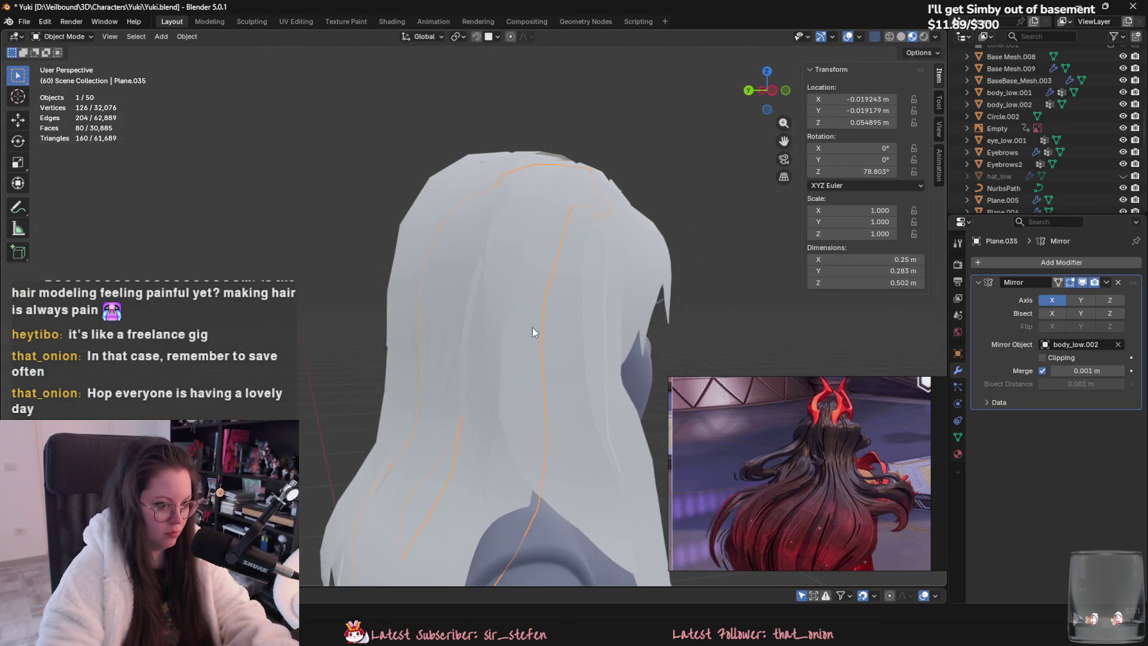
key("Tab")
key("g")
left_click(513, 487)
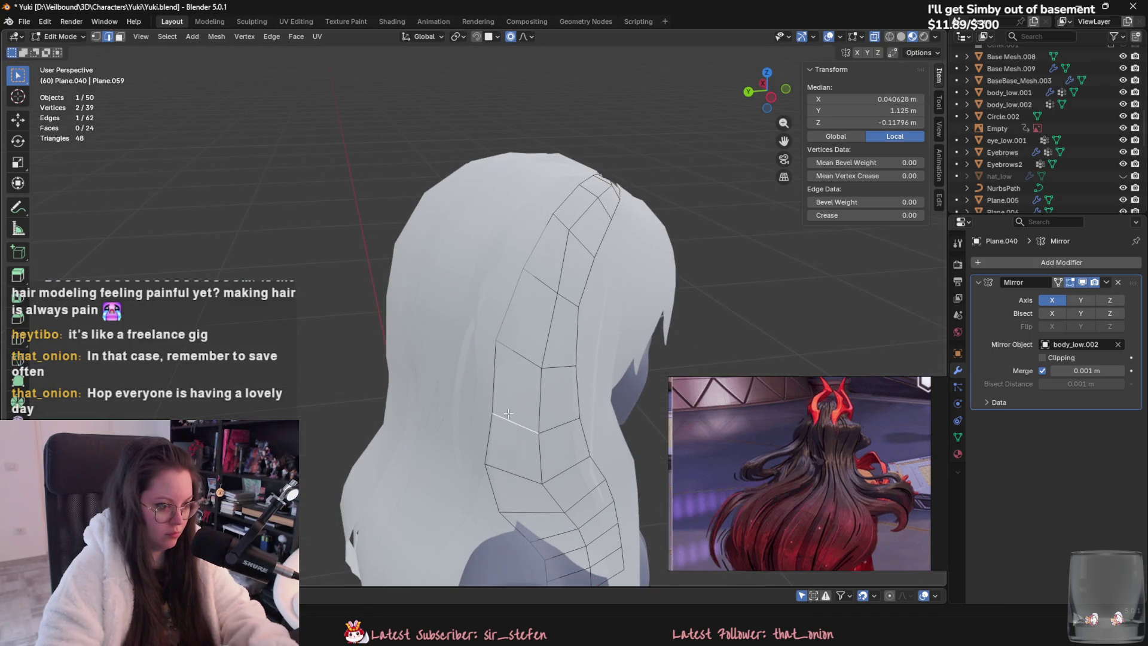
key("Tab")
Step: Adjust the small back strand's edges with X-locked proportional moves
left_click(452, 309)
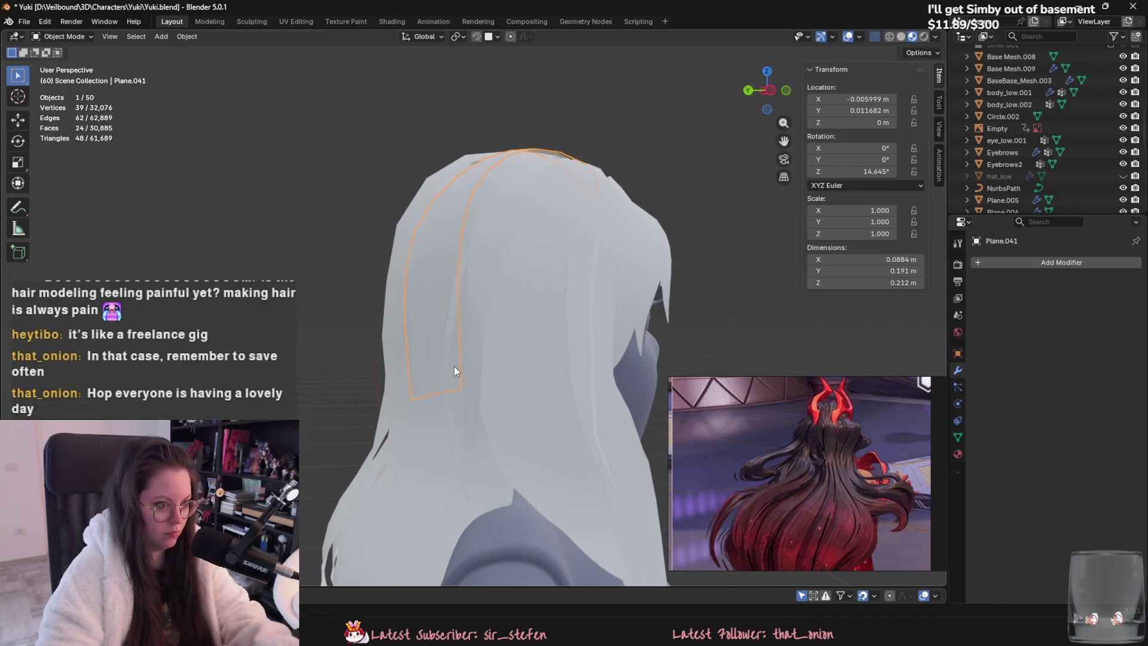
key("Tab")
mouse_move(477, 369)
middle_mouse_down()
mouse_move(514, 394)
mouse_move(490, 389)
middle_mouse_up()
key("g")
key("x")
left_click(516, 394)
key("Tab")
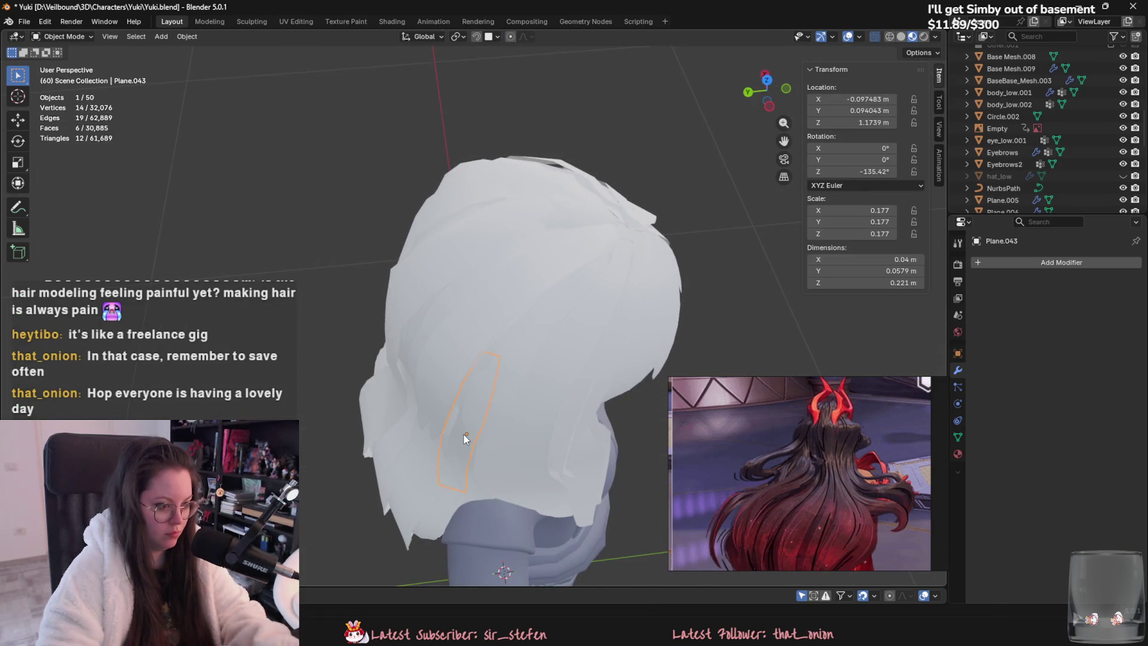
key("Tab")
left_click(486, 385)
key("g")
key("x")
left_click(480, 388)
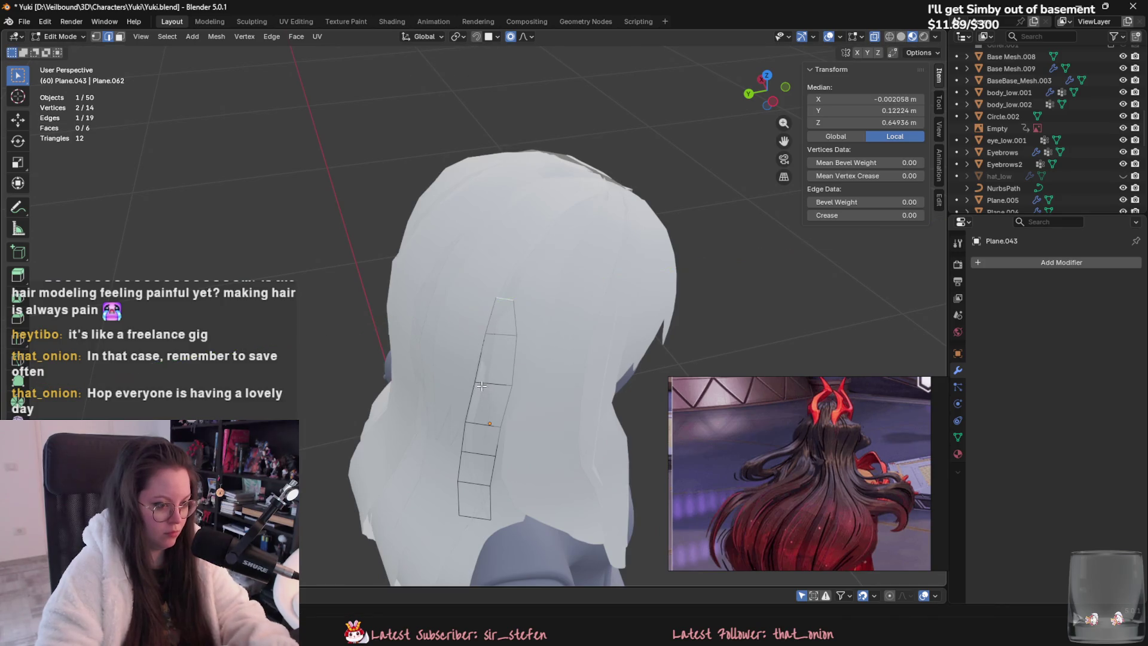
key("Tab")
Step: Duplicate the small back strand to create Plane.044
mouse_move(333, 372)
middle_mouse_down()
mouse_move(464, 358)
mouse_move(392, 350)
middle_mouse_up()
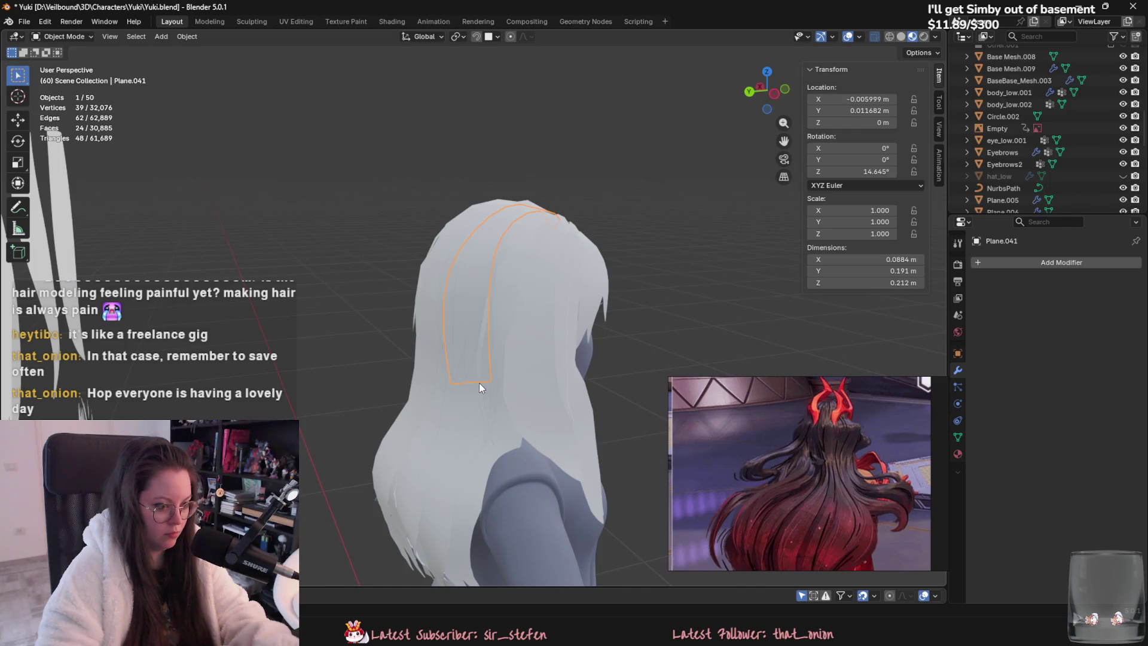
mouse_move(483, 407)
middle_mouse_down()
mouse_move(511, 368)
mouse_move(491, 389)
middle_mouse_up()
key("shift+d")
key("Escape")
Step: Turn the copied back strand about the Z axis and move it into position
key("r")
key("z")
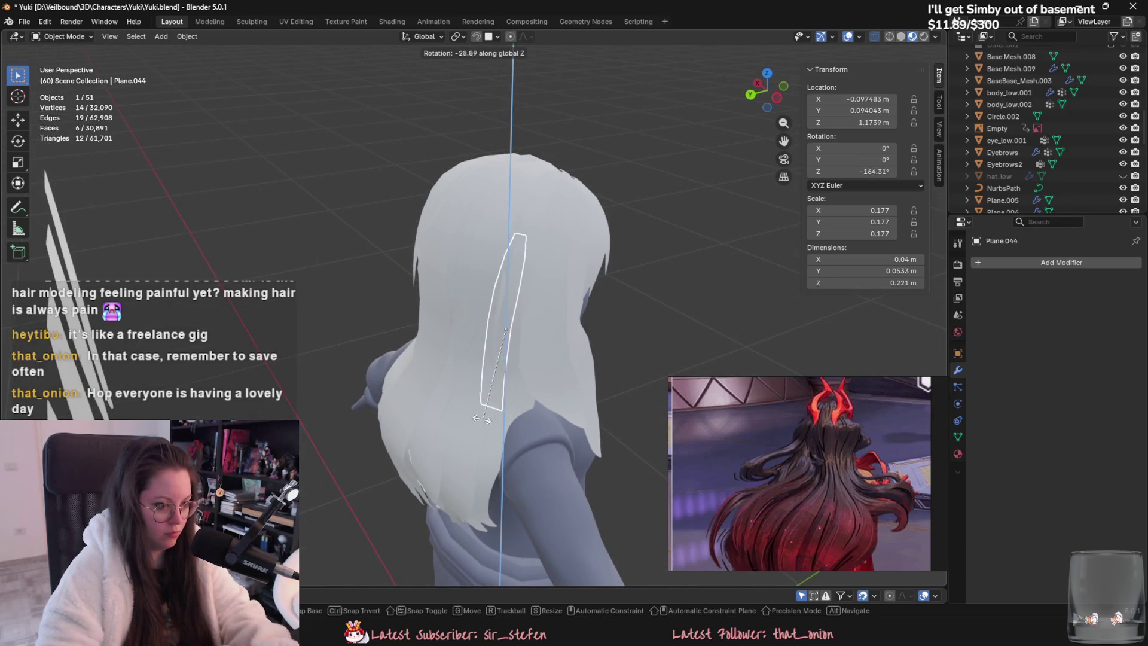
left_click(439, 413)
key("g")
left_click(375, 441)
middle_click_drag(376, 441, 337, 331)
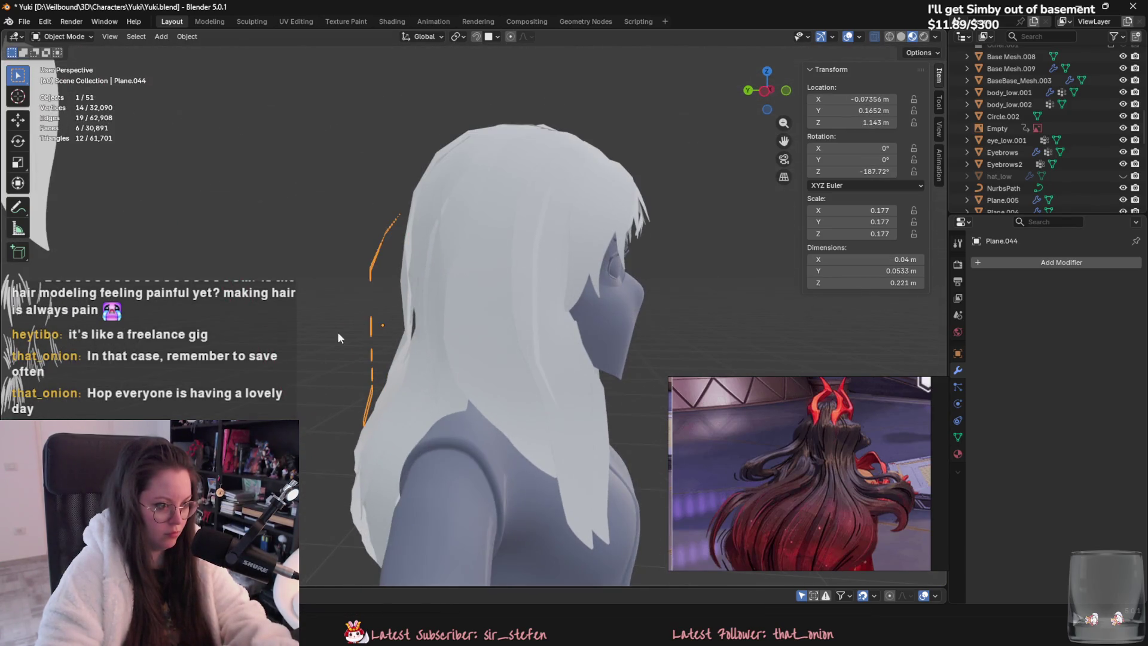
left_click(377, 321)
Step: In Edit Mode, raise the strand's bottom edge with proportional falloff
key("Tab")
mouse_move(418, 339)
middle_mouse_down()
mouse_move(552, 343)
mouse_move(570, 428)
middle_mouse_up()
left_click(583, 435)
key("g")
left_click(572, 395)
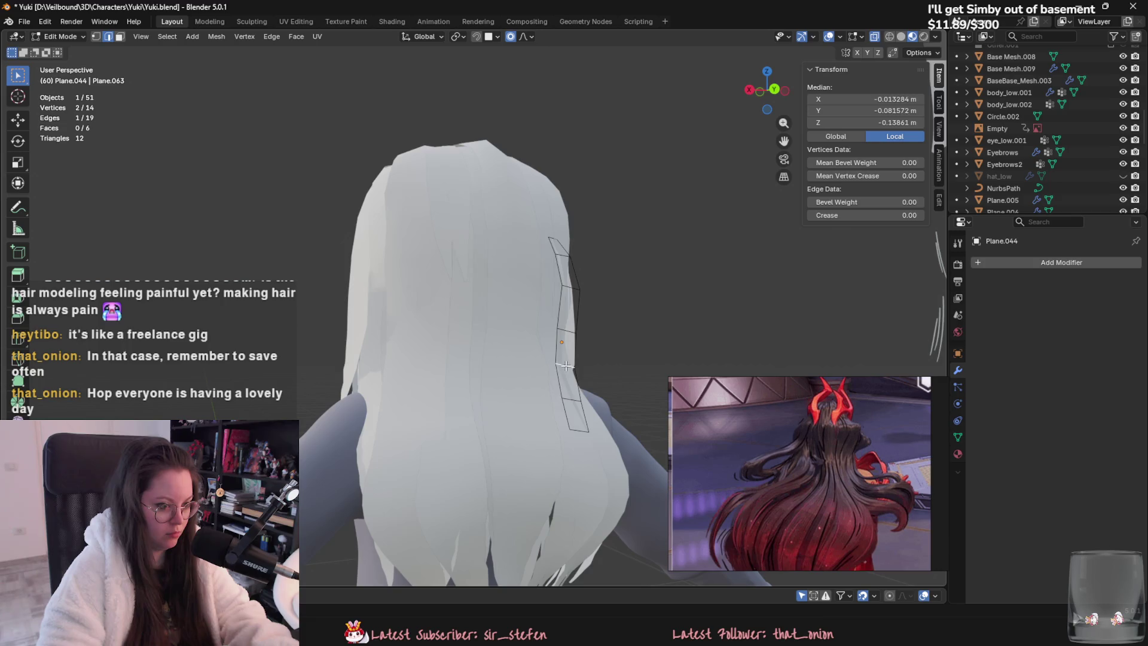
key("g")
left_click(556, 234)
Step: Pull the selected strand edge further with two more falloff moves
scroll(556, 234, "up", 2)
mouse_move(556, 234)
middle_mouse_down()
mouse_move(574, 334)
mouse_move(502, 299)
mouse_move(439, 399)
mouse_move(446, 335)
middle_mouse_up()
key("g")
left_click(491, 311)
key("g")
left_click(438, 329)
Step: Work the strand's lower part down so its end follows the hair's curve
scroll(489, 324, "down", 5)
key("g")
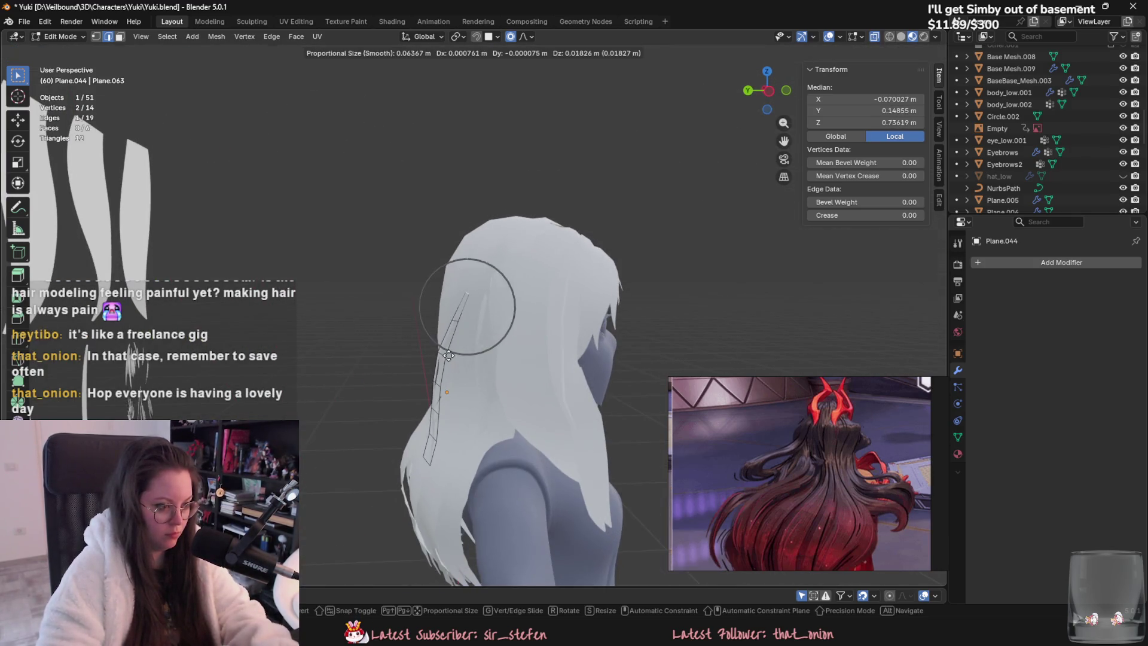
left_click(454, 363)
key("g")
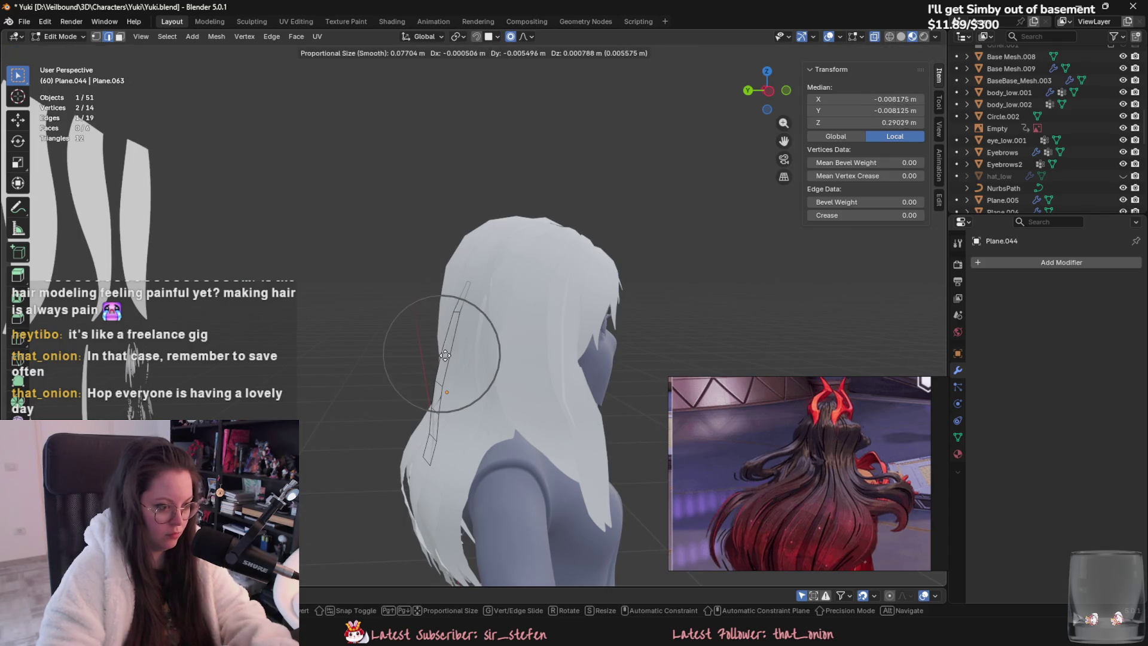
left_click(443, 407)
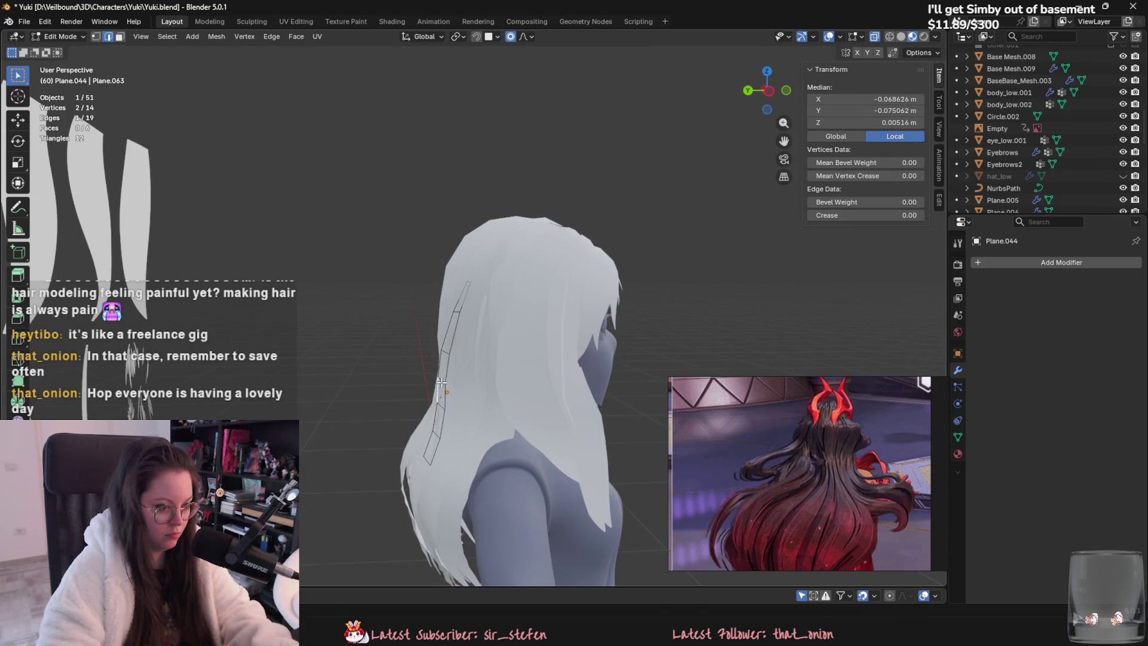
key("g")
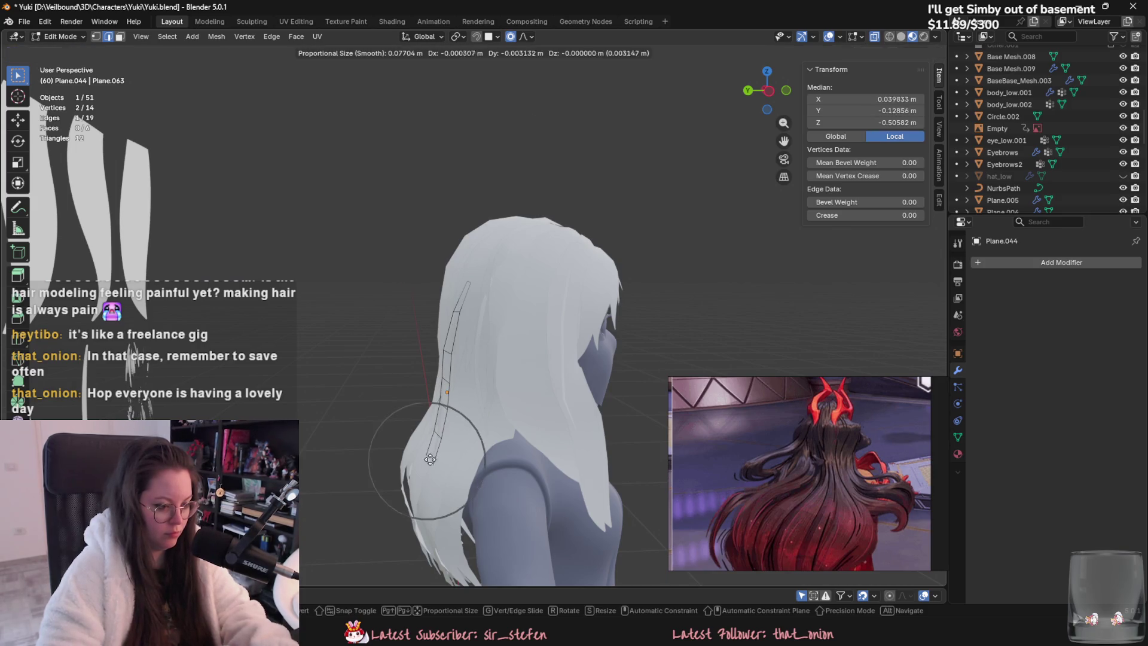
left_click(444, 455)
Step: Check the strand from behind, then pull its top upward with falloff
key("Tab")
mouse_move(445, 455)
middle_mouse_down()
mouse_move(514, 451)
mouse_move(467, 486)
mouse_move(441, 425)
middle_mouse_up()
scroll(528, 451, "up", 5)
key("Tab")
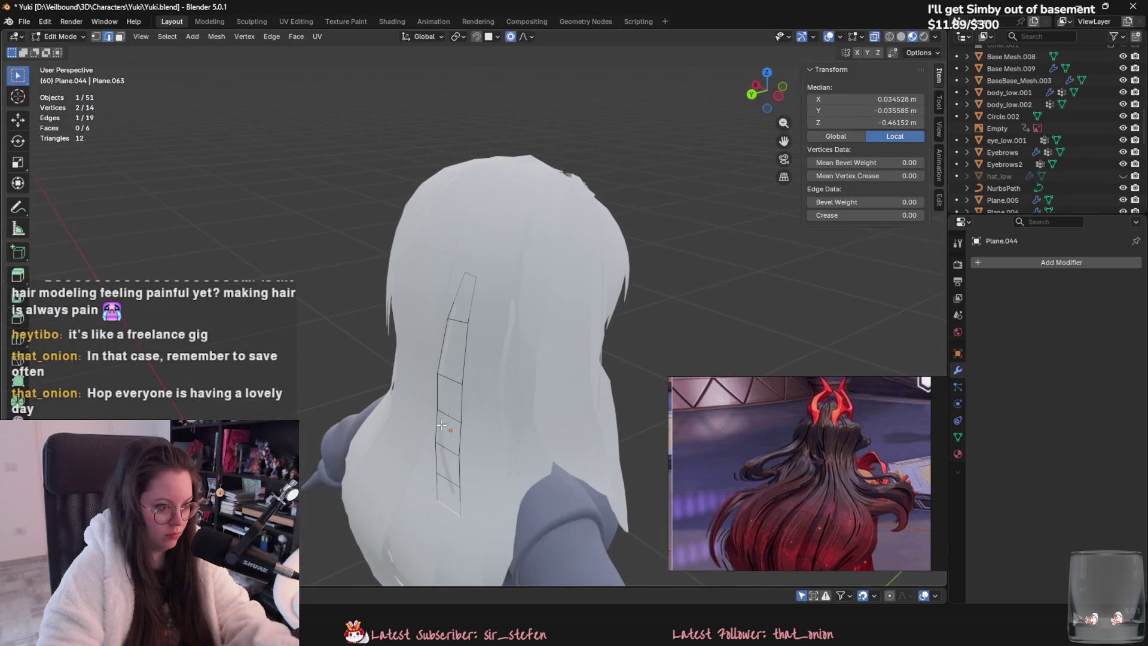
key("g")
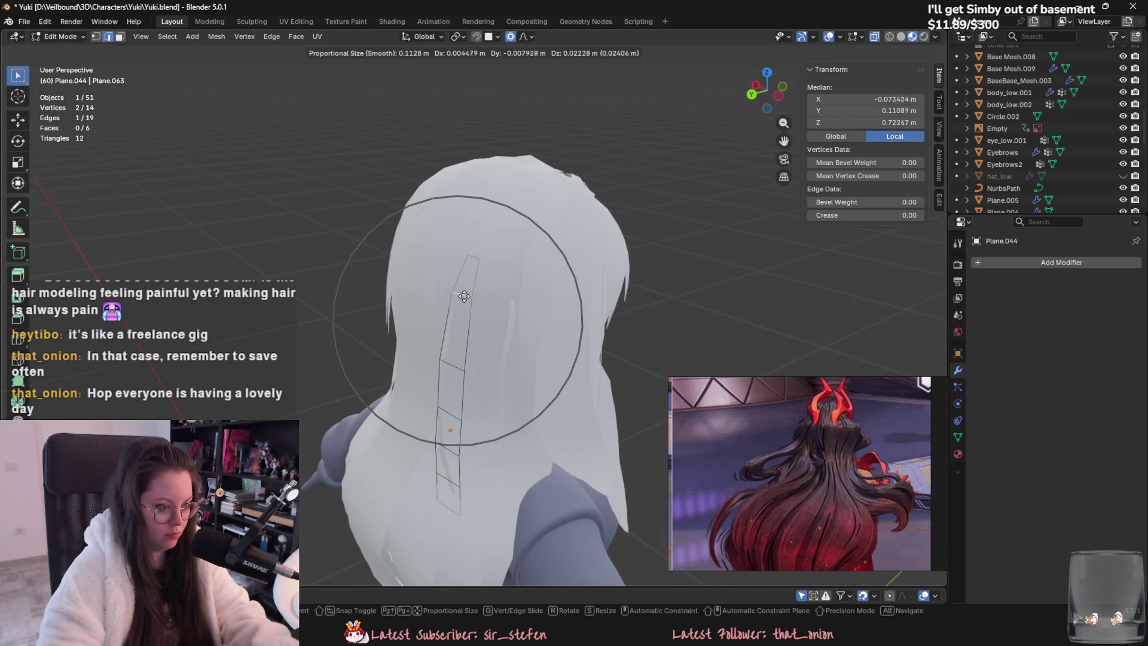
left_click(475, 264)
Step: Redo the falloff move on the strand's vertices to refine its bend
middle_click_drag(474, 259, 504, 336)
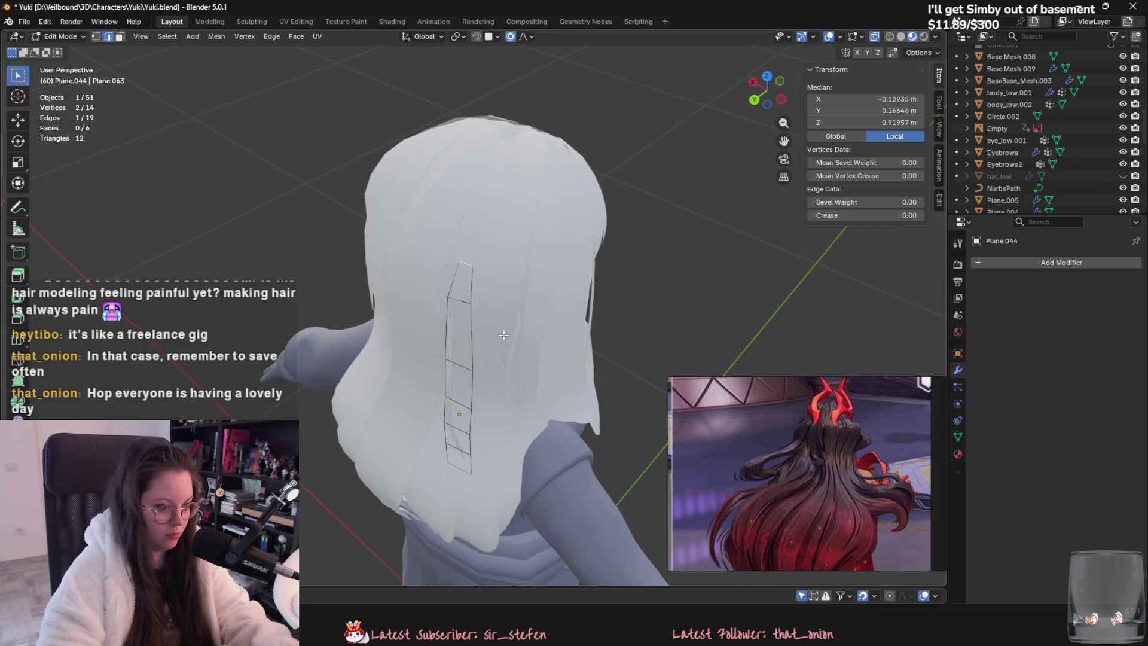
key("g")
key("Escape")
mouse_move(461, 392)
middle_mouse_down()
mouse_move(547, 362)
mouse_move(382, 432)
mouse_move(558, 482)
middle_mouse_up()
key("g")
left_click(549, 364)
key("Tab")
Step: Rotate the strand about Z, then duplicate it as Plane.045 along the side hair
key("r")
key("z")
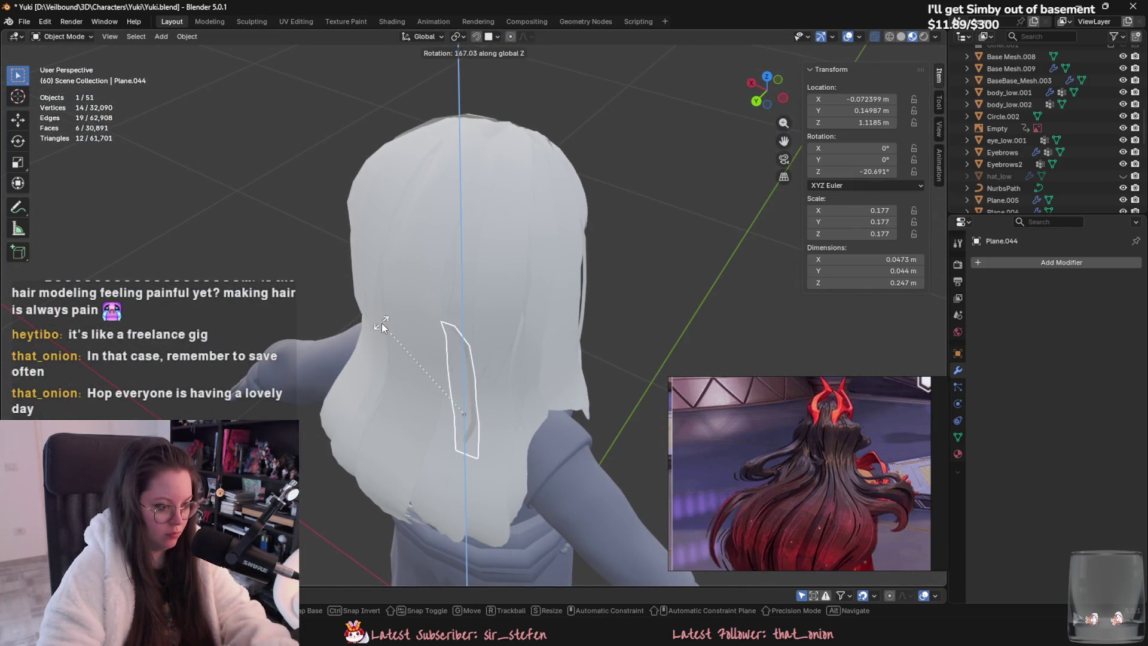
mouse_move(491, 414)
middle_mouse_down()
mouse_move(553, 340)
mouse_move(528, 424)
middle_mouse_up()
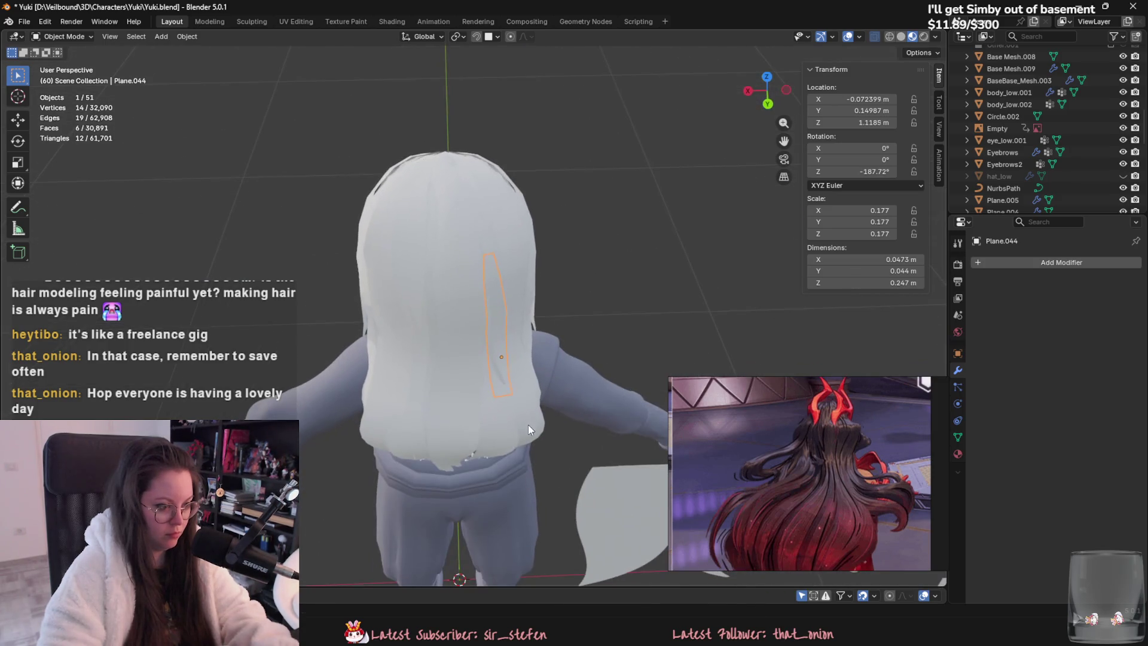
key("r")
mouse_move(446, 478)
middle_mouse_down()
mouse_move(476, 468)
mouse_move(515, 400)
mouse_move(492, 381)
mouse_move(438, 417)
mouse_move(460, 427)
mouse_move(472, 397)
middle_mouse_up()
key("g")
left_click(460, 427)
key("Tab")
Step: Curve the copied strand Plane.045 along the side hair with proportional moves
middle_click_drag(454, 304, 451, 308)
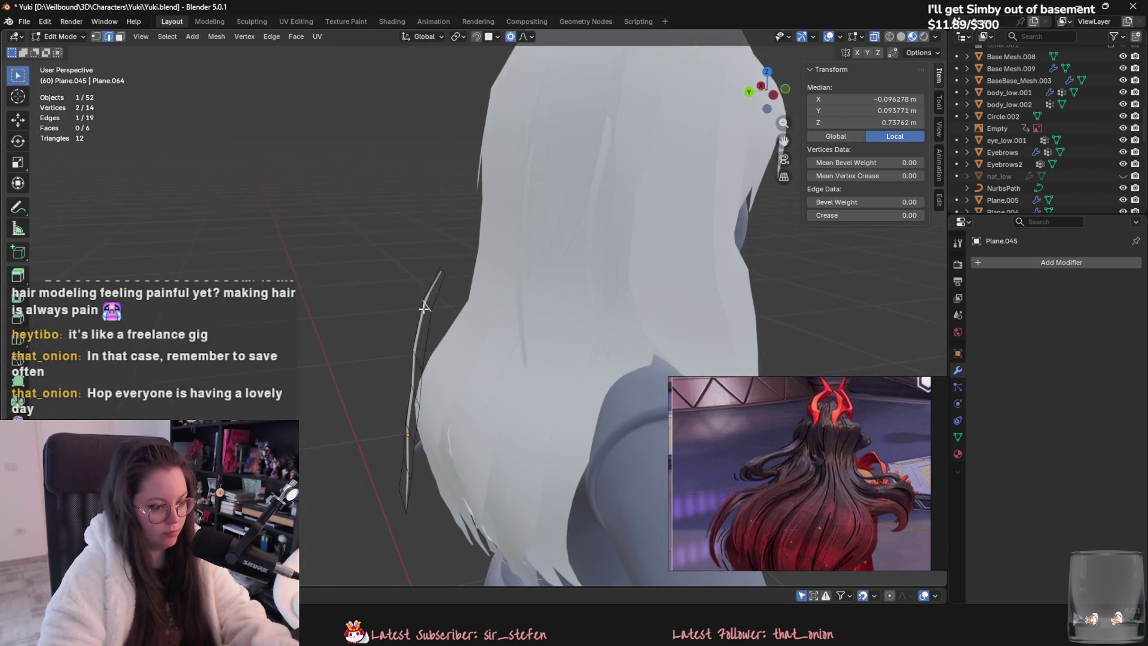
key("g")
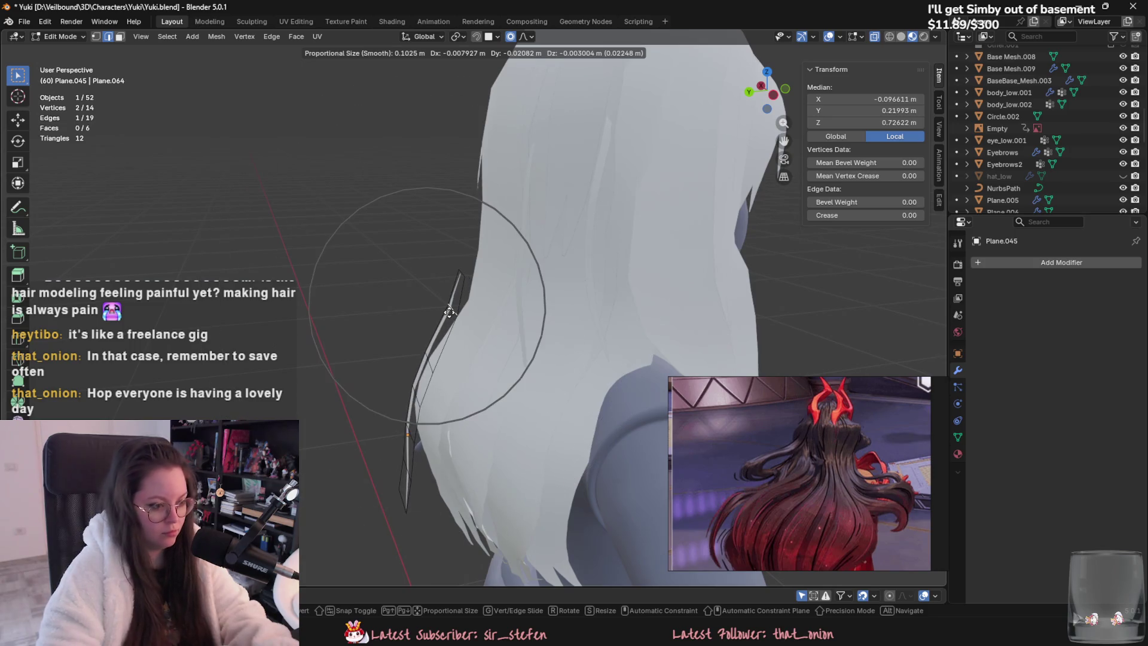
left_click(450, 311)
key("g")
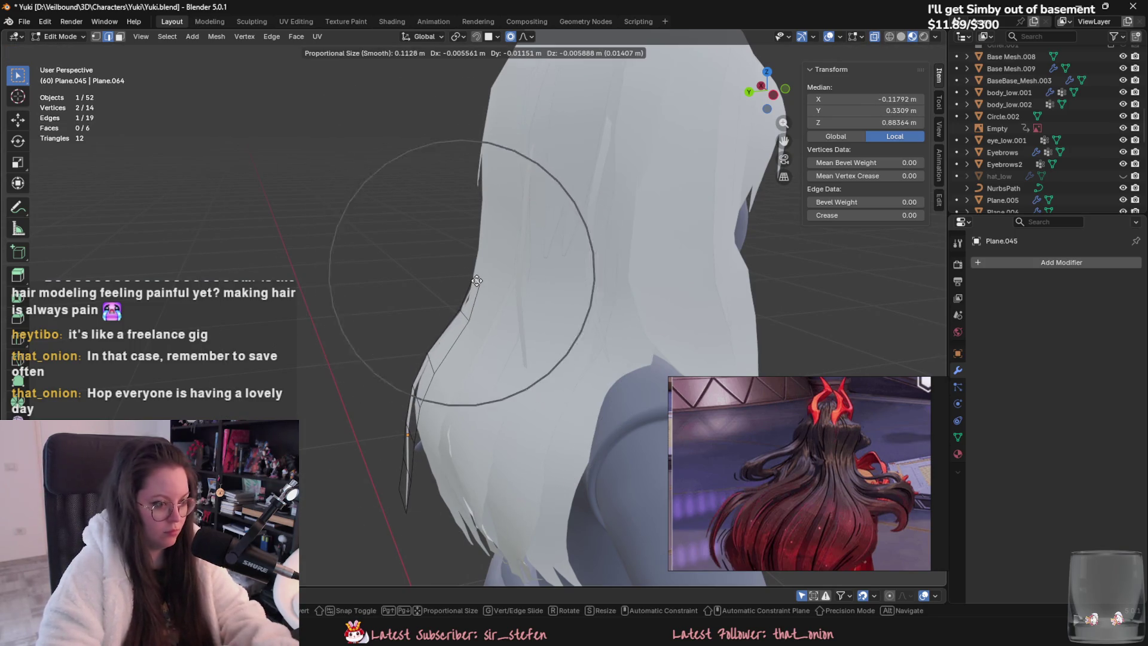
left_click(484, 289)
mouse_move(485, 288)
middle_mouse_down()
mouse_move(454, 305)
mouse_move(605, 306)
middle_mouse_up()
key("g")
left_click(455, 305)
scroll(509, 452, "down", 3)
key("Tab")
mouse_move(508, 452)
middle_mouse_down()
mouse_move(593, 447)
mouse_move(565, 492)
mouse_move(514, 508)
mouse_move(588, 523)
mouse_move(561, 486)
mouse_move(494, 483)
mouse_move(648, 457)
mouse_move(609, 468)
middle_mouse_up()
Step: Select Plane.045 and pull its tip down and outward toward the shoulder
left_click(517, 323)
left_click(521, 314)
key("Tab")
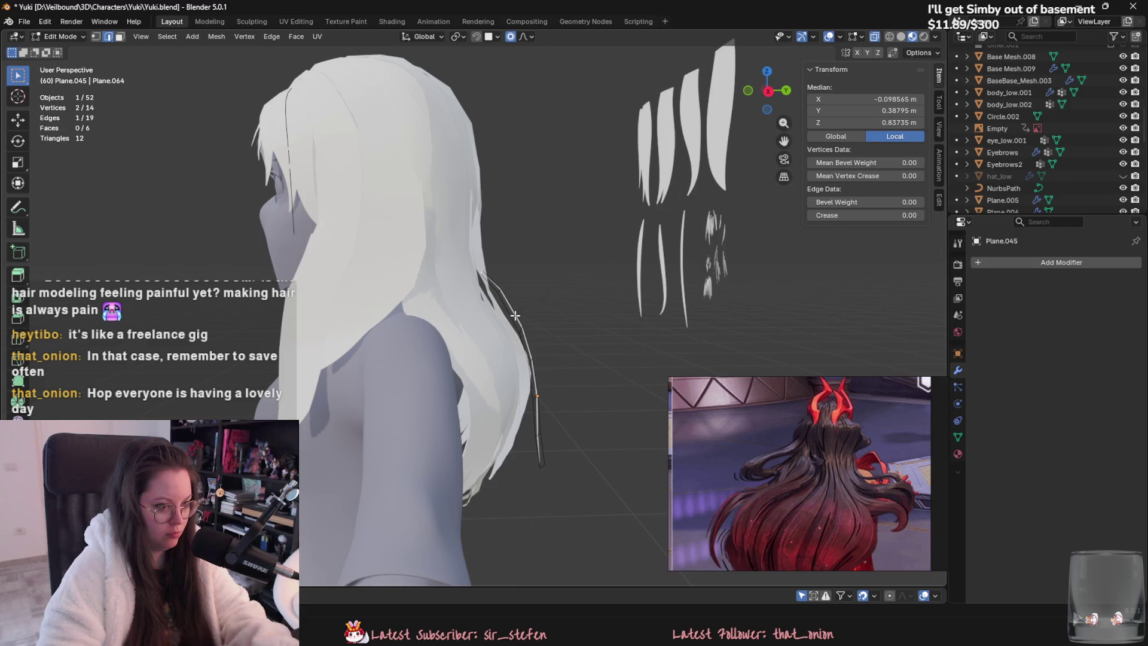
left_click(536, 361)
key("g")
left_click(543, 451)
key("g")
left_click(542, 469)
key("Tab")
Step: Duplicate the strand as Plane.046, place it over the front shoulder, and turn it about Z
mouse_move(542, 469)
middle_mouse_down()
mouse_move(561, 490)
mouse_move(391, 496)
mouse_move(493, 419)
mouse_move(548, 433)
middle_mouse_up()
key("shift+d")
mouse_move(396, 349)
middle_mouse_down()
mouse_move(573, 335)
mouse_move(599, 372)
mouse_move(622, 346)
mouse_move(428, 355)
mouse_move(408, 316)
mouse_move(517, 358)
mouse_move(601, 371)
mouse_move(662, 350)
middle_mouse_up()
left_click(573, 335)
key("r")
key("z")
left_click(584, 371)
Step: Select the front strand Plane.046 and nudge it slightly into place
left_click(624, 346)
left_click(406, 324)
key("Tab")
left_click(409, 318)
key("Tab")
key("g")
left_click(548, 354)
mouse_move(548, 354)
middle_mouse_down()
mouse_move(436, 385)
mouse_move(534, 391)
mouse_move(479, 395)
middle_mouse_up()
Step: Reshape Plane.046 with soft falloff to drape over the shoulder, then duplicate it
key("Tab")
key("Tab")
mouse_move(332, 328)
middle_mouse_down()
mouse_move(481, 339)
mouse_move(547, 328)
middle_mouse_up()
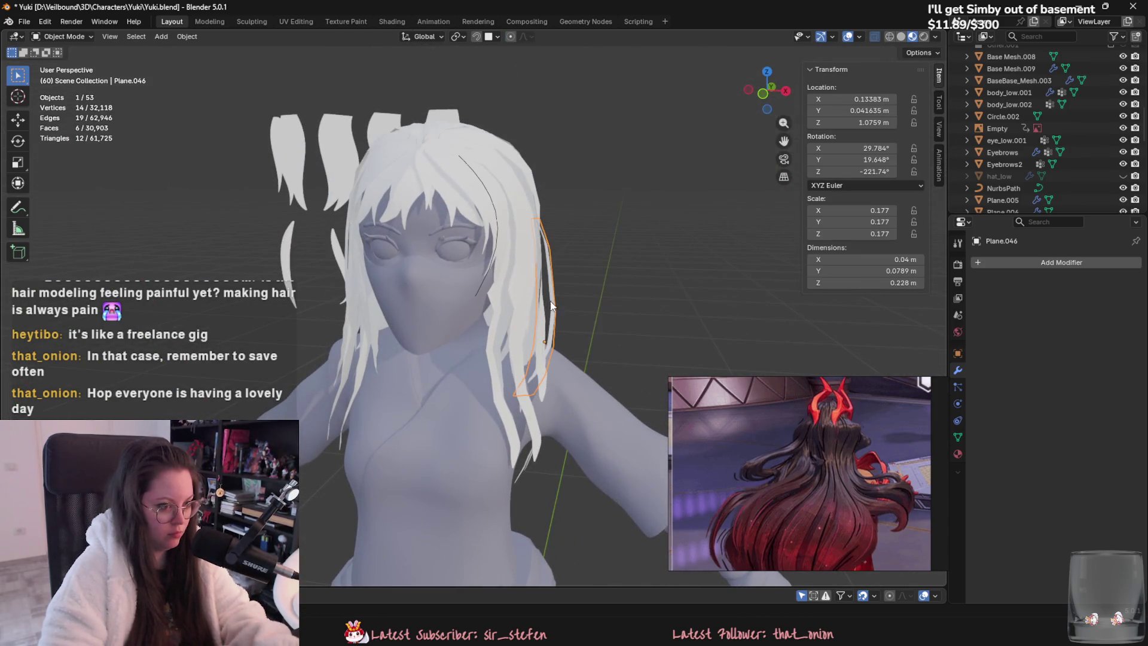
key("Tab")
key("g")
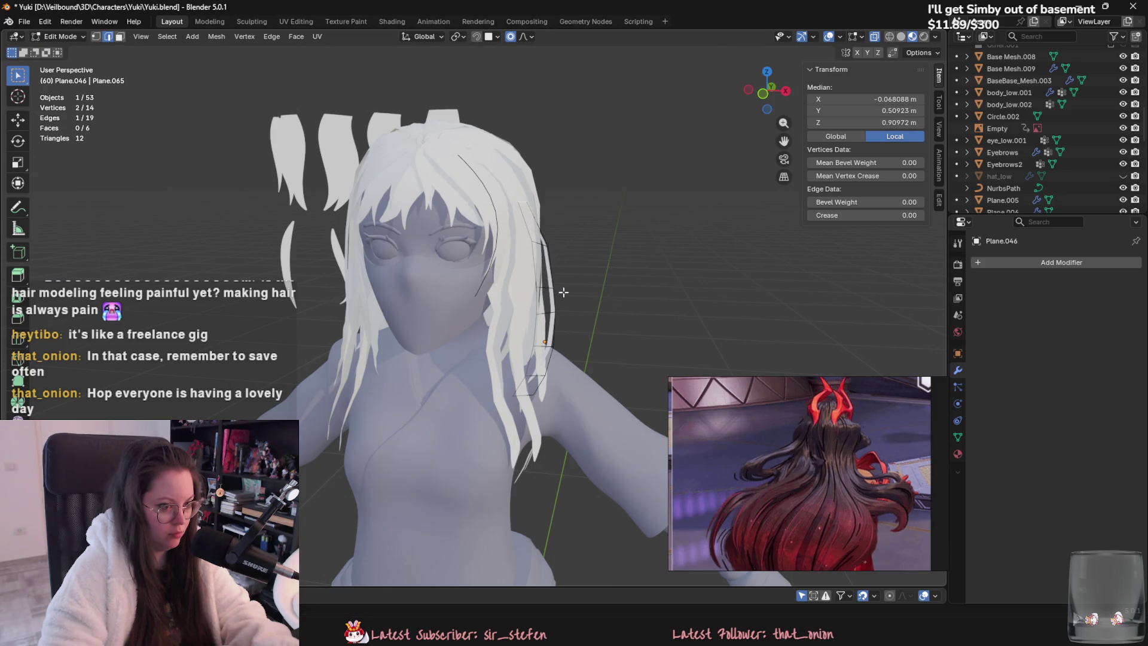
left_click(532, 239)
left_click_drag(540, 244, 535, 245)
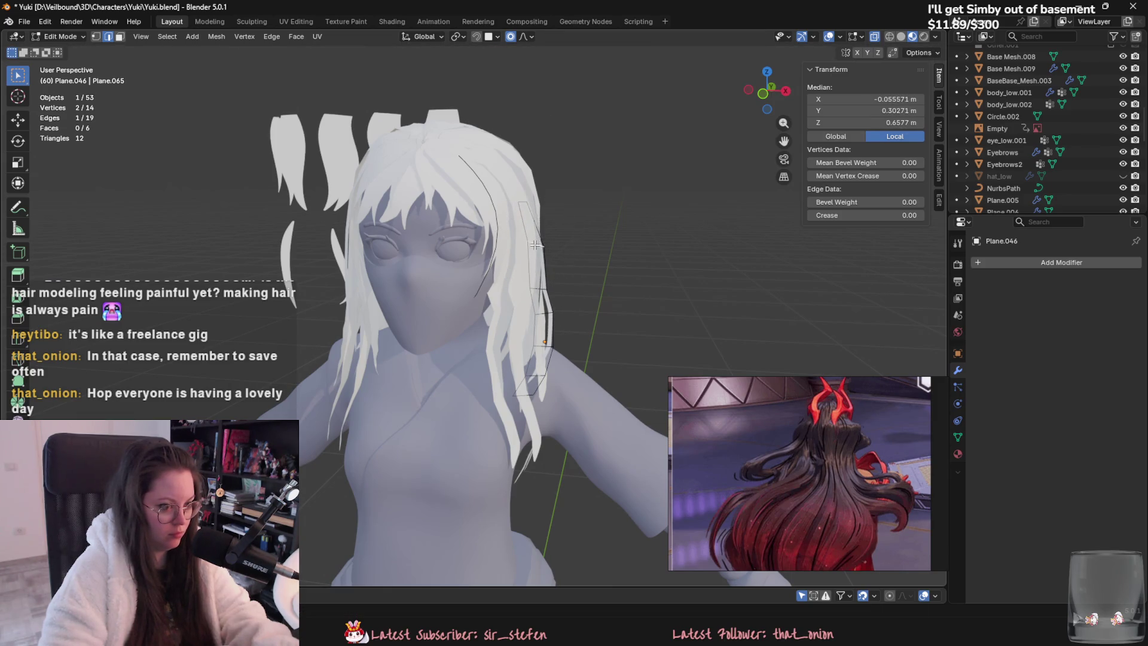
left_click(541, 323)
key("Tab")
mouse_move(601, 347)
middle_mouse_down()
mouse_move(392, 363)
mouse_move(474, 404)
middle_mouse_up()
key("shift+d")
Step: Rotate Plane.047, move it to the top of the head, and scale it down
key("r")
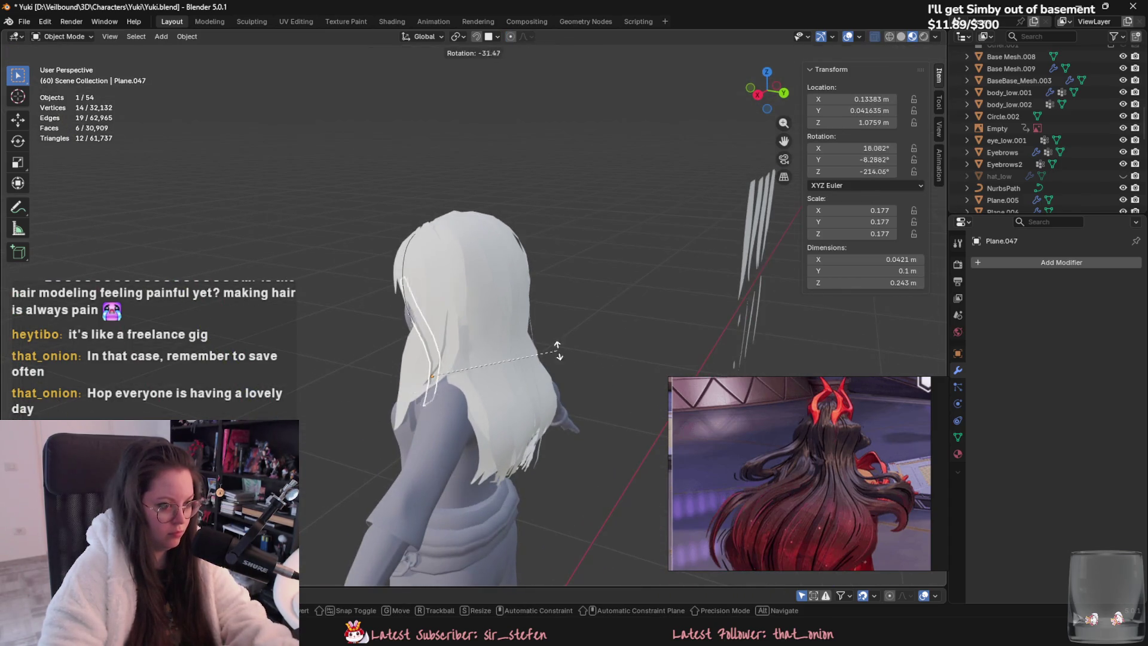
left_click(512, 270)
key("g")
left_click(468, 458)
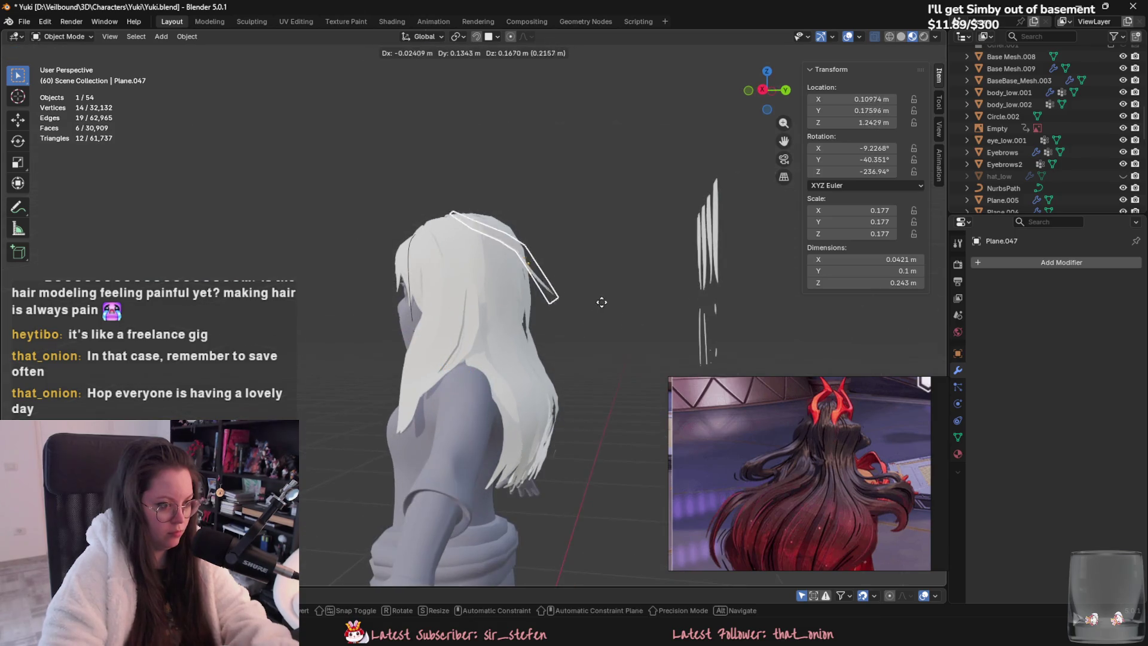
scroll(622, 321, "up", 3)
mouse_move(622, 327)
middle_mouse_down()
mouse_move(616, 419)
mouse_move(687, 331)
mouse_move(463, 279)
middle_mouse_up()
key("s")
Step: Bend the strand's tip with proportional moves to start the arch
key("Tab")
key("g")
left_click(463, 279)
key("g")
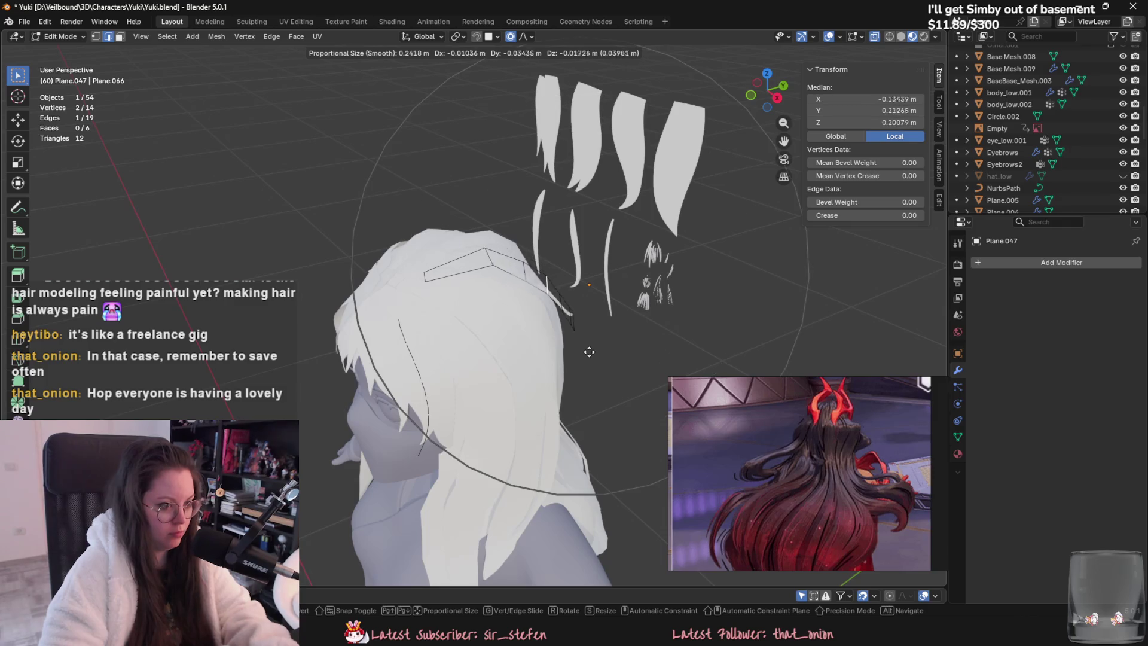
scroll(591, 351, "up", 3)
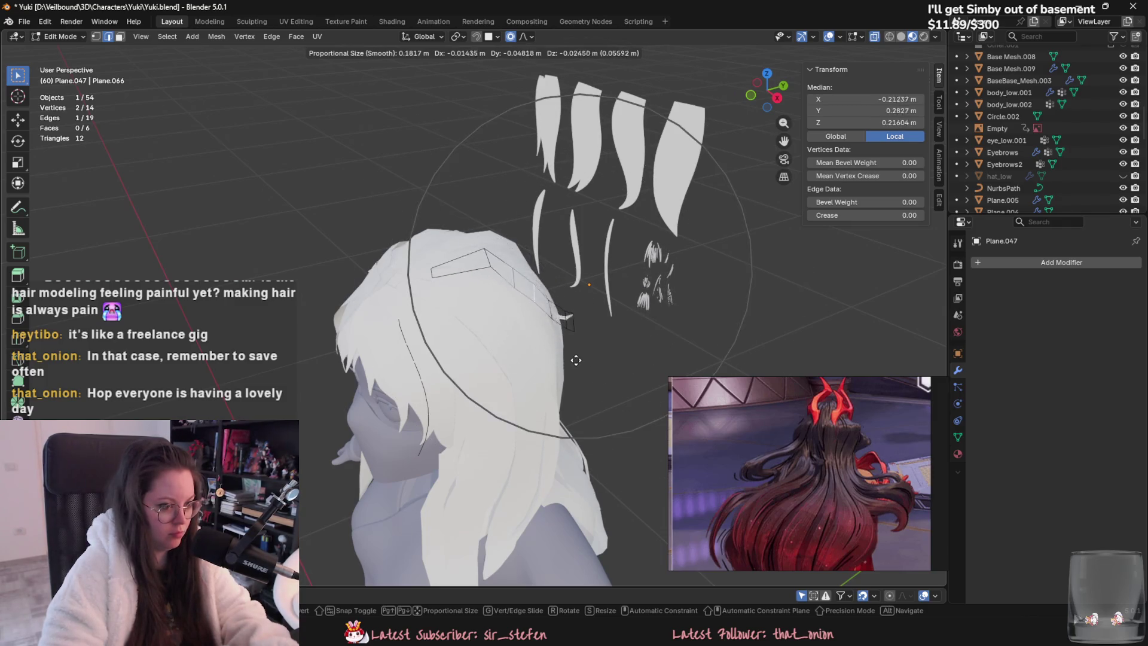
left_click(592, 348)
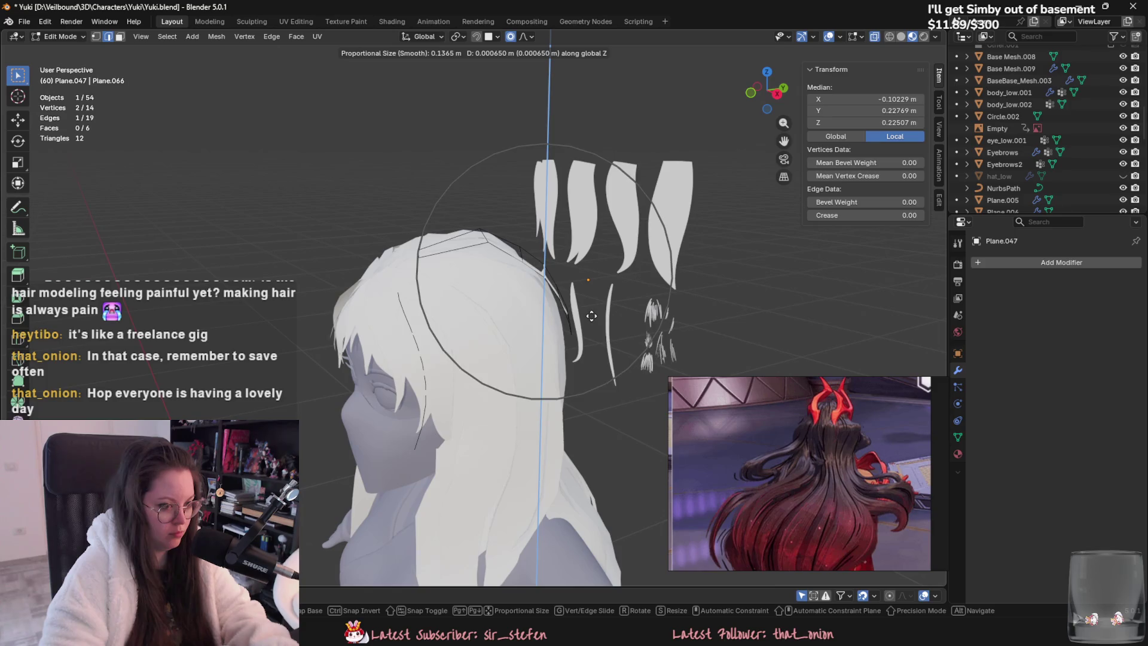
left_click(596, 311)
right_click(604, 309)
mouse_move(604, 309)
middle_mouse_down()
mouse_move(571, 316)
mouse_move(601, 332)
middle_mouse_up()
key("g")
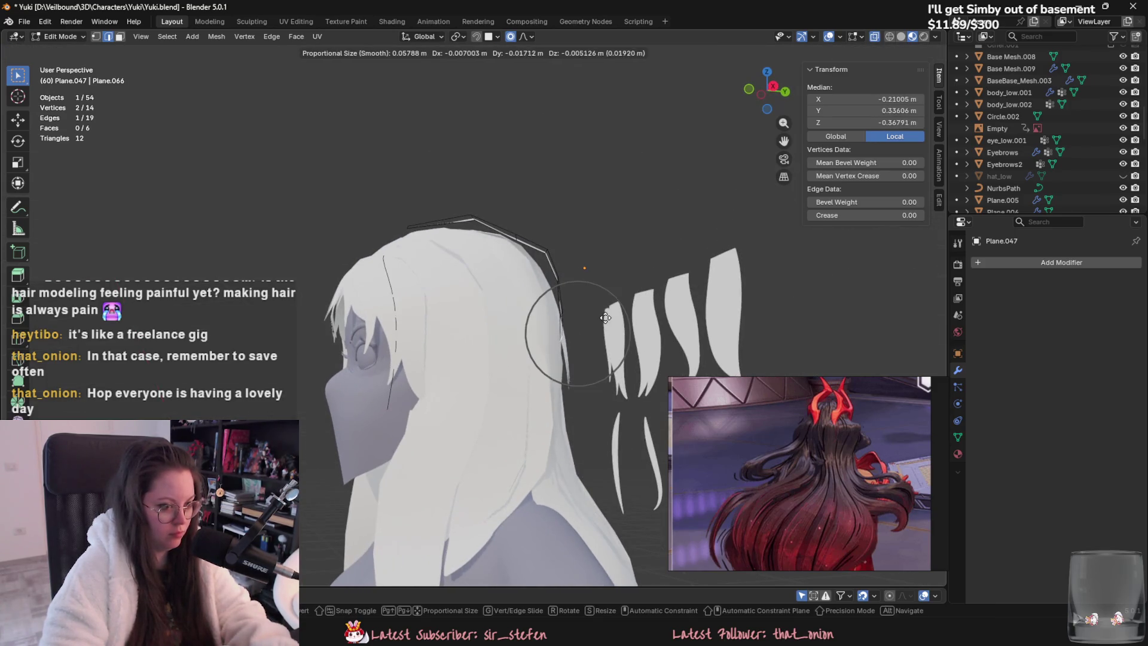
left_click(606, 317)
Step: Select the strand's top edge and drag it along the crown
left_click(410, 227)
mouse_move(411, 227)
middle_mouse_down()
mouse_move(426, 262)
mouse_move(430, 239)
mouse_move(461, 264)
mouse_move(435, 317)
mouse_move(455, 281)
mouse_move(467, 305)
middle_mouse_up()
key("g")
left_click(413, 271)
key("g")
left_click(478, 233)
key("g")
left_click(440, 305)
Step: Raise and adjust that edge further so the strand arches over the head
key("g")
left_click(463, 311)
key("g")
left_click(468, 333)
key("g")
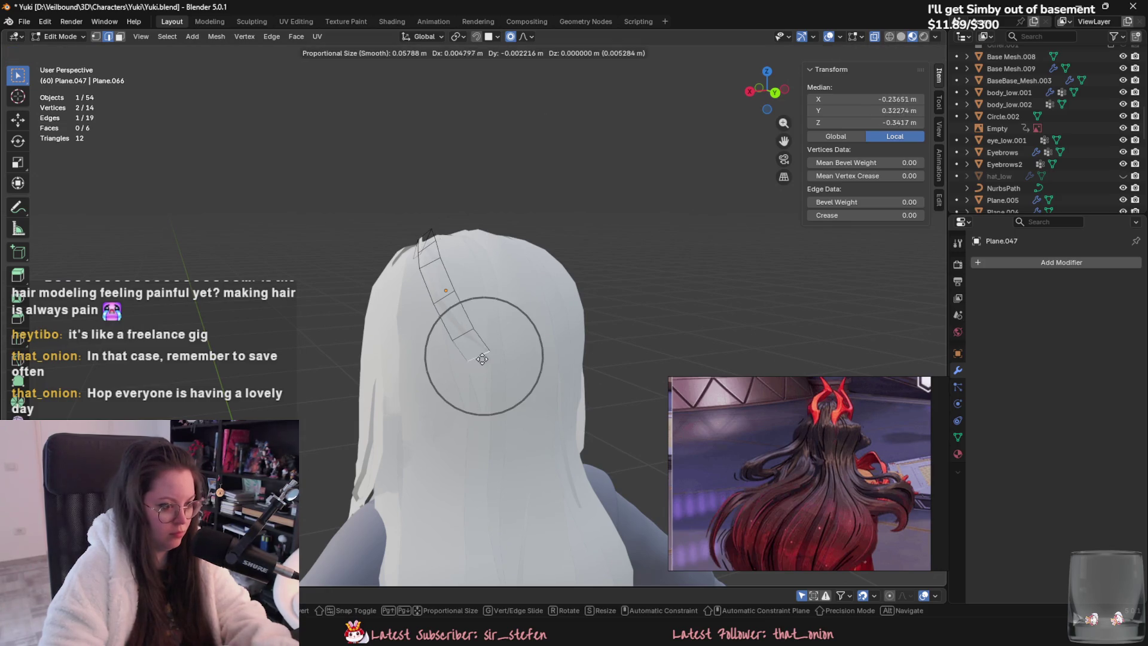
left_click(447, 335)
Step: Straighten the strand's middle section with falloff edge moves
key("r")
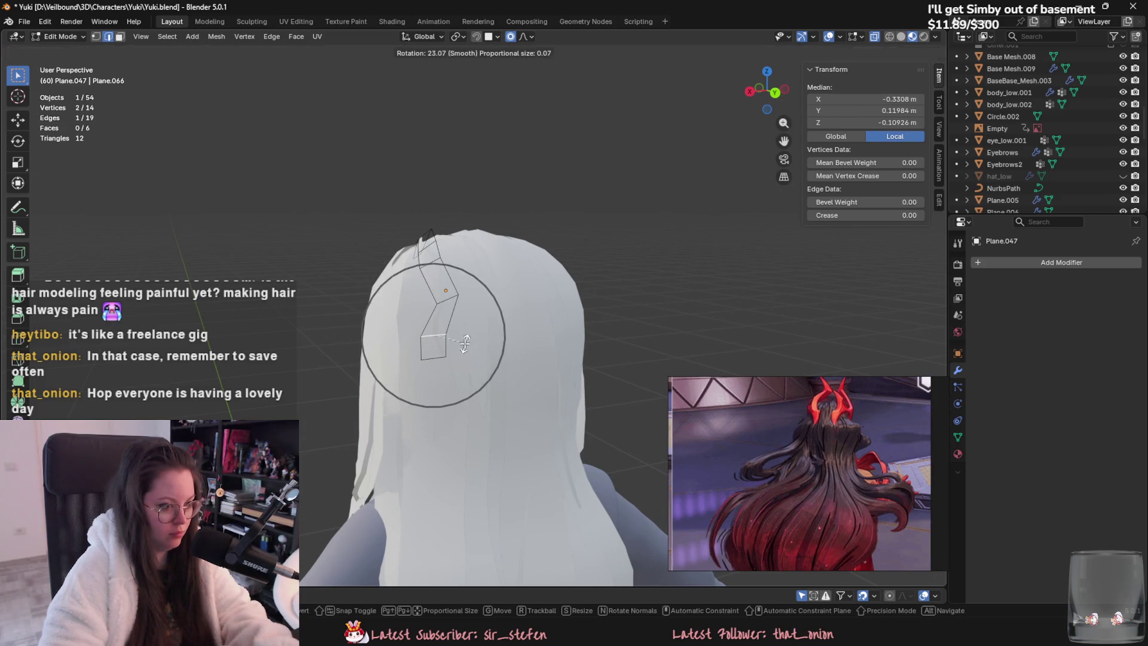
right_click(509, 327)
key("g")
left_click(483, 326)
left_click(495, 369)
middle_click_drag(495, 369, 592, 387)
key("g")
left_click(591, 387)
Step: Move the top vertices so the strand curves down the back of the head
scroll(551, 366, "up", 3)
middle_click_drag(543, 286, 556, 259)
key("g")
left_click(465, 204)
middle_click_drag(587, 266, 602, 308)
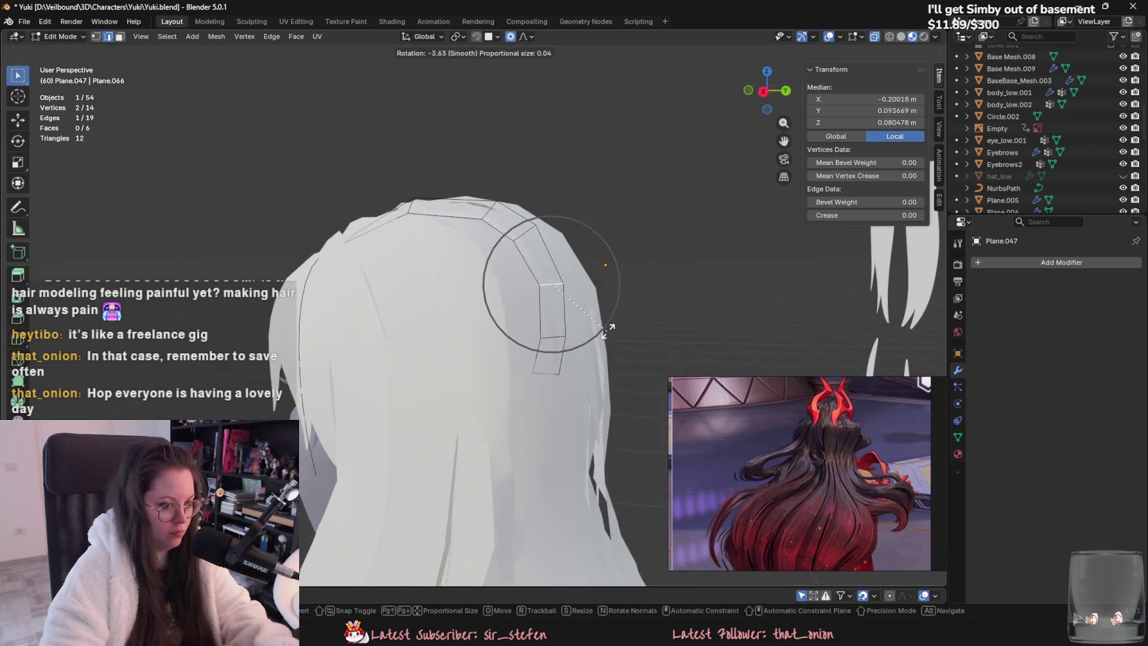
mouse_move(798, 443)
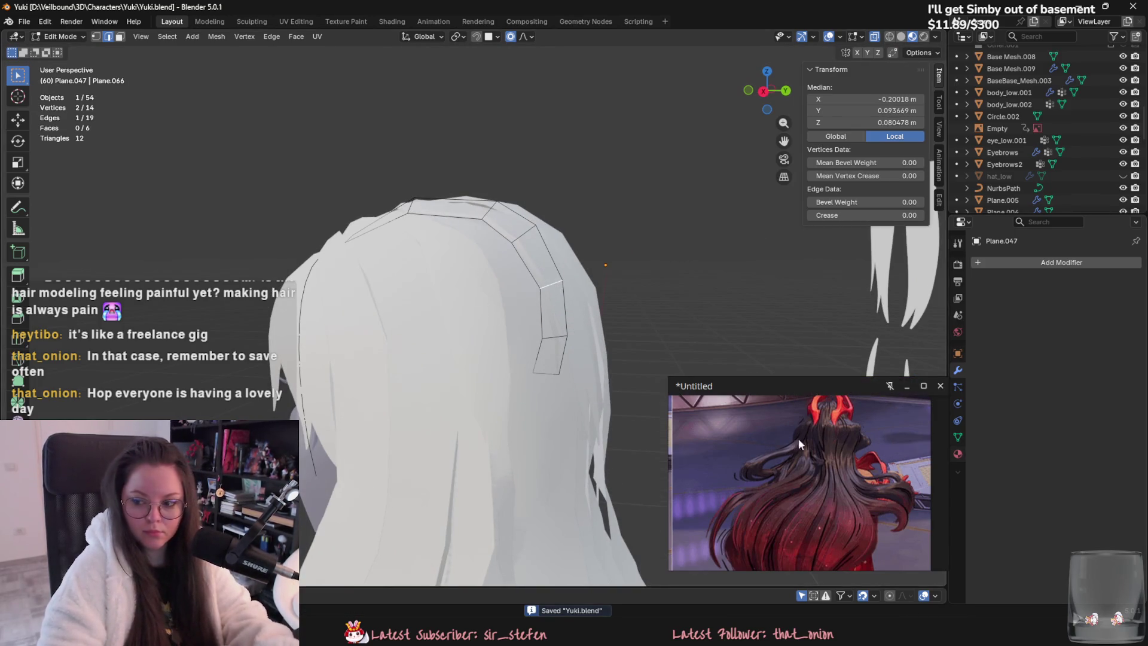
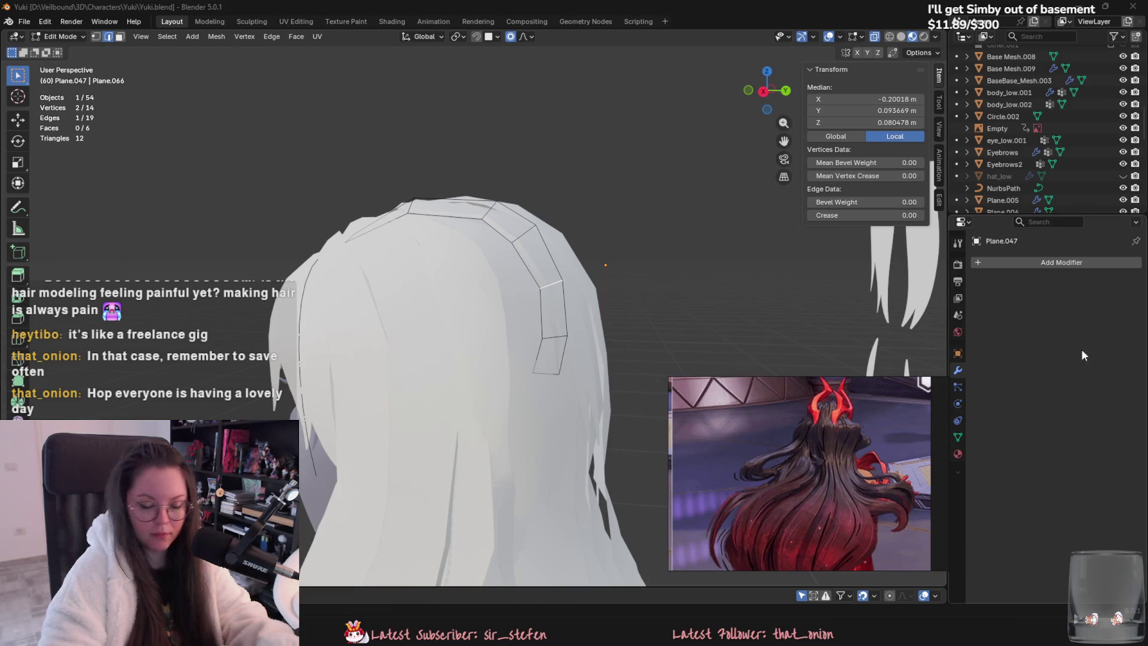
Step: Duplicate a hair strip into Plane.048 and place the copy on the back of the head
mouse_move(535, 315)
middle_mouse_down()
mouse_move(589, 218)
mouse_move(626, 306)
mouse_move(657, 233)
mouse_move(665, 250)
middle_mouse_up()
key("Tab")
left_click(654, 309)
mouse_move(654, 309)
middle_mouse_down()
mouse_move(473, 395)
mouse_move(478, 385)
middle_mouse_up()
left_click(433, 333)
key("shift+d")
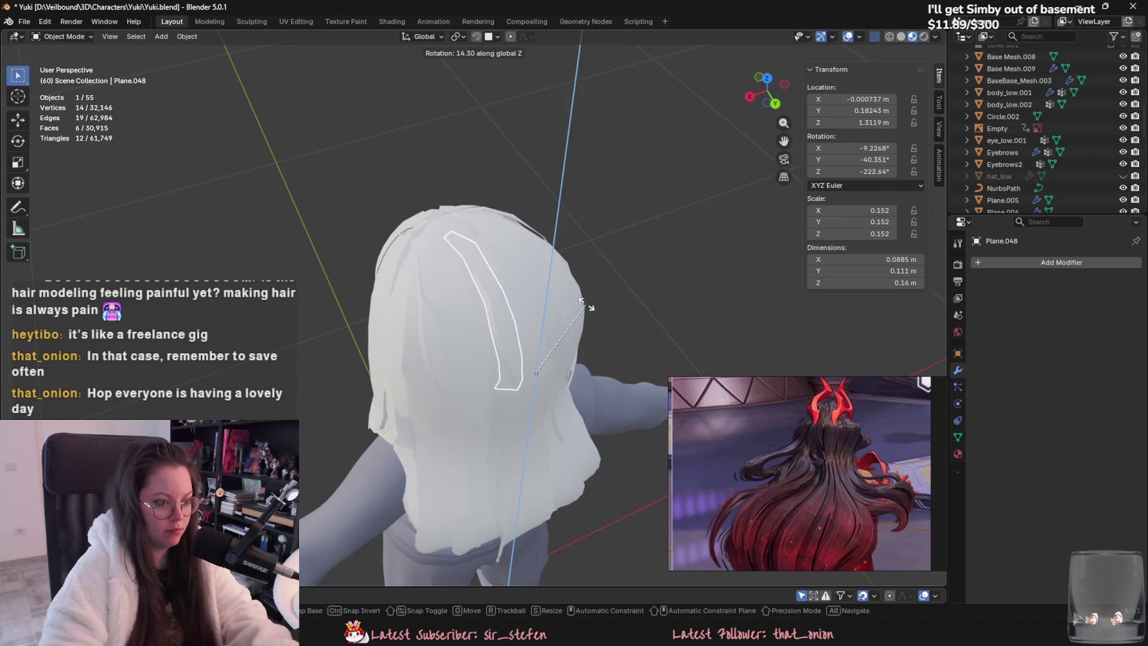
middle_click_drag(569, 338, 604, 273)
key("g")
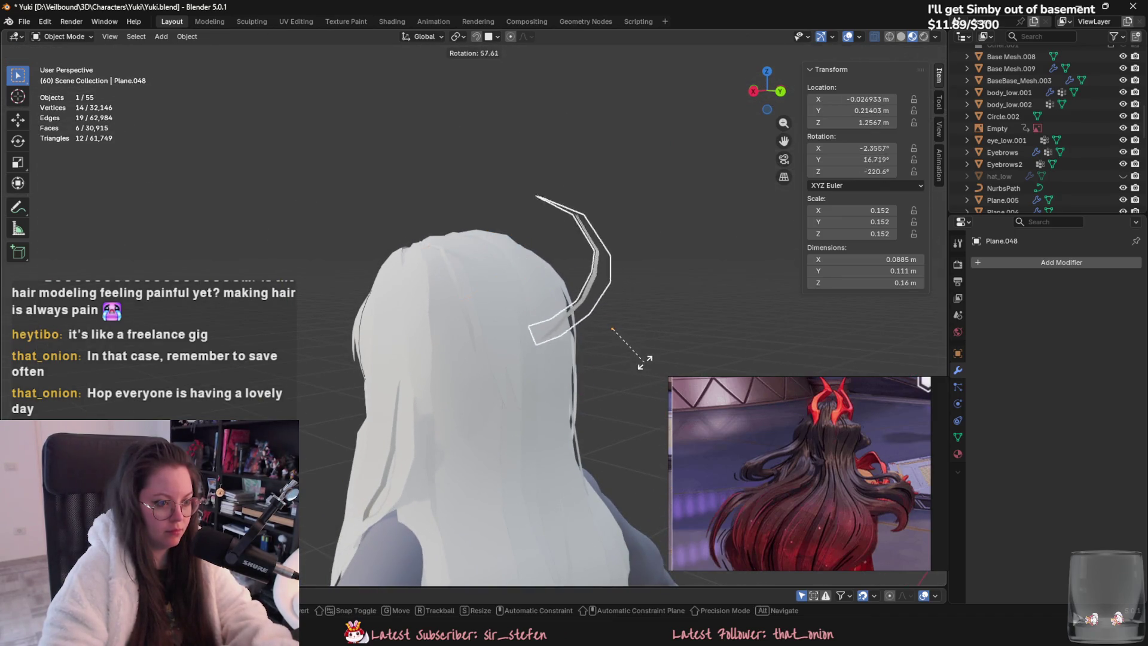
left_click(650, 406)
scroll(598, 359, "up", 2)
Step: Bend the copy's vertices with proportional-editing grabs so it hugs the skull
key("Tab")
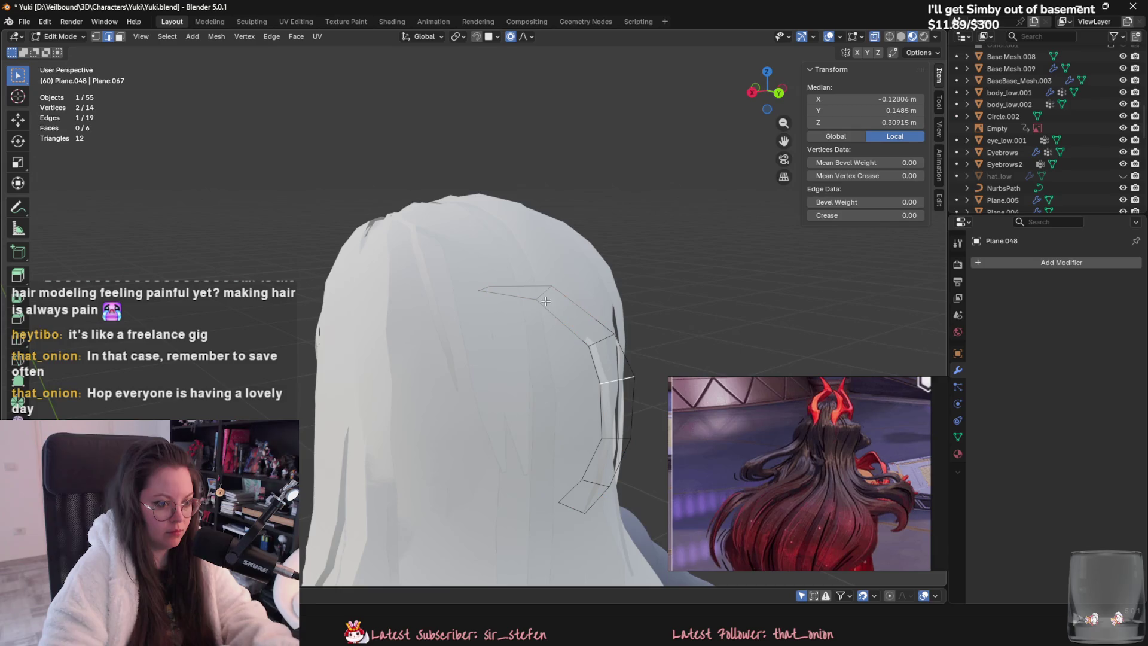
mouse_move(487, 289)
middle_mouse_down()
mouse_move(553, 262)
mouse_move(448, 365)
middle_mouse_up()
key("g")
left_click(580, 232)
key("g")
left_click(445, 372)
key("g")
left_click(419, 377)
key("g")
left_click(442, 357)
middle_click_drag(442, 357, 526, 299)
Step: Rotate the strip's top section and raise its upper edges with soft falloff
key("r")
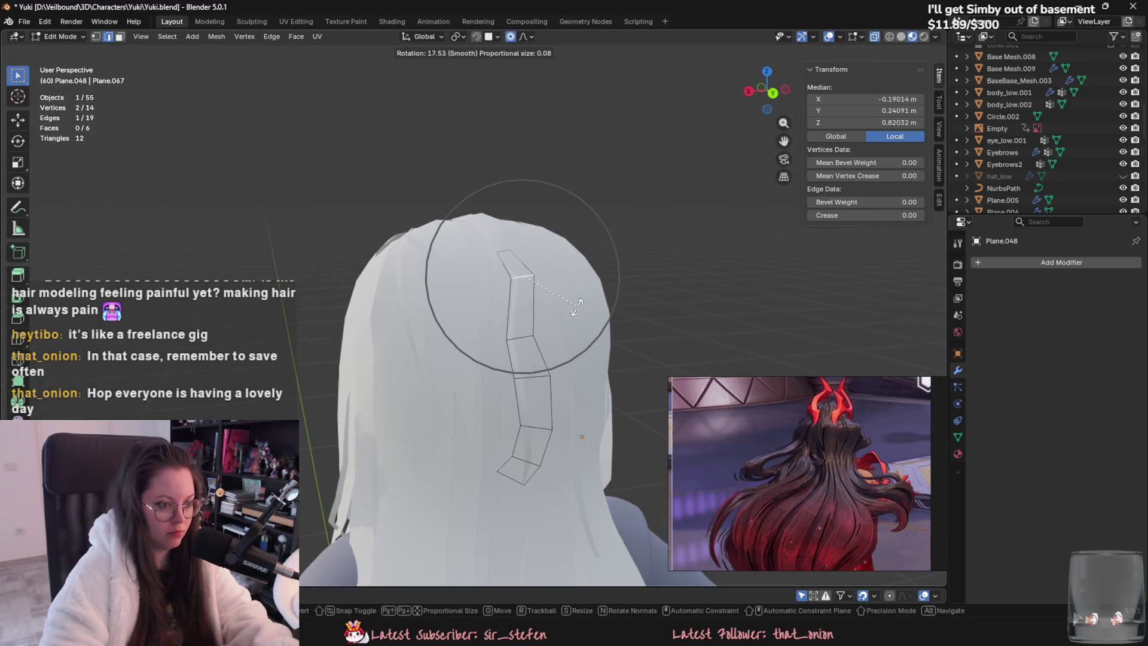
left_click(550, 318)
key("g")
left_click(502, 306)
key("g")
left_click(520, 315)
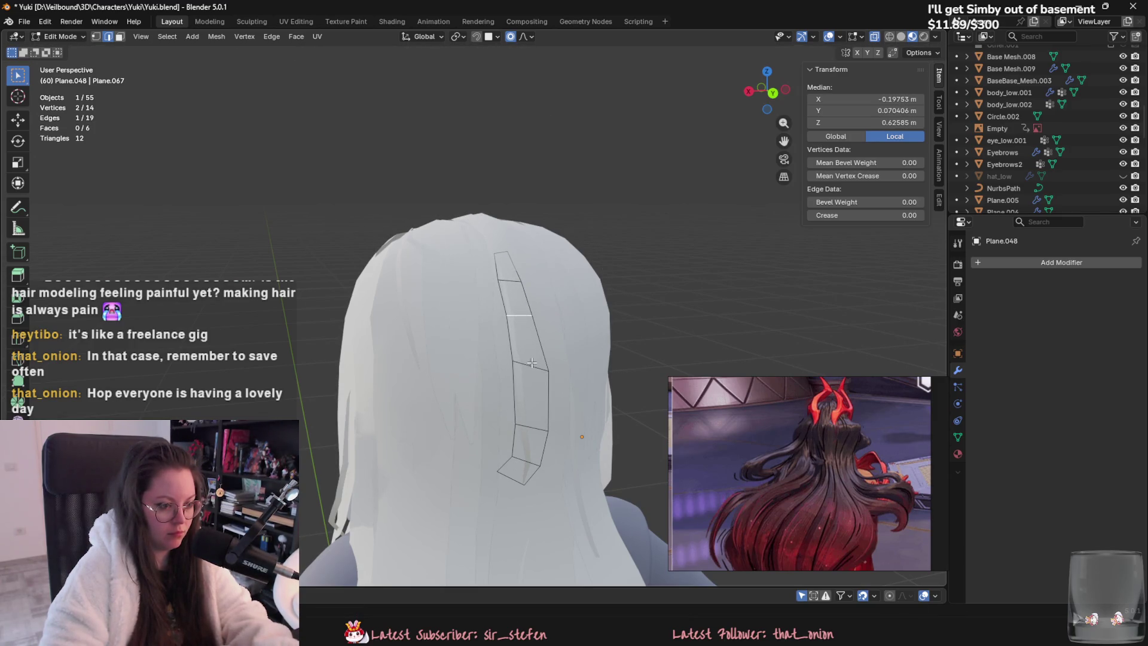
key("g")
left_click(533, 426)
Step: Refine the strip's curve with further proportional vertex moves
middle_click_drag(534, 426, 592, 418)
key("g")
left_click(593, 419)
key("g")
left_click(613, 361)
mouse_move(613, 361)
middle_mouse_down()
mouse_move(605, 337)
mouse_move(523, 383)
middle_mouse_up()
key("g")
left_click(605, 336)
key("Tab")
key("Tab")
Step: Pull the strip's bottom edge into place with soft falloff
middle_click_drag(544, 337, 522, 385)
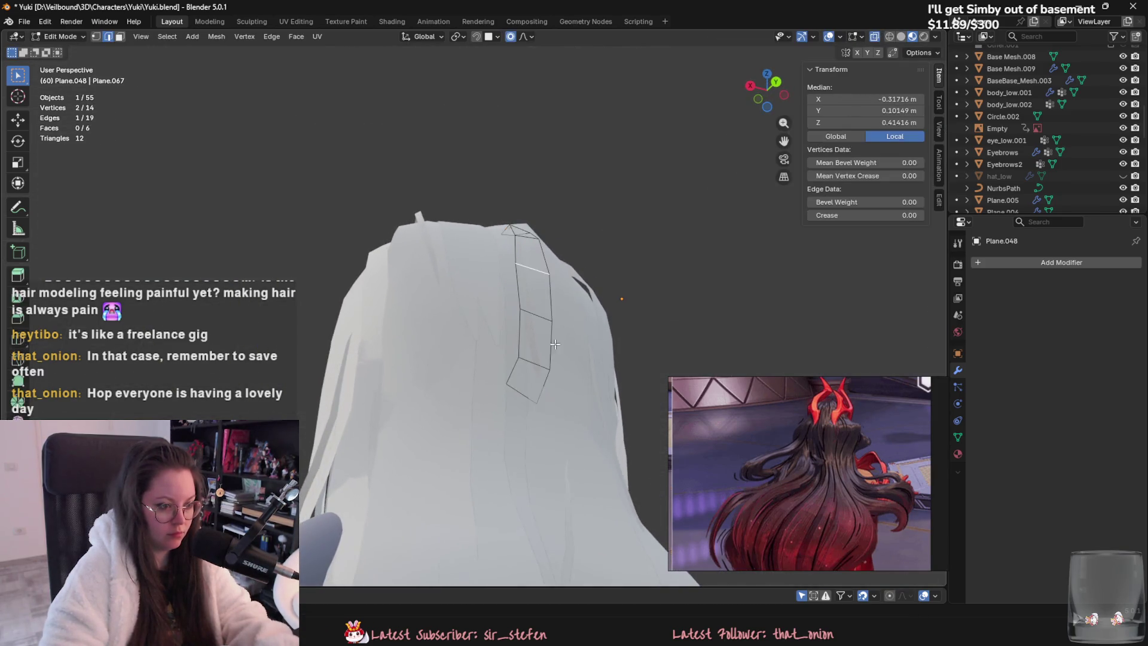
left_click(519, 391)
key("g")
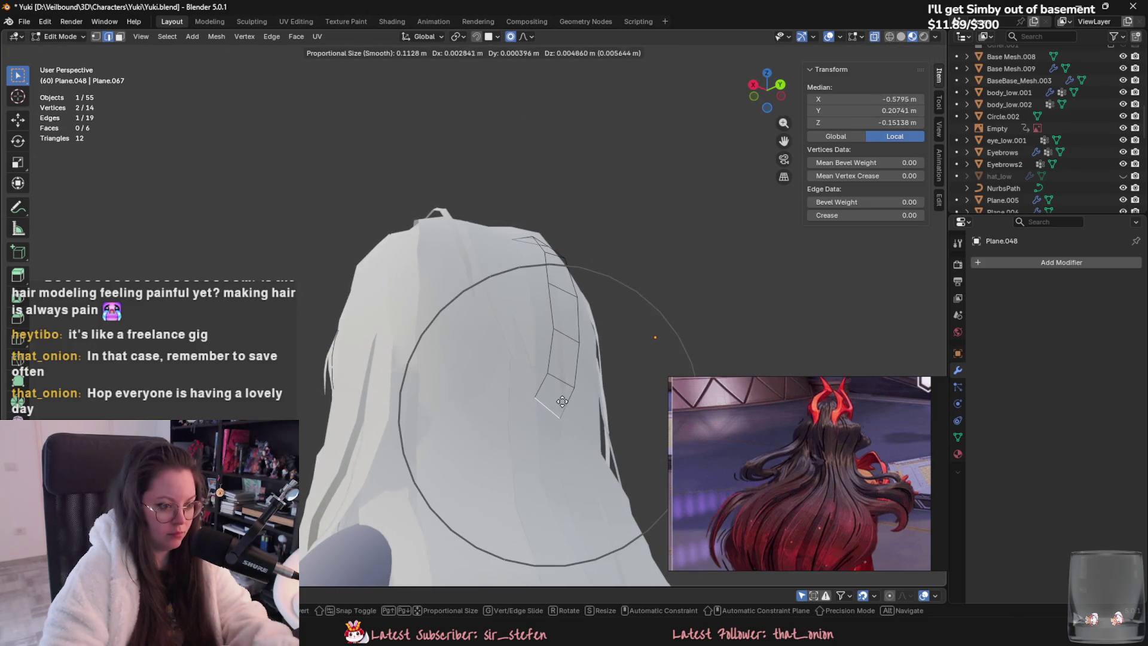
left_click(562, 401)
key("Tab")
mouse_move(619, 343)
middle_mouse_down()
mouse_move(546, 409)
mouse_move(540, 440)
mouse_move(537, 390)
middle_mouse_up()
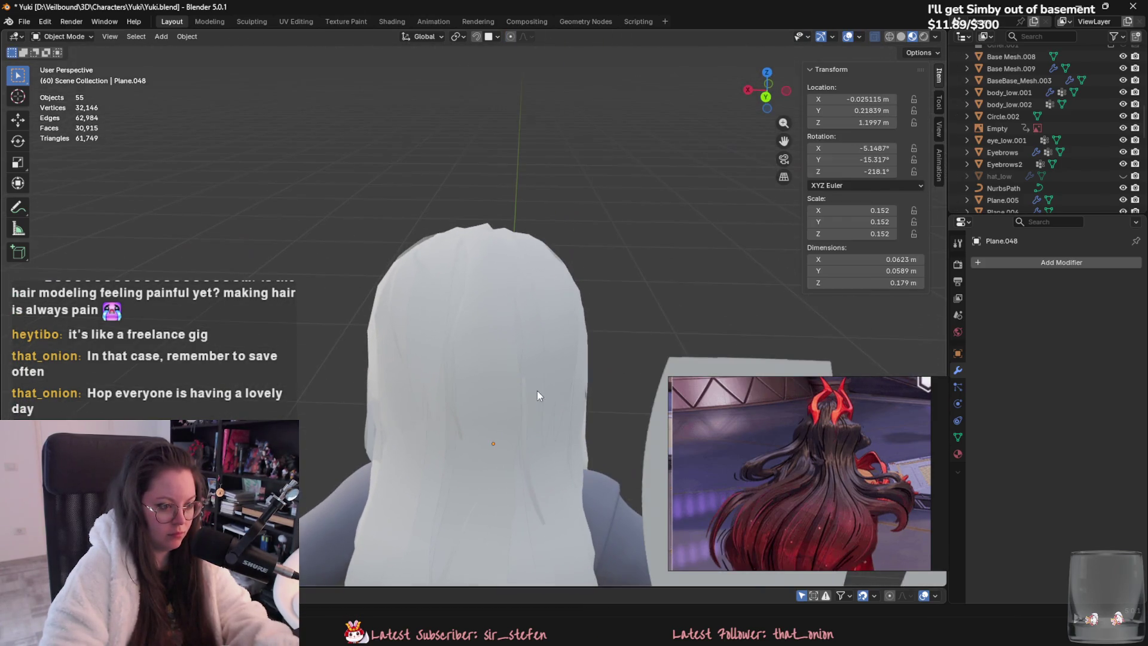
Step: Move the thin strand Plane.044 lower down the back
left_click(530, 460)
mouse_move(529, 459)
middle_mouse_down()
mouse_move(522, 363)
mouse_move(506, 329)
middle_mouse_up()
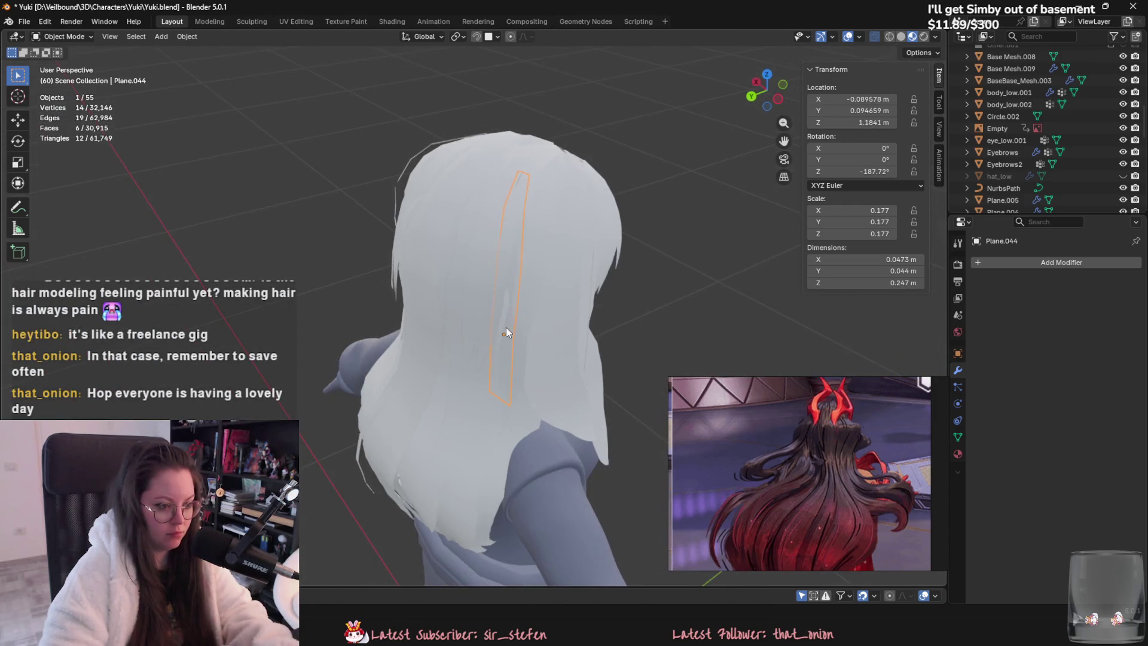
middle_click_drag(475, 501, 513, 223)
key("g")
left_click(509, 325)
mouse_move(509, 324)
middle_mouse_down()
mouse_move(494, 252)
mouse_move(504, 214)
mouse_move(496, 313)
mouse_move(538, 287)
middle_mouse_up()
Step: Reshape the strand's vertices and drop its top vertex with proportional editing
key("Tab")
key("g")
left_click(588, 317)
key("g")
left_click(537, 277)
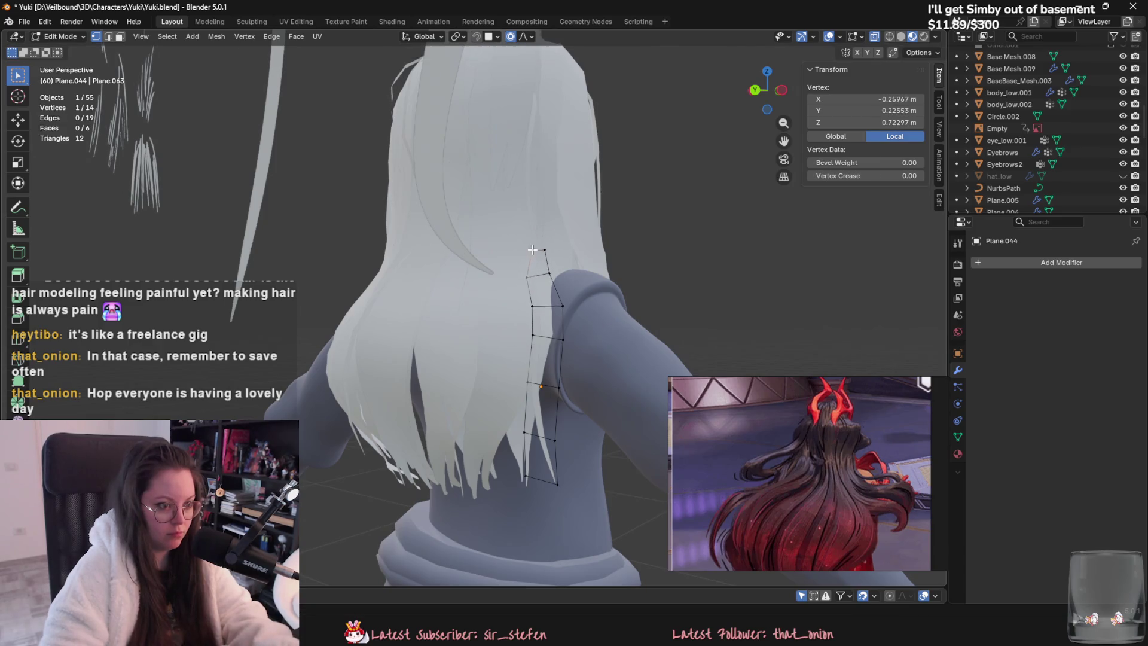
key("g")
mouse_move(548, 278)
middle_mouse_down("alt")
mouse_move(541, 299)
mouse_move(558, 336)
middle_mouse_up("alt")
left_click(553, 326)
Step: Pull the strand's bottom edge down over the shoulder
middle_click_drag(546, 512, 526, 502)
key("2")
left_click(520, 501)
key("g")
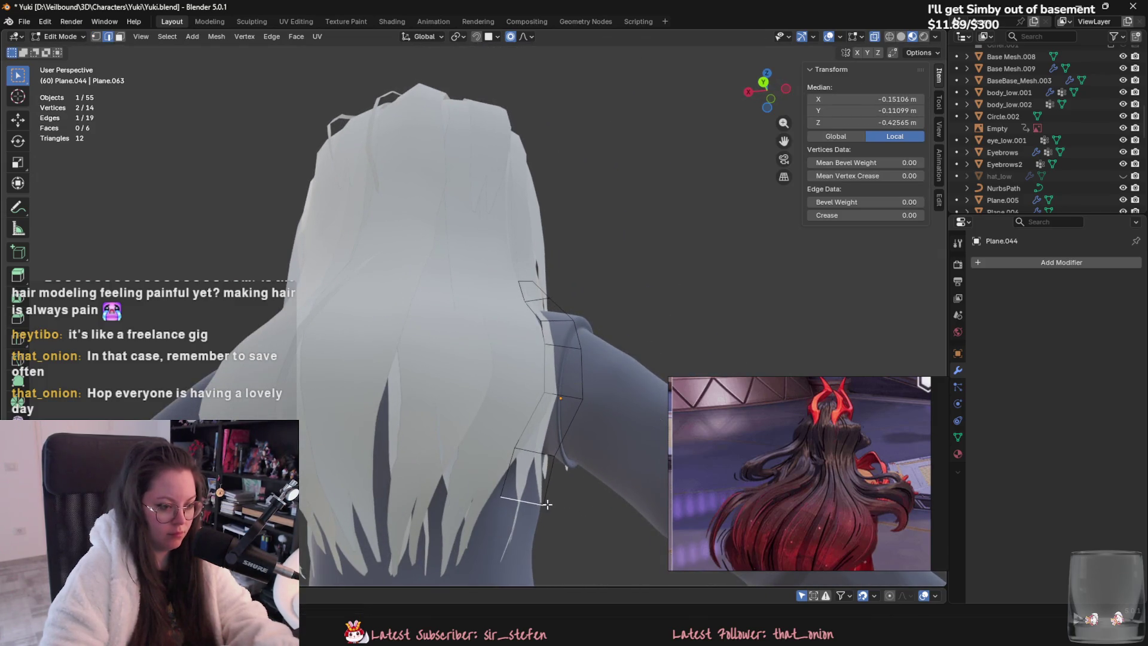
left_click(541, 457)
key("1")
left_click(547, 461)
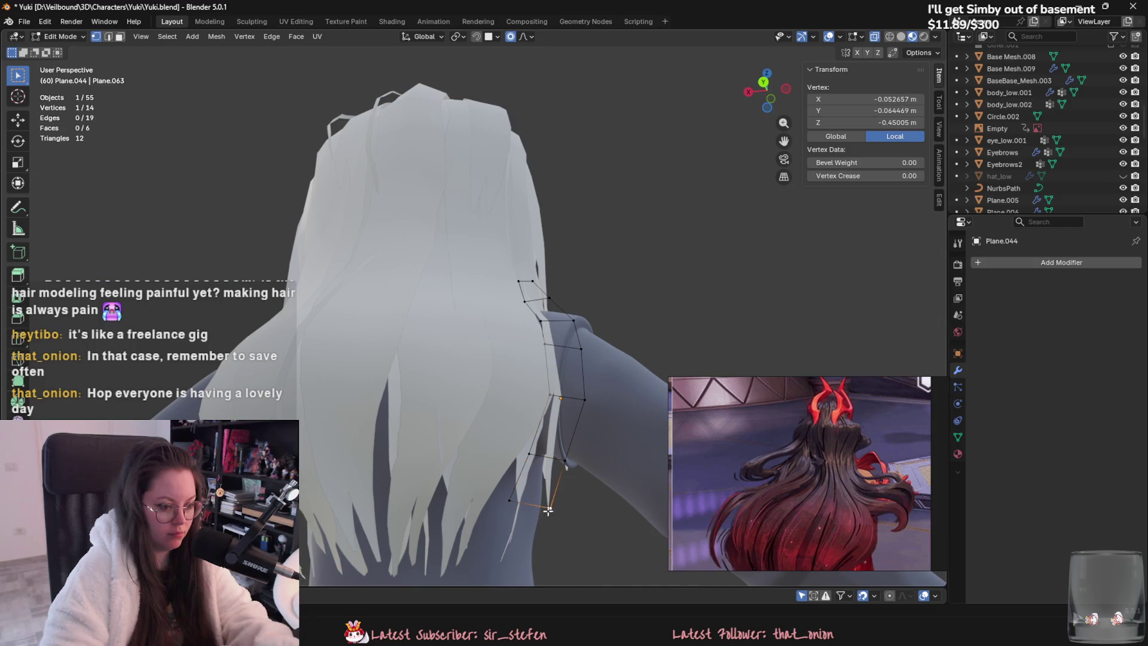
key("Tab")
Step: Nudge the strand into its final position behind the shoulder and deselect it
mouse_move(568, 407)
middle_mouse_down()
mouse_move(464, 440)
mouse_move(598, 372)
mouse_move(407, 447)
mouse_move(554, 422)
mouse_move(541, 372)
mouse_move(558, 353)
mouse_move(569, 363)
mouse_move(490, 386)
mouse_move(438, 440)
mouse_move(517, 457)
mouse_move(558, 437)
mouse_move(551, 371)
mouse_move(519, 378)
mouse_move(554, 396)
mouse_move(435, 411)
mouse_move(402, 462)
mouse_move(376, 450)
mouse_move(380, 403)
mouse_move(392, 419)
middle_mouse_up()
key("g")
left_click(611, 372)
key("g")
left_click(406, 455)
key("g")
left_click(516, 360)
key("alt+a")
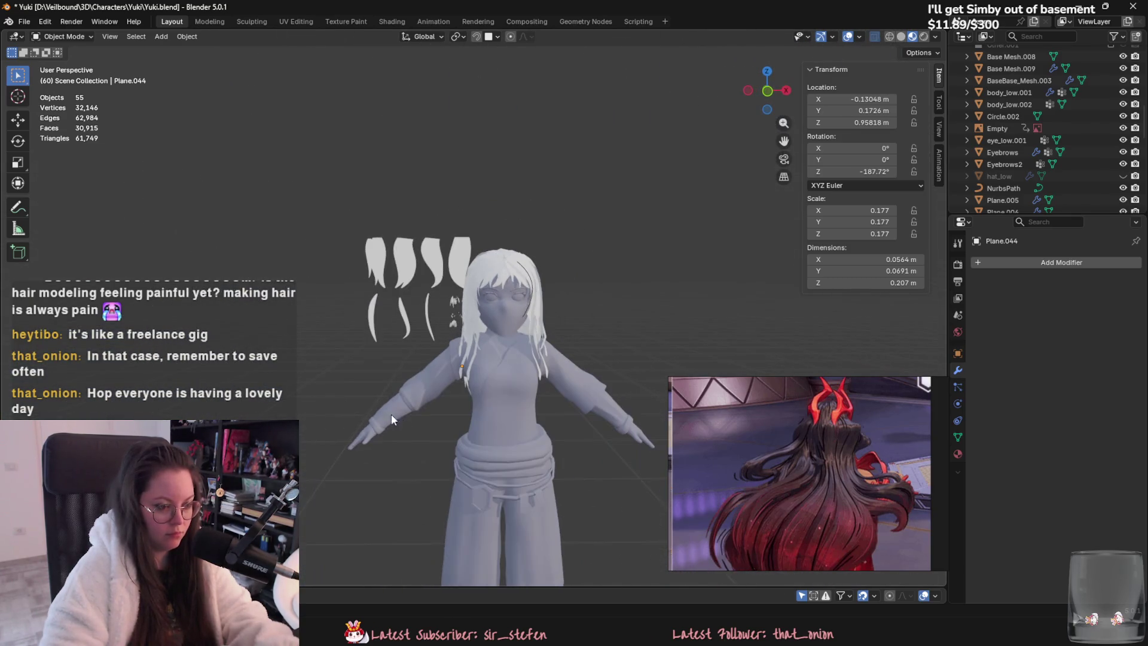
Step: Apply the Curve modifier on the fringe strip Plane.009
left_click(530, 302)
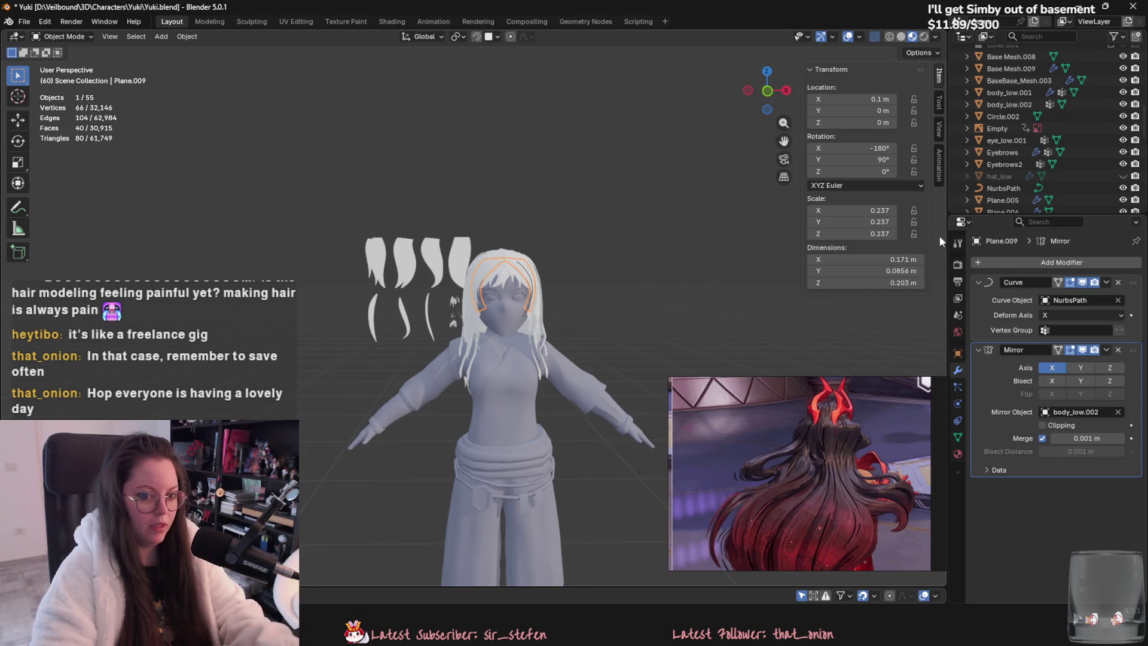
left_click(1106, 281)
left_click(1052, 295)
scroll(442, 306, "up", 3)
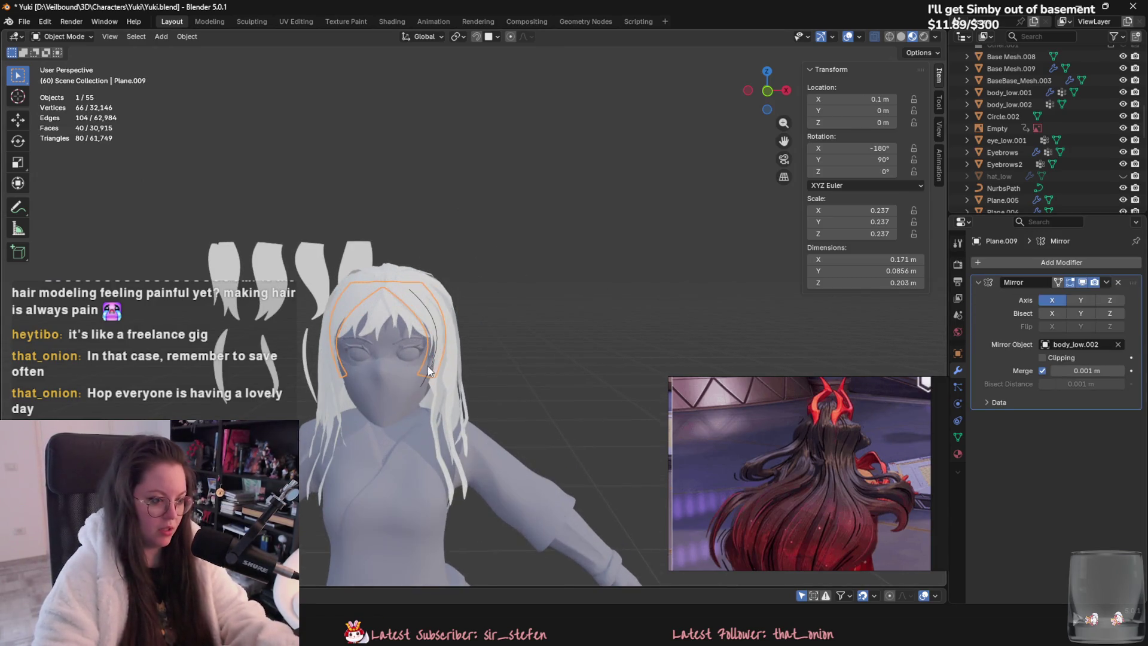
key("ctrl+z")
key("ctrl+shift+z")
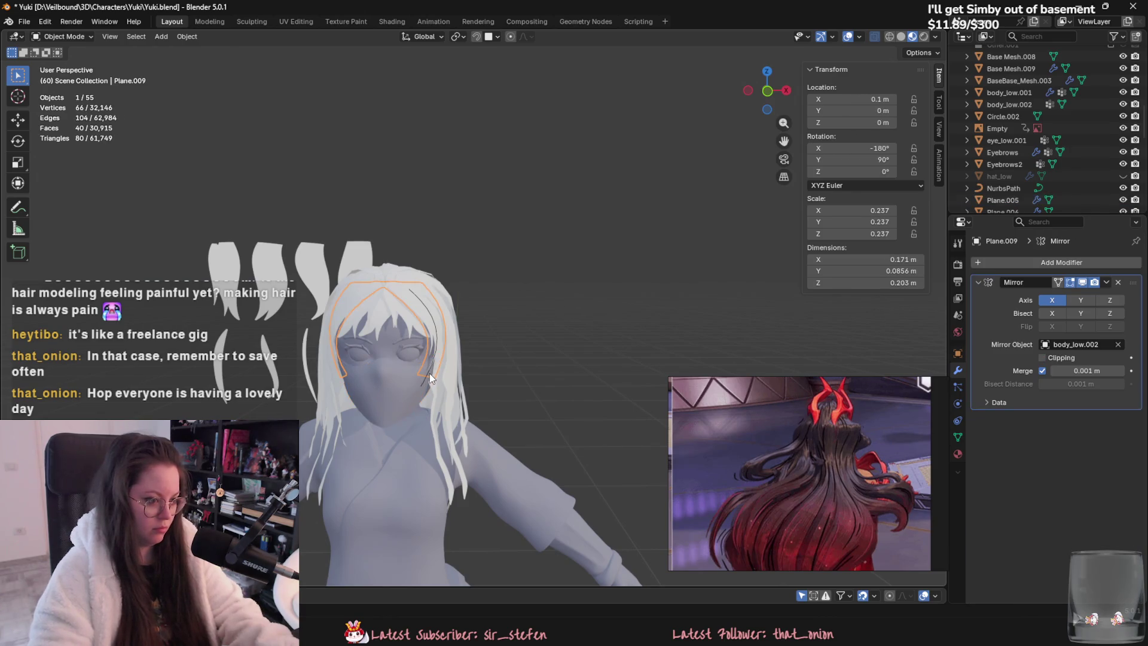
Step: Delete the face mask Plane.005
left_click(424, 381)
scroll(436, 373, "up", 2)
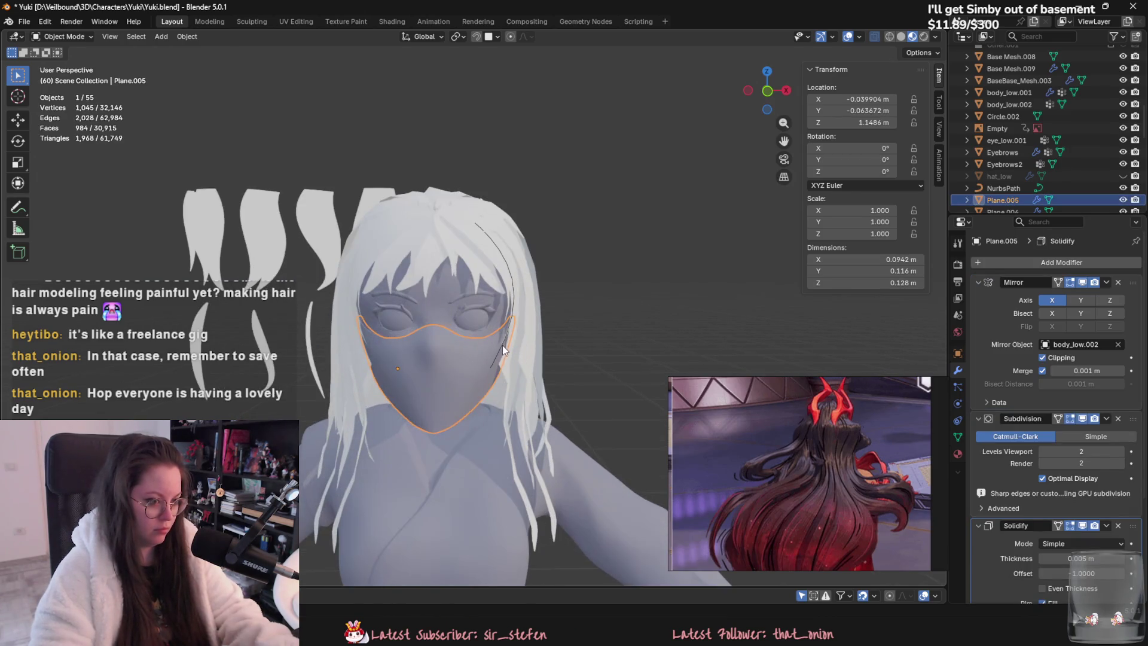
key("Delete")
Step: Duplicate back hair card Plane.033 and rotate the copy around its vertical axis
mouse_move(506, 338)
middle_mouse_down()
mouse_move(473, 316)
mouse_move(355, 307)
mouse_move(283, 286)
mouse_move(402, 303)
mouse_move(330, 311)
mouse_move(526, 336)
mouse_move(506, 367)
mouse_move(611, 322)
mouse_move(648, 379)
mouse_move(601, 368)
mouse_move(628, 375)
middle_mouse_up()
scroll(475, 323, "down", 5)
scroll(330, 311, "up", 3)
left_click(526, 341)
key("shift+d")
key("r")
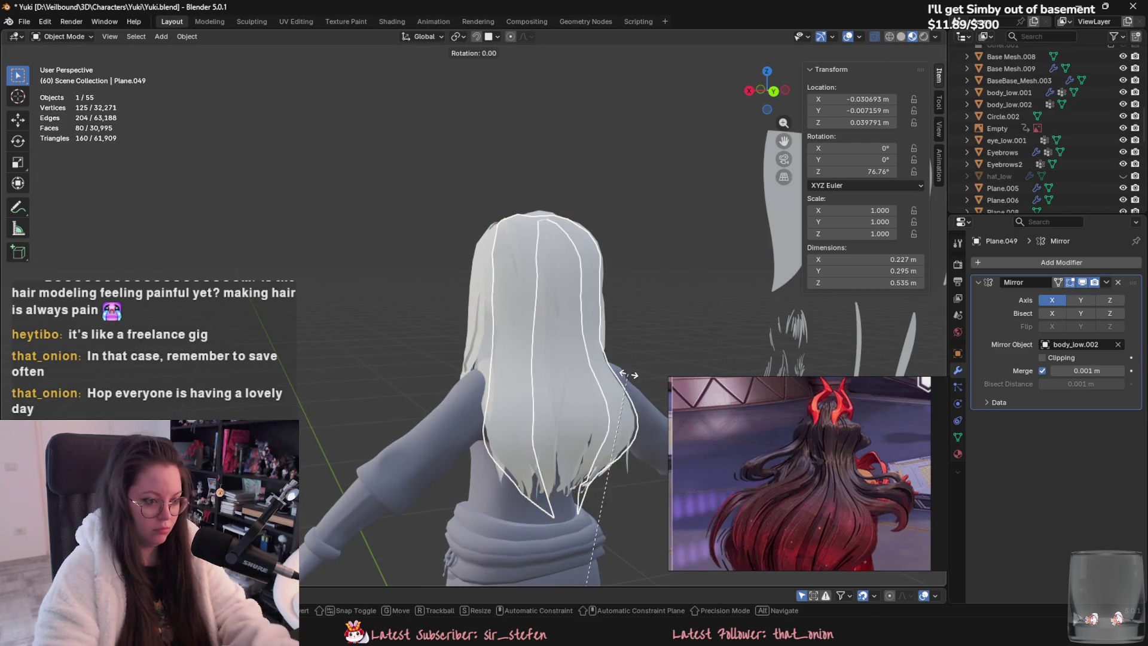
key("s")
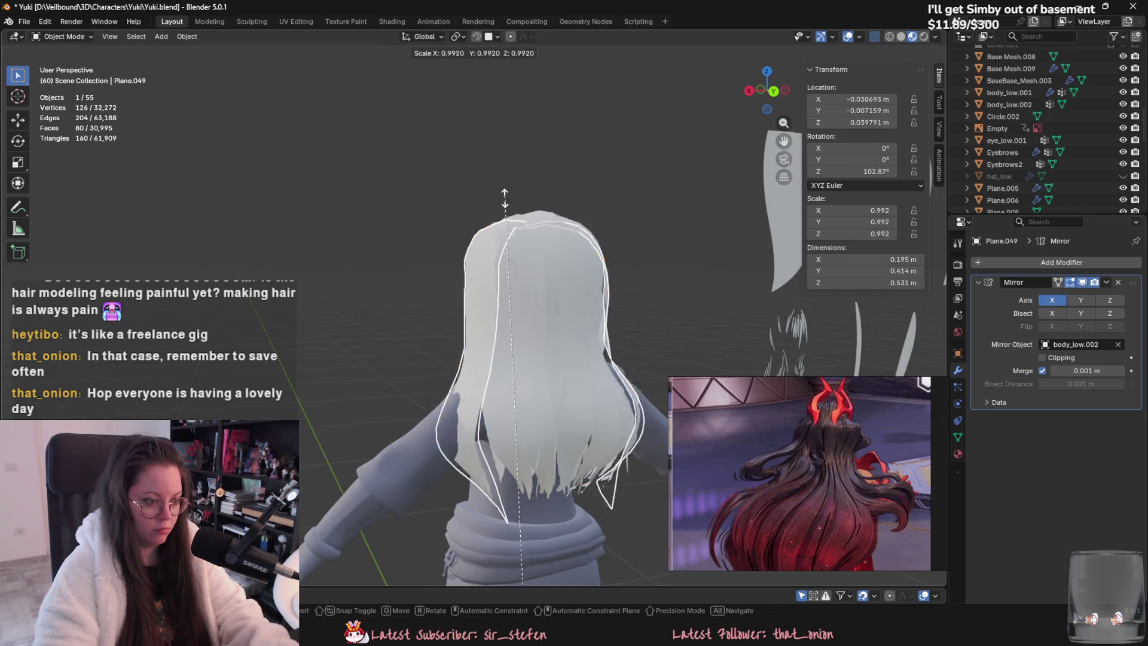
key("Escape")
Step: Box-select the top vertices of the copy Plane.049 in Edit Mode
key("Tab")
middle_click_drag(549, 412, 493, 286)
left_click_drag(486, 284, 490, 287)
middle_click_drag(579, 397, 556, 318)
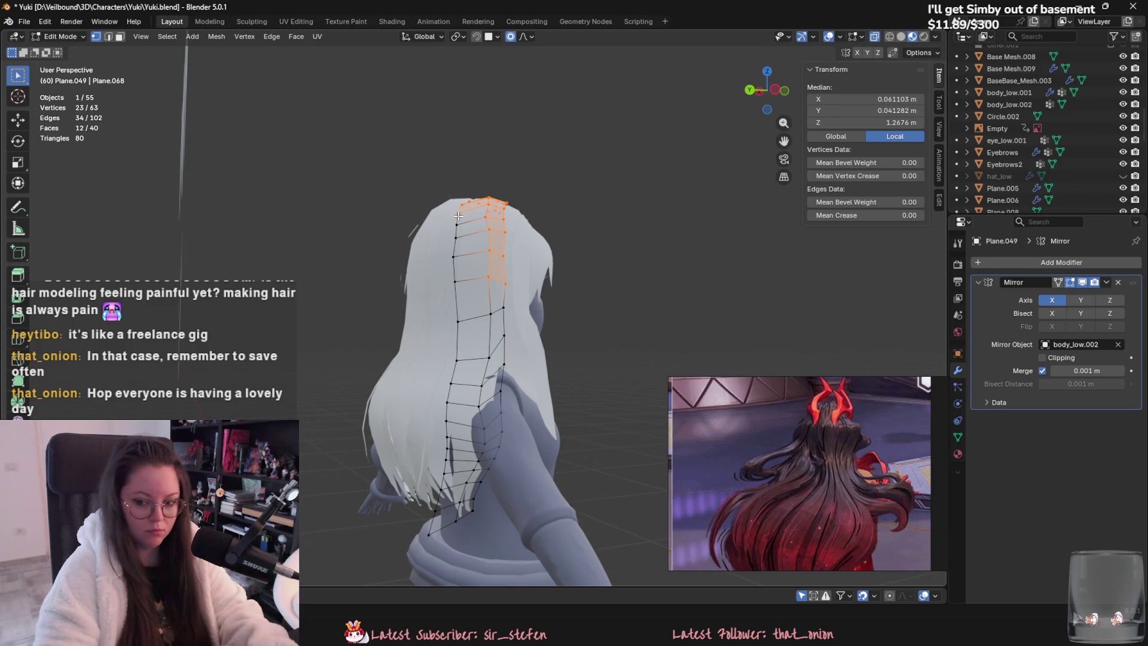
Step: Sculpt Plane.049 with the Grab brush, pulling it wider around the shoulder
key("Tab")
left_click(63, 36)
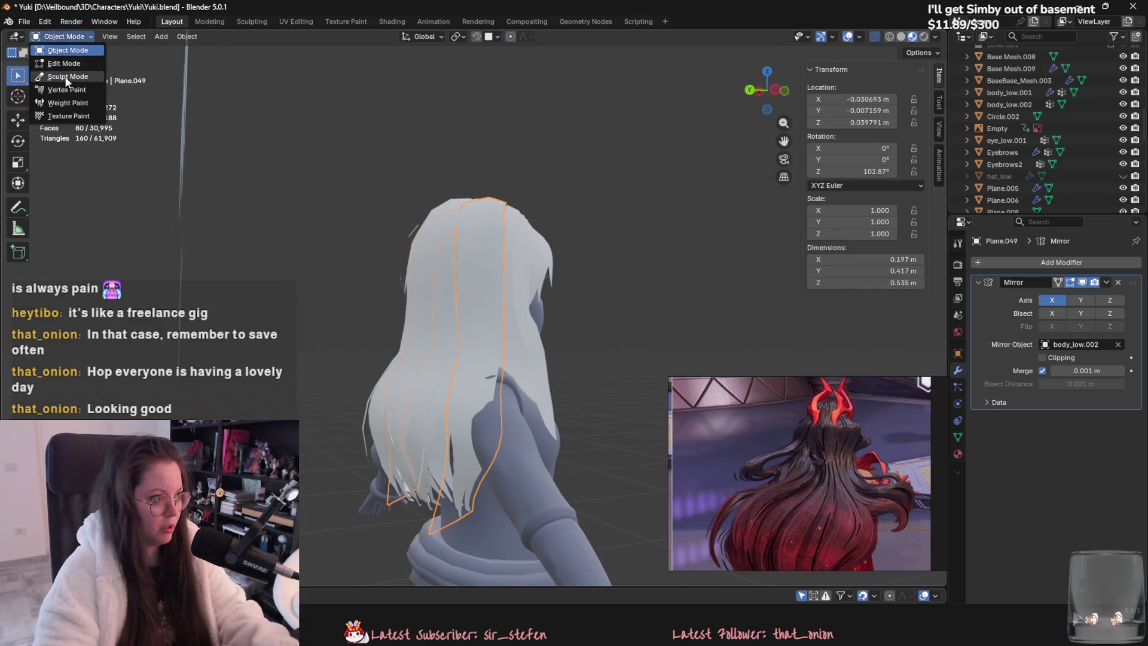
left_click(66, 78)
middle_click_drag(525, 359, 596, 356)
left_click_drag(596, 355, 589, 358)
mouse_move(588, 359)
middle_mouse_down()
mouse_move(556, 394)
mouse_move(598, 448)
mouse_move(408, 387)
mouse_move(410, 466)
mouse_move(516, 331)
mouse_move(628, 293)
mouse_move(597, 344)
mouse_move(598, 329)
mouse_move(538, 299)
mouse_move(504, 259)
mouse_move(454, 269)
mouse_move(730, 231)
mouse_move(809, 303)
middle_mouse_up()
Step: Hide the Mirror modifier in the viewport and grab the card closer near the shoulder
left_click(1082, 282)
mouse_move(538, 269)
middle_mouse_down()
mouse_move(500, 226)
mouse_move(543, 297)
mouse_move(609, 311)
mouse_move(613, 294)
mouse_move(628, 296)
mouse_move(588, 317)
middle_mouse_up()
left_click_drag(588, 317, 592, 312)
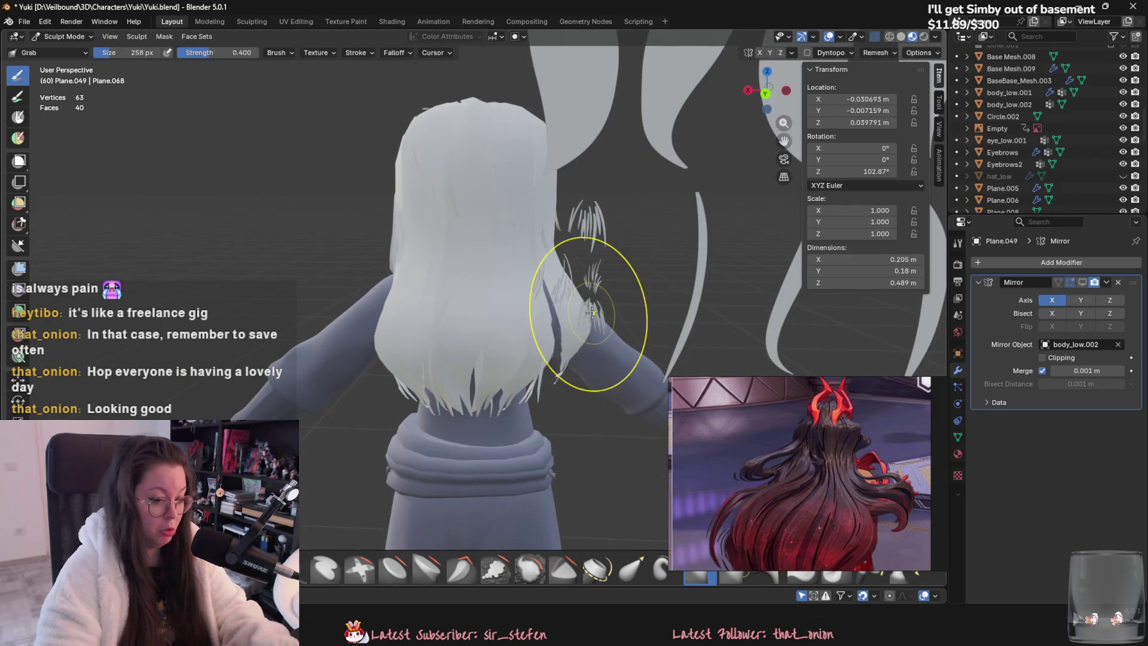
middle_click_drag(612, 309, 557, 323)
left_click_drag(556, 323, 539, 339)
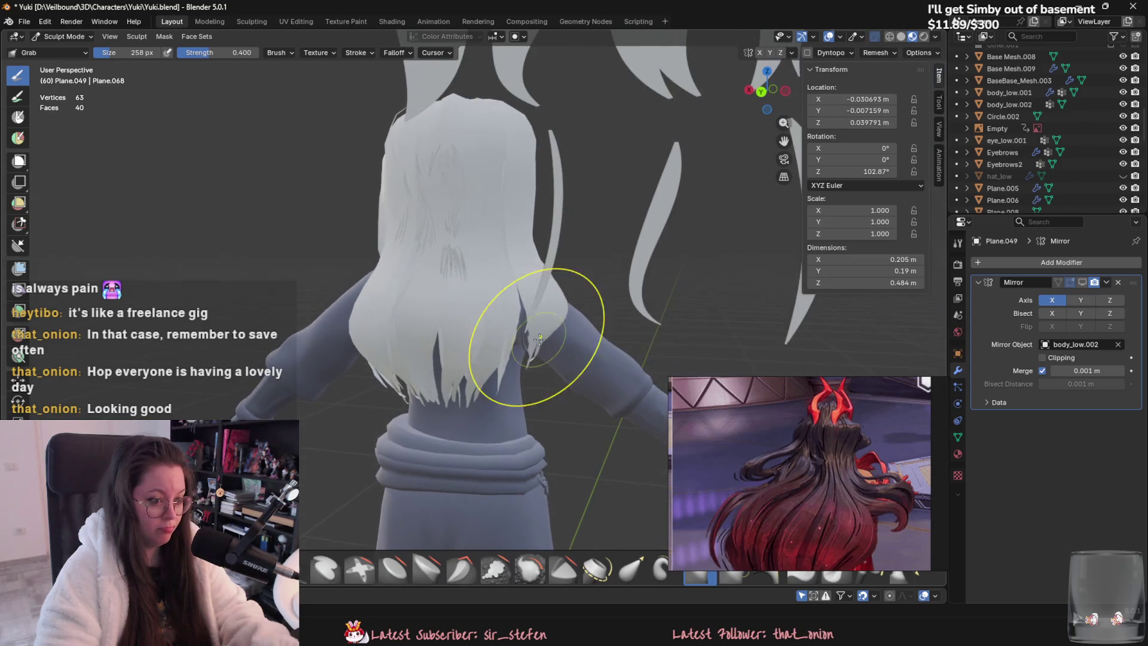
middle_click_drag(527, 330, 589, 275)
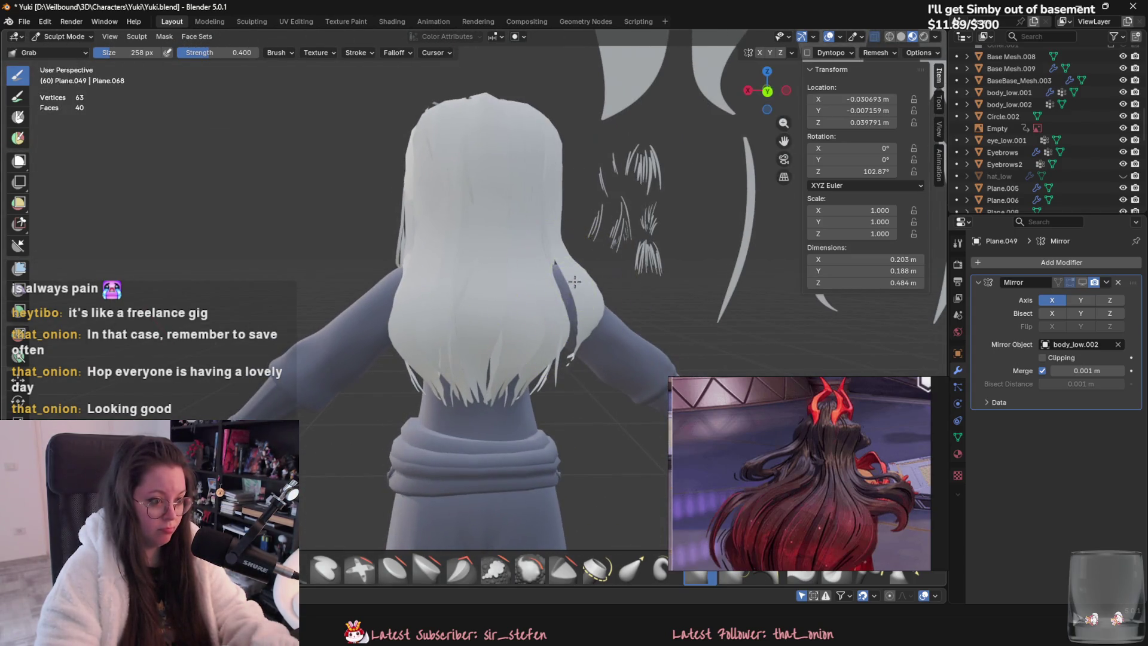
left_click_drag(589, 275, 592, 271)
Step: Inspect the reshaped hair from above and the front, then return to Object Mode
middle_click_drag(592, 270, 595, 350)
mouse_move(585, 216)
middle_mouse_down()
mouse_move(568, 239)
mouse_move(442, 262)
mouse_move(514, 296)
mouse_move(567, 341)
mouse_move(613, 318)
mouse_move(477, 287)
mouse_move(480, 267)
mouse_move(373, 300)
mouse_move(417, 425)
mouse_move(472, 355)
mouse_move(429, 323)
mouse_move(482, 311)
mouse_move(500, 245)
mouse_move(525, 247)
mouse_move(510, 277)
mouse_move(475, 229)
middle_mouse_up()
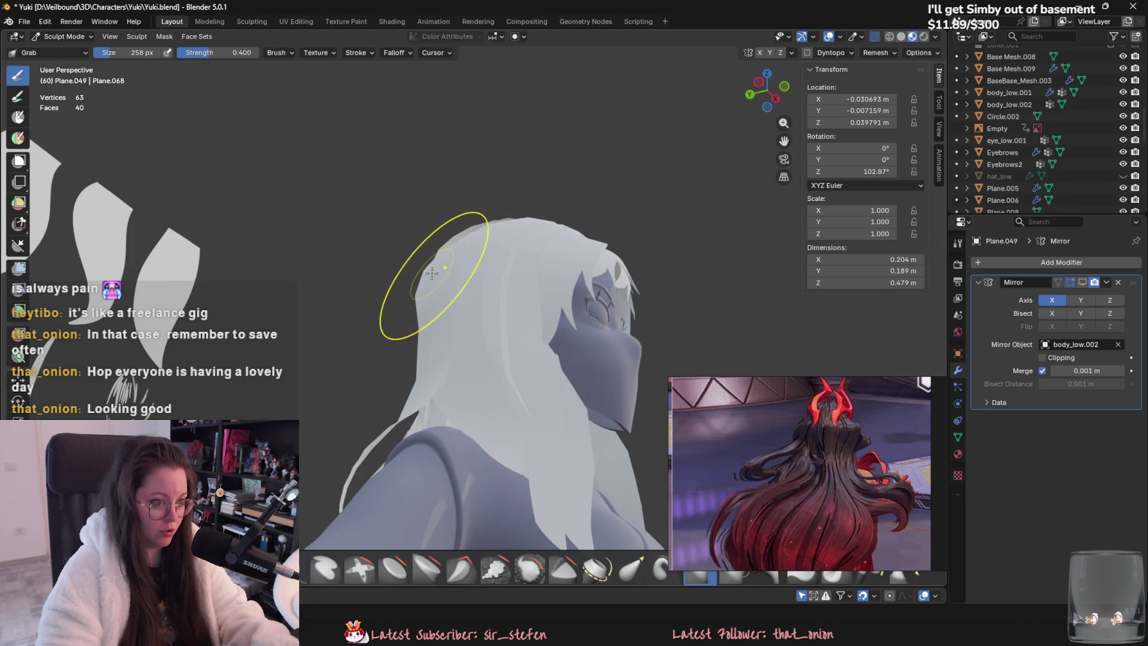
mouse_move(427, 278)
middle_mouse_down()
mouse_move(441, 333)
mouse_move(430, 423)
mouse_move(590, 313)
mouse_move(531, 289)
mouse_move(565, 266)
mouse_move(531, 241)
mouse_move(562, 272)
mouse_move(522, 361)
mouse_move(496, 371)
mouse_move(579, 407)
mouse_move(618, 363)
middle_mouse_up()
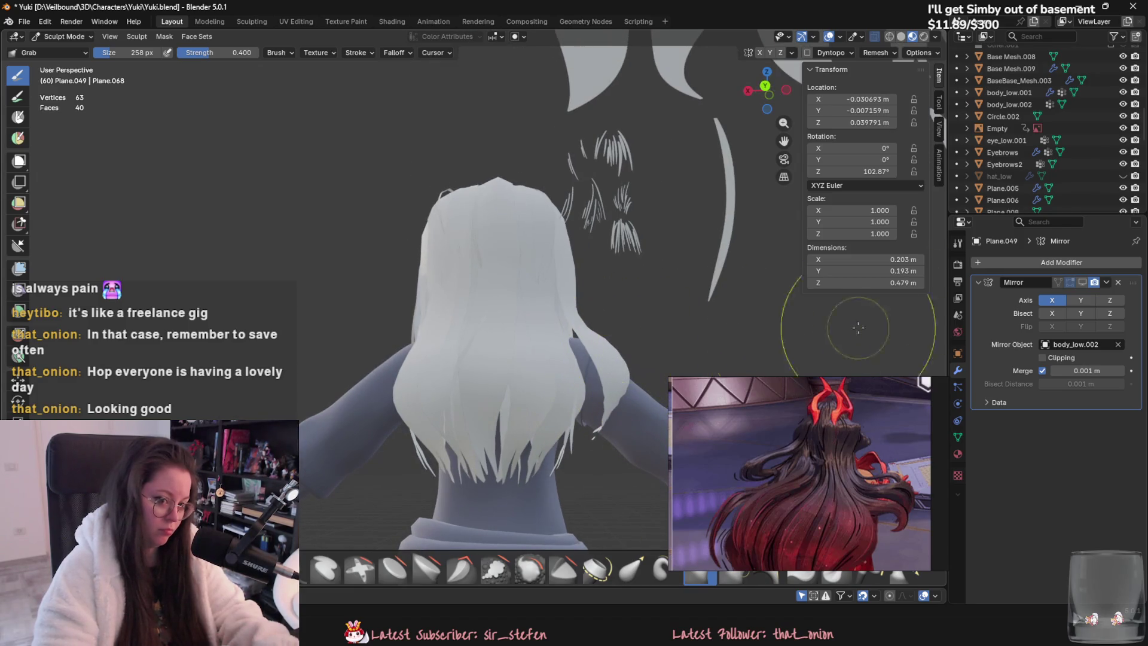
middle_click_drag(727, 303, 589, 321)
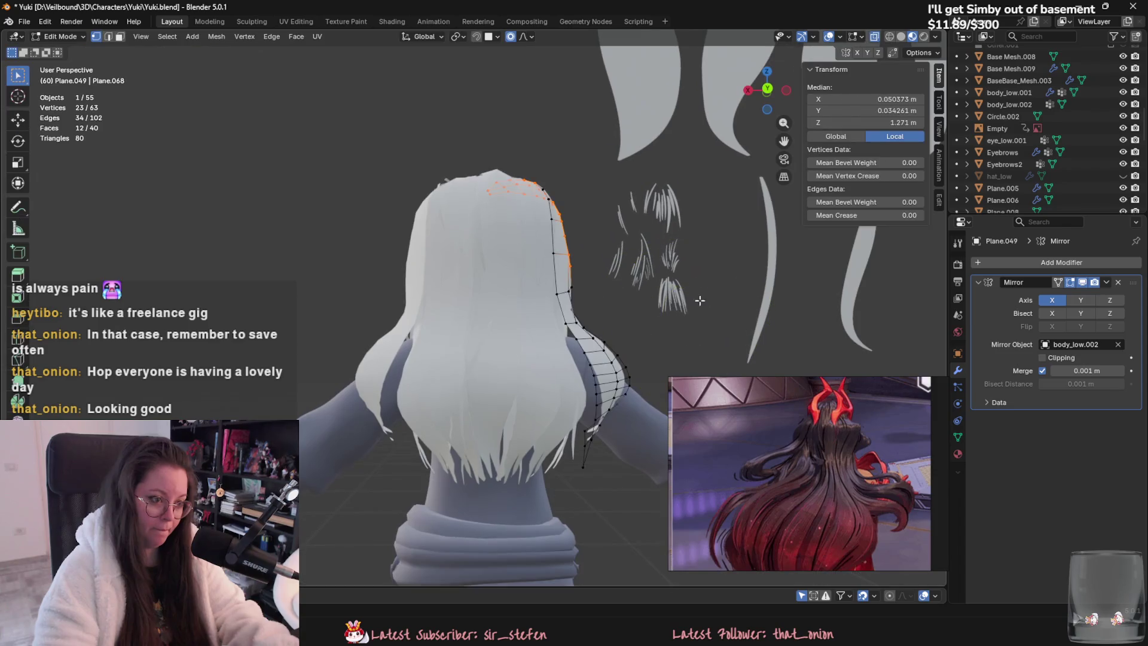
left_click(132, 36)
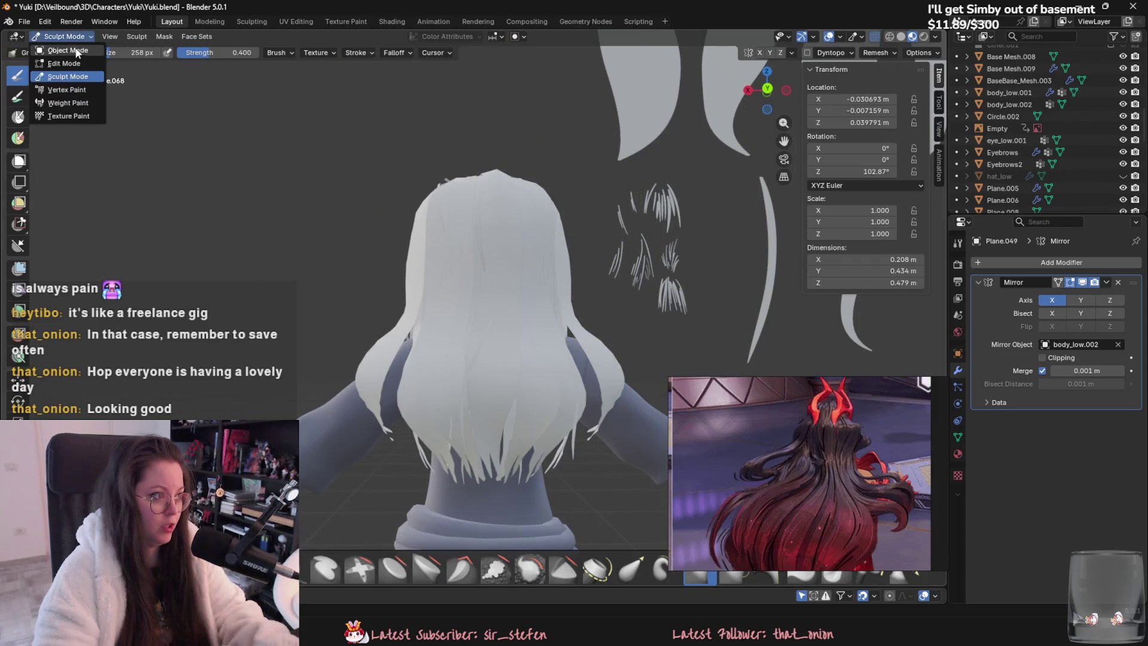
left_click(60, 48)
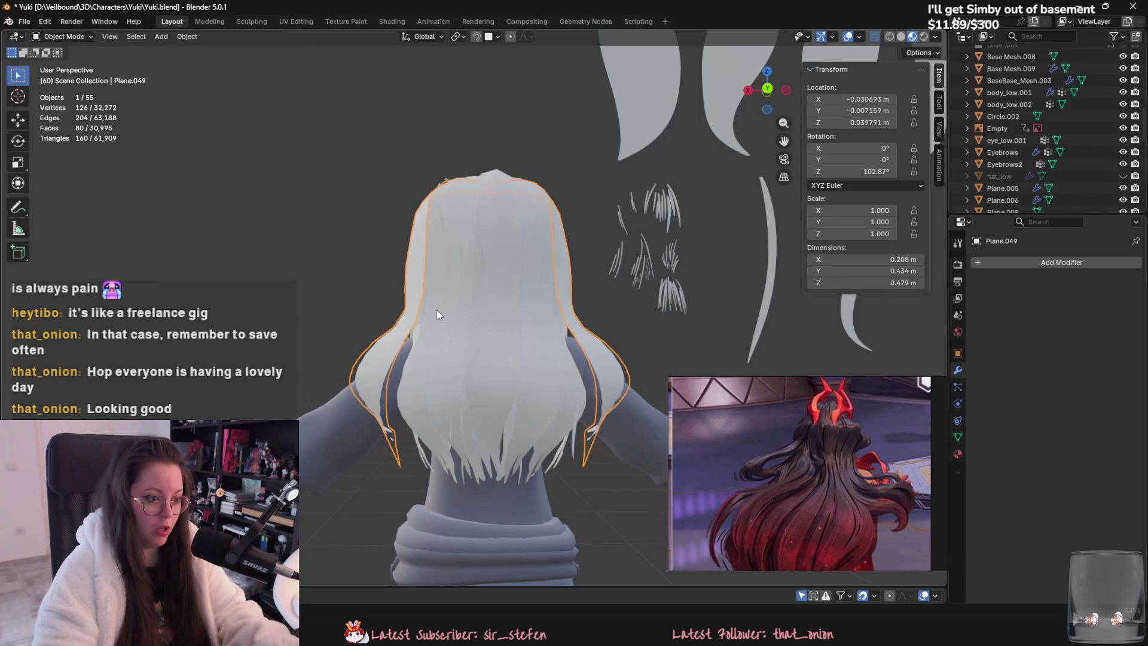
Step: Re-enter Sculpt Mode on the hair card and enlarge the grab brush to 394 px
key("Tab")
left_click(63, 36)
left_click(60, 78)
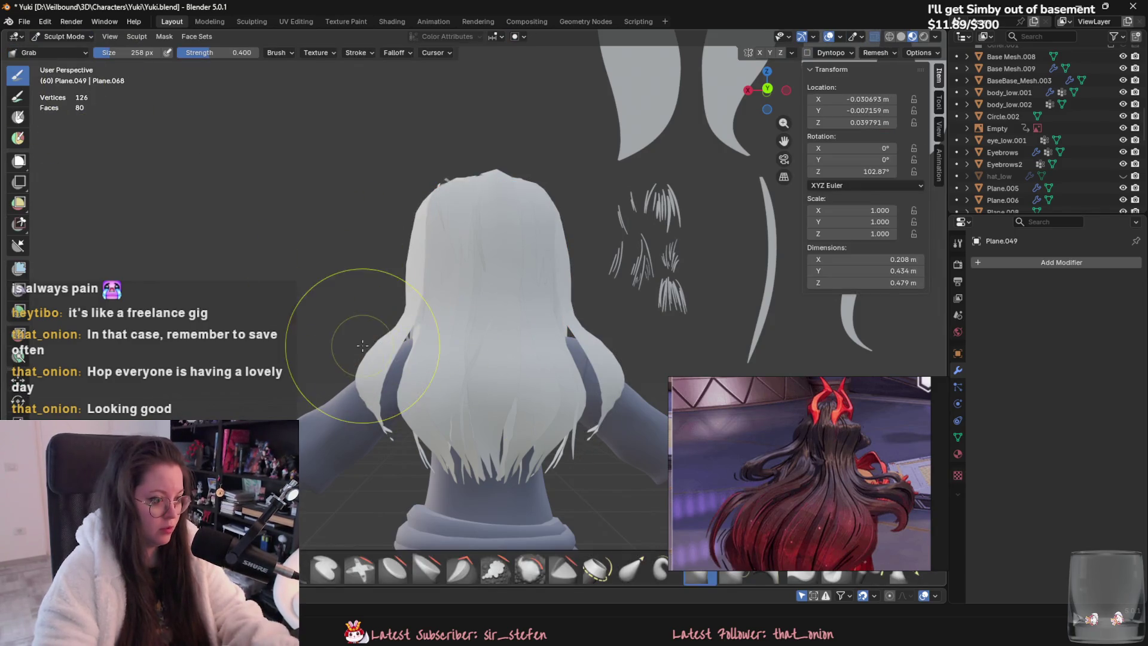
mouse_move(392, 389)
middle_mouse_down()
mouse_move(412, 403)
mouse_move(303, 282)
middle_mouse_up()
key("f")
left_click(357, 326)
Step: Review the tightened back hair from rear and front views, then switch to Object Mode
middle_click_drag(369, 321, 371, 327)
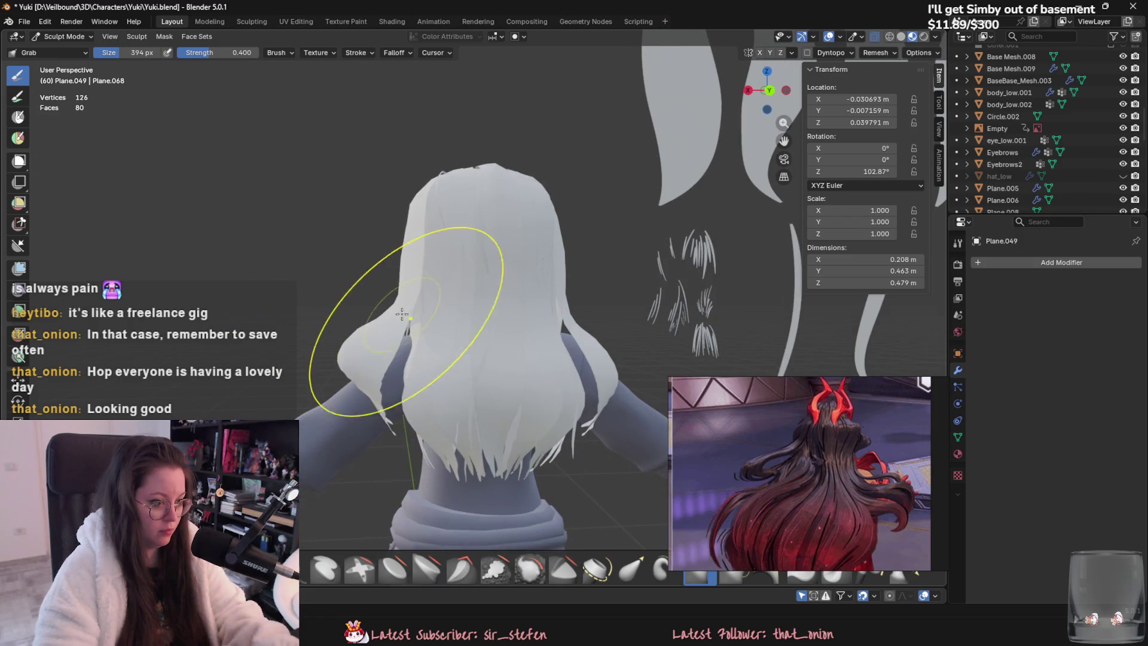
mouse_move(395, 409)
middle_mouse_down()
mouse_move(447, 398)
mouse_move(410, 279)
middle_mouse_up()
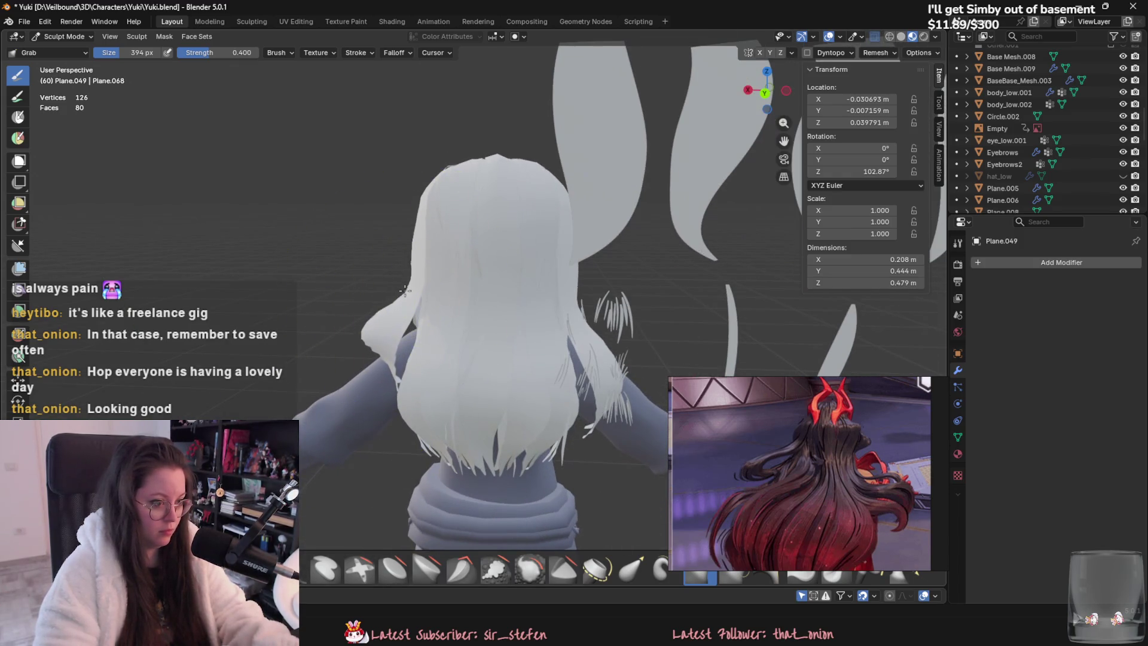
mouse_move(381, 340)
middle_mouse_down()
mouse_move(616, 359)
mouse_move(624, 375)
mouse_move(456, 412)
mouse_move(345, 367)
mouse_move(469, 479)
mouse_move(455, 466)
mouse_move(557, 359)
mouse_move(554, 321)
middle_mouse_up()
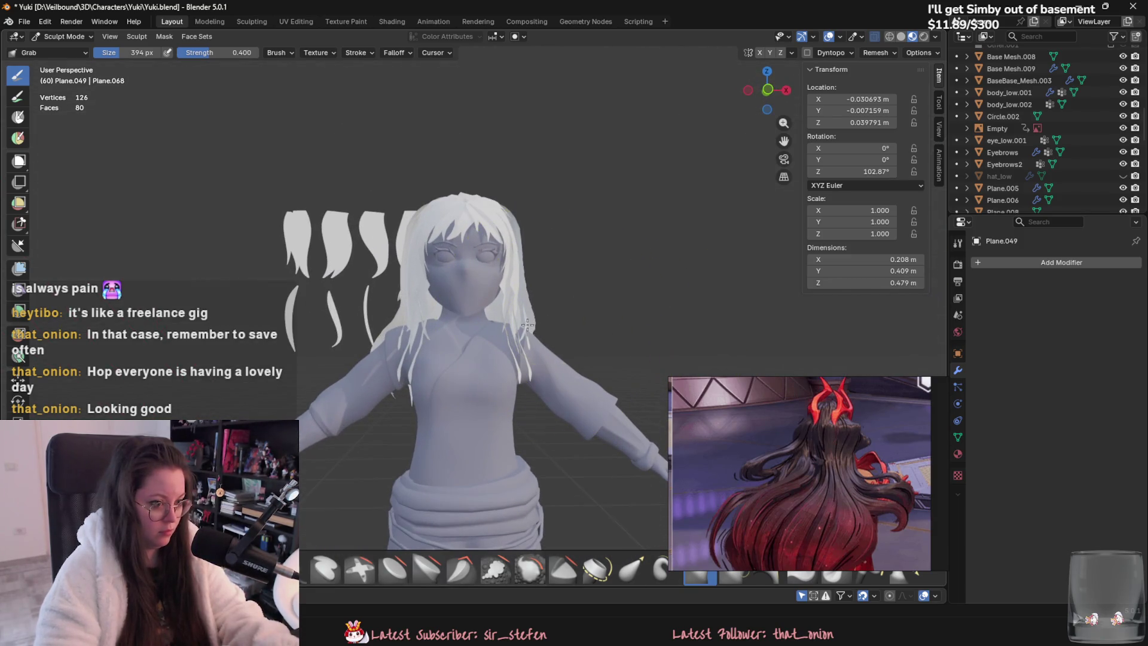
middle_click_drag(471, 336, 389, 335)
left_click(63, 36)
left_click(66, 50)
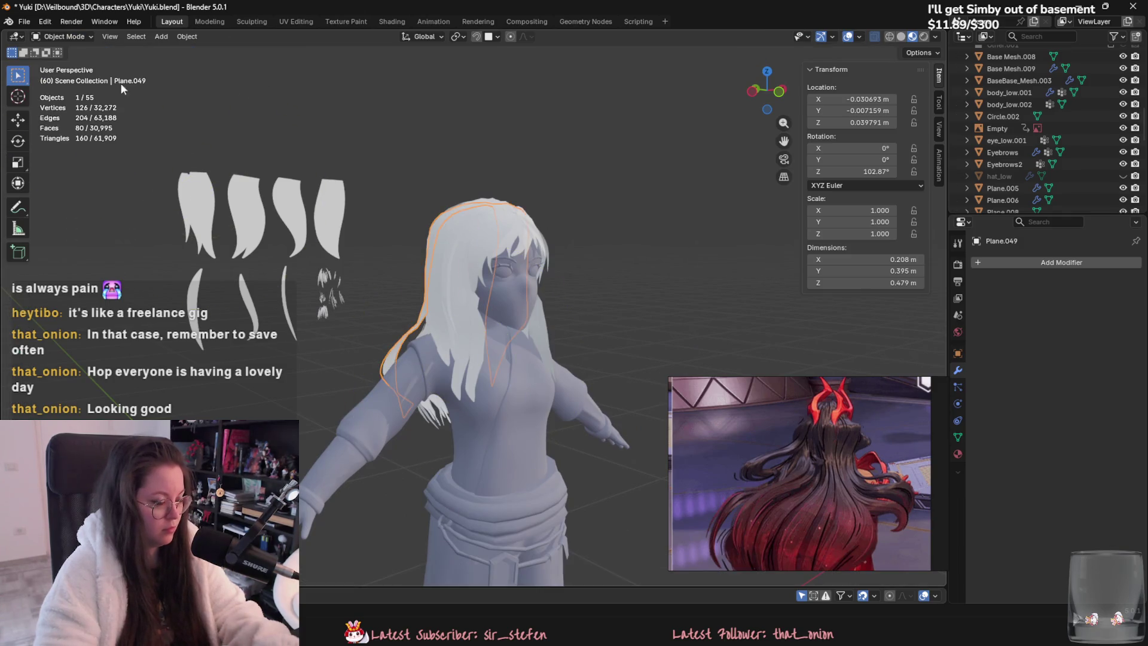
Step: Put Plane.049 in Sculpt Mode and grab the back hair strands down over the shoulder and wider
left_click(63, 37)
left_click(60, 76)
mouse_move(430, 251)
middle_mouse_down()
mouse_move(550, 407)
mouse_move(534, 357)
mouse_move(646, 508)
mouse_move(643, 354)
middle_mouse_up()
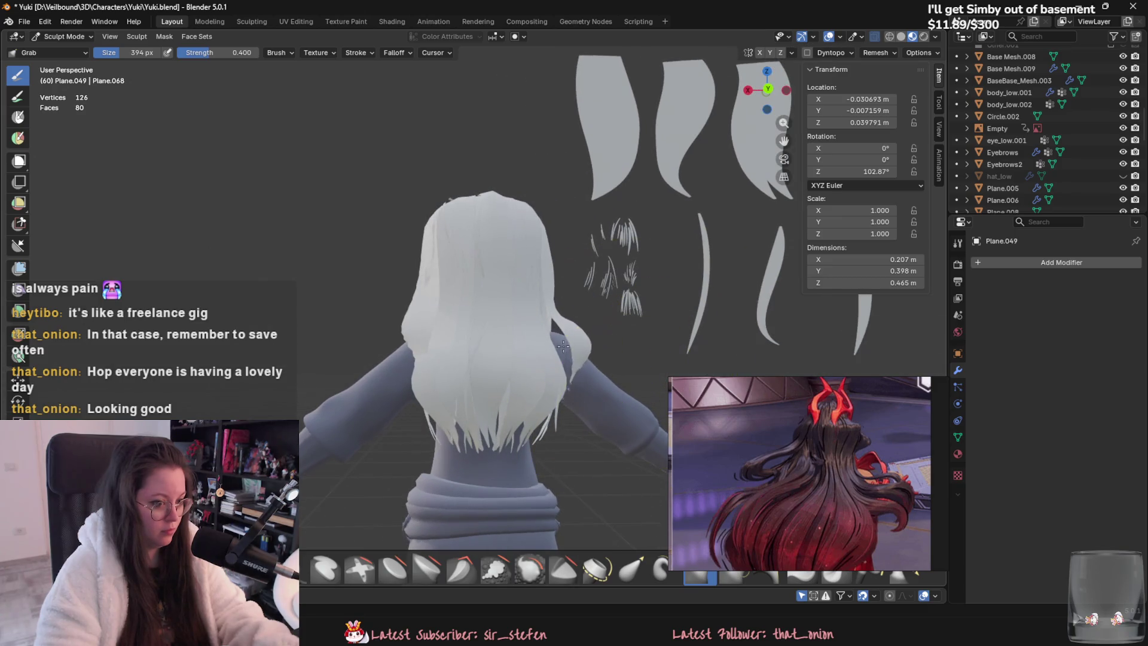
mouse_move(536, 338)
middle_mouse_down()
mouse_move(337, 379)
mouse_move(478, 335)
mouse_move(538, 346)
mouse_move(433, 323)
middle_mouse_up()
scroll(567, 347, "up", 3)
middle_click_drag(383, 377, 428, 350)
left_click_drag(427, 350, 435, 337)
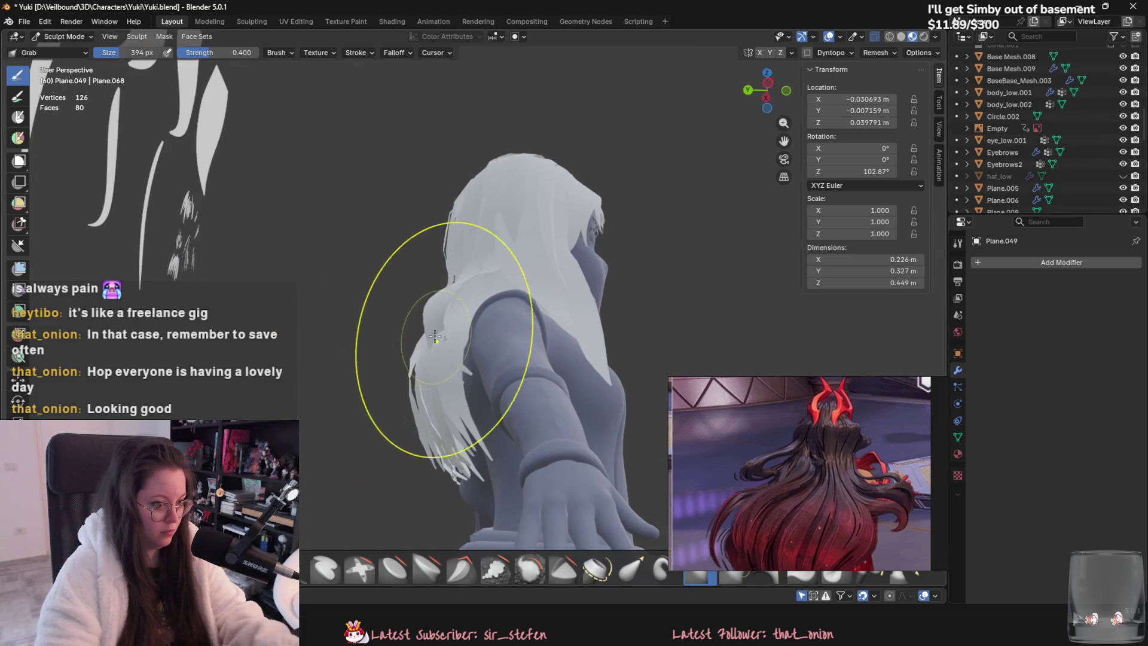
middle_click_drag(430, 352, 407, 364)
left_click_drag(406, 365, 393, 392)
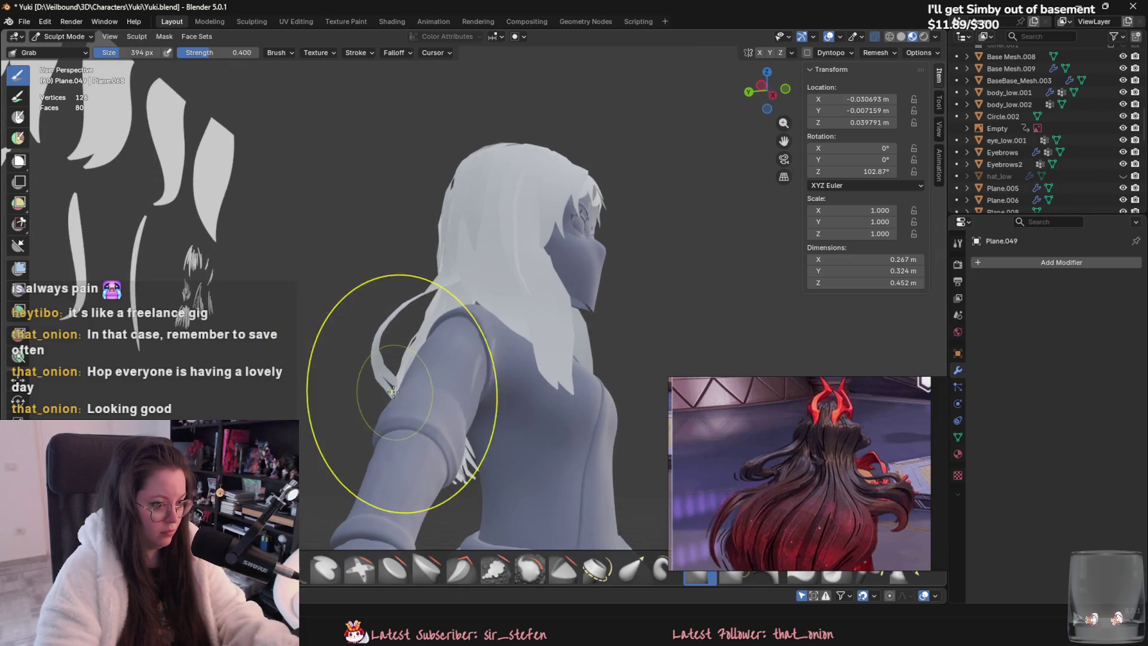
mouse_move(388, 452)
middle_mouse_down()
mouse_move(392, 367)
mouse_move(438, 376)
mouse_move(444, 356)
middle_mouse_up()
middle_click_drag(435, 400, 479, 400)
left_click_drag(478, 401, 522, 401)
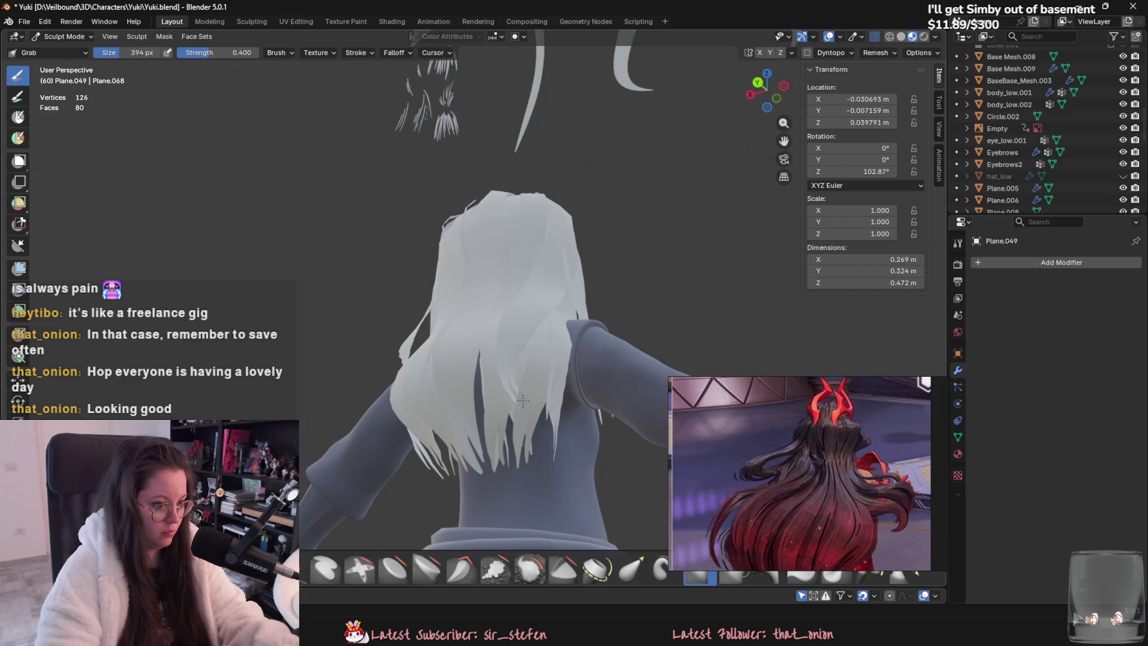
Step: Lift the back hair to shorten it, then inspect the reshaped sheet from several angles
scroll(555, 395, "down", 3)
middle_click_drag(555, 395, 531, 380)
left_click_drag(536, 368, 548, 392)
mouse_move(547, 392)
middle_mouse_down()
mouse_move(566, 424)
mouse_move(569, 410)
middle_mouse_up()
scroll(566, 424, "up", 2)
mouse_move(576, 243)
middle_mouse_down()
mouse_move(566, 364)
mouse_move(466, 334)
mouse_move(498, 356)
mouse_move(493, 394)
middle_mouse_up()
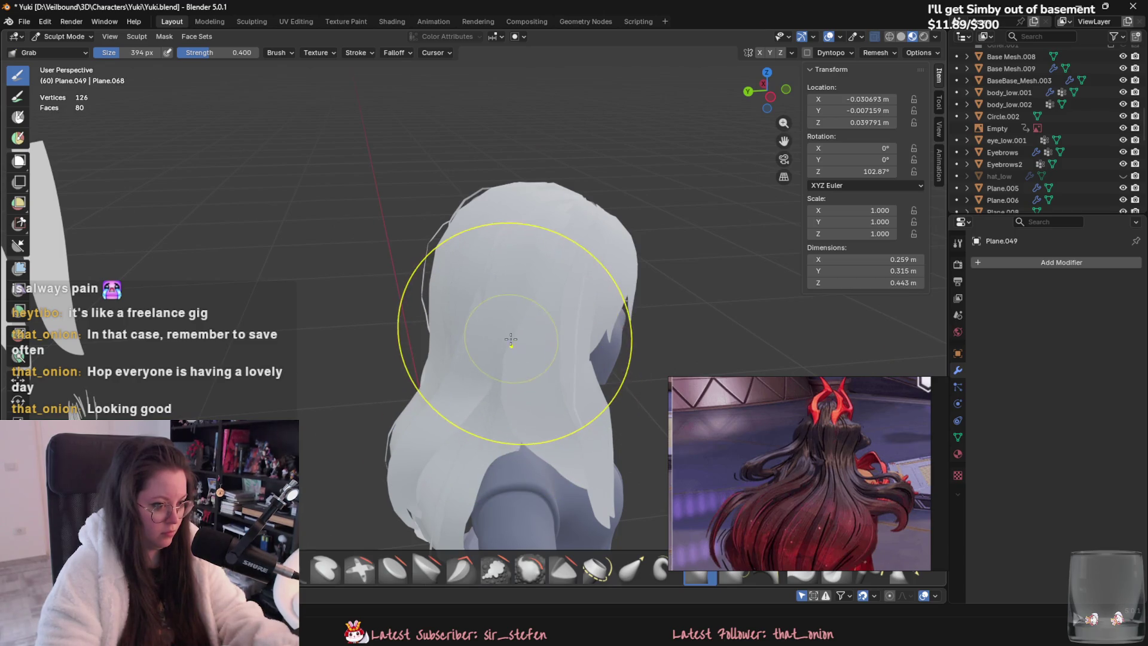
mouse_move(498, 351)
middle_mouse_down()
mouse_move(434, 339)
mouse_move(535, 320)
mouse_move(611, 262)
mouse_move(427, 353)
mouse_move(448, 358)
mouse_move(524, 323)
middle_mouse_up()
middle_click_drag(489, 288, 474, 290)
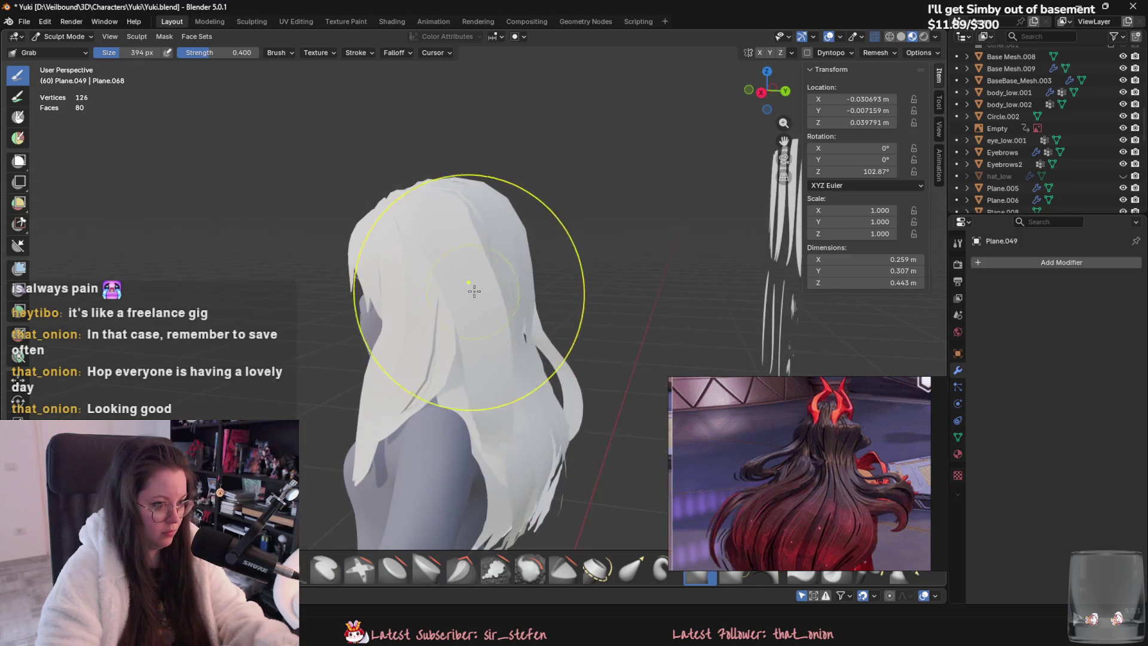
mouse_move(495, 241)
middle_mouse_down()
mouse_move(439, 235)
mouse_move(423, 251)
middle_mouse_up()
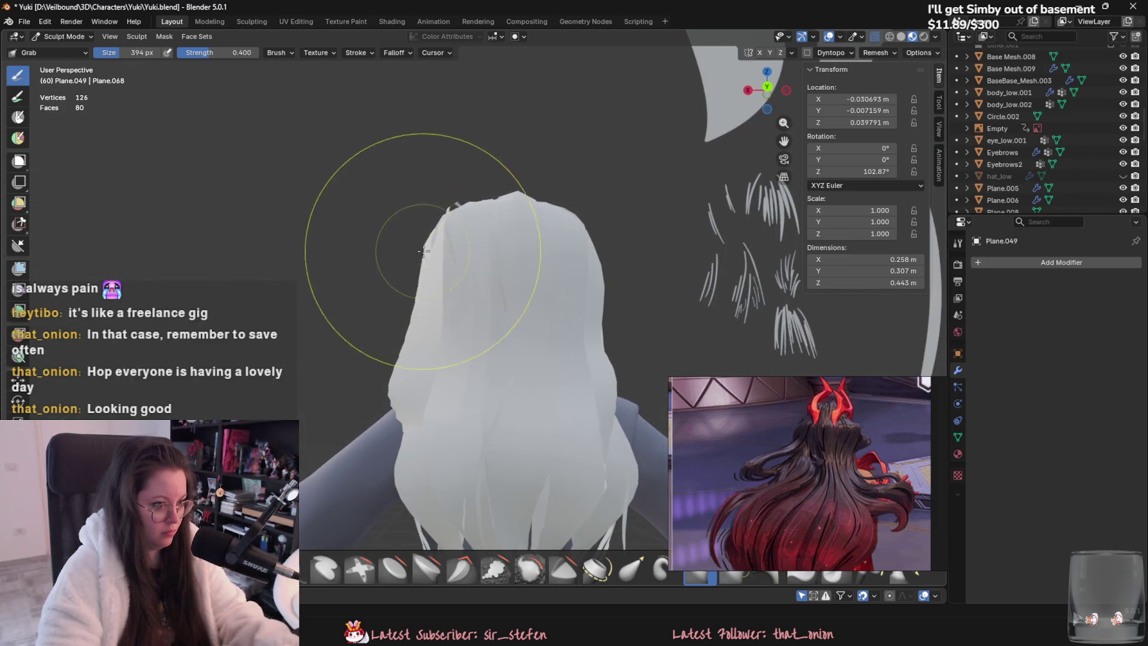
mouse_move(441, 288)
middle_mouse_down()
mouse_move(453, 256)
mouse_move(534, 429)
mouse_move(509, 431)
middle_mouse_up()
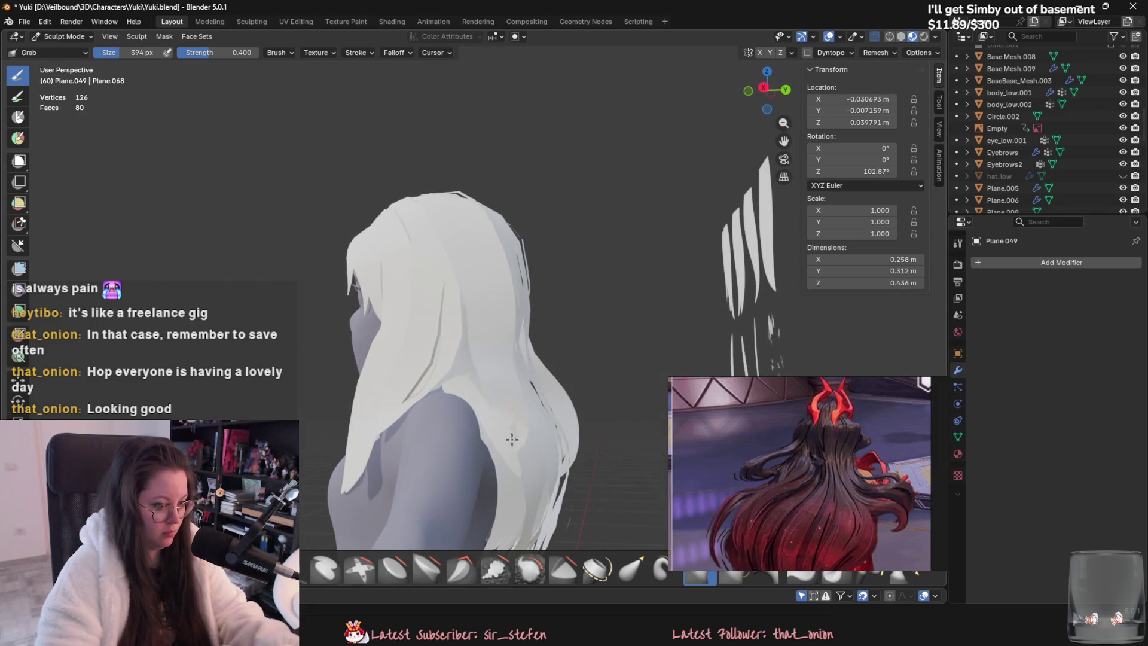
mouse_move(567, 440)
middle_mouse_down()
mouse_move(387, 426)
mouse_move(529, 365)
mouse_move(468, 462)
mouse_move(396, 340)
mouse_move(454, 343)
mouse_move(491, 320)
mouse_move(577, 302)
mouse_move(735, 302)
middle_mouse_up()
scroll(418, 431, "up", 3)
scroll(387, 426, "down", 3)
scroll(395, 340, "up", 3)
left_click(64, 37)
Step: Return to Object Mode, save Yuki.blend, unhide the horned hat and save again
left_click(60, 46)
scroll(543, 317, "down", 3)
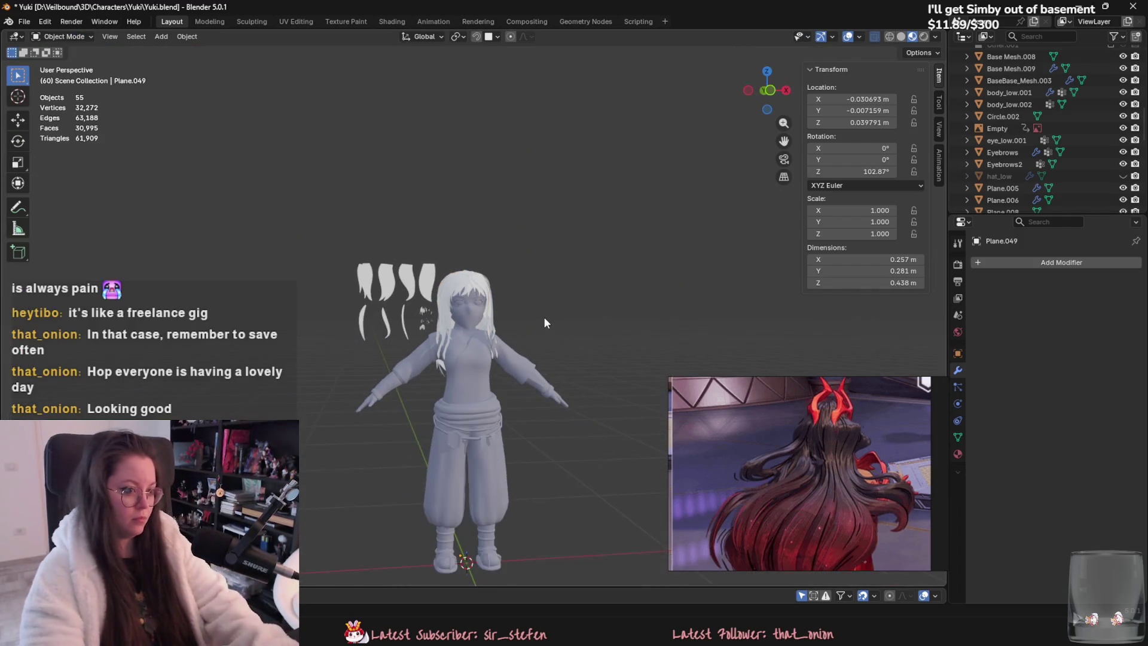
key("ctrl+s")
key("alt+h")
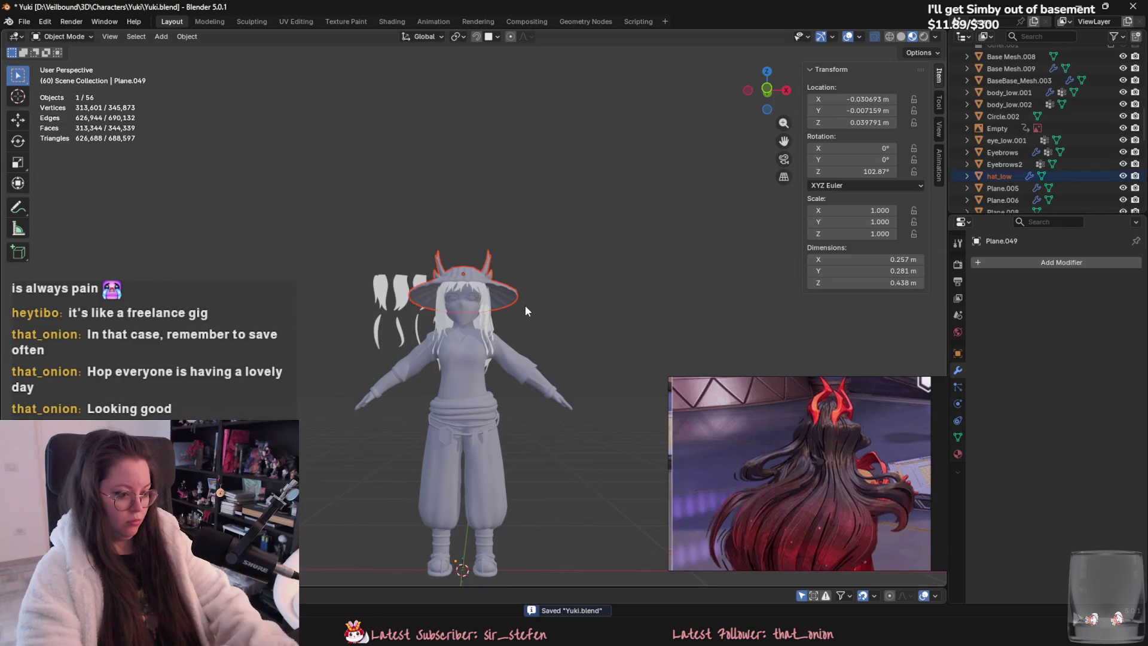
key("ctrl+s")
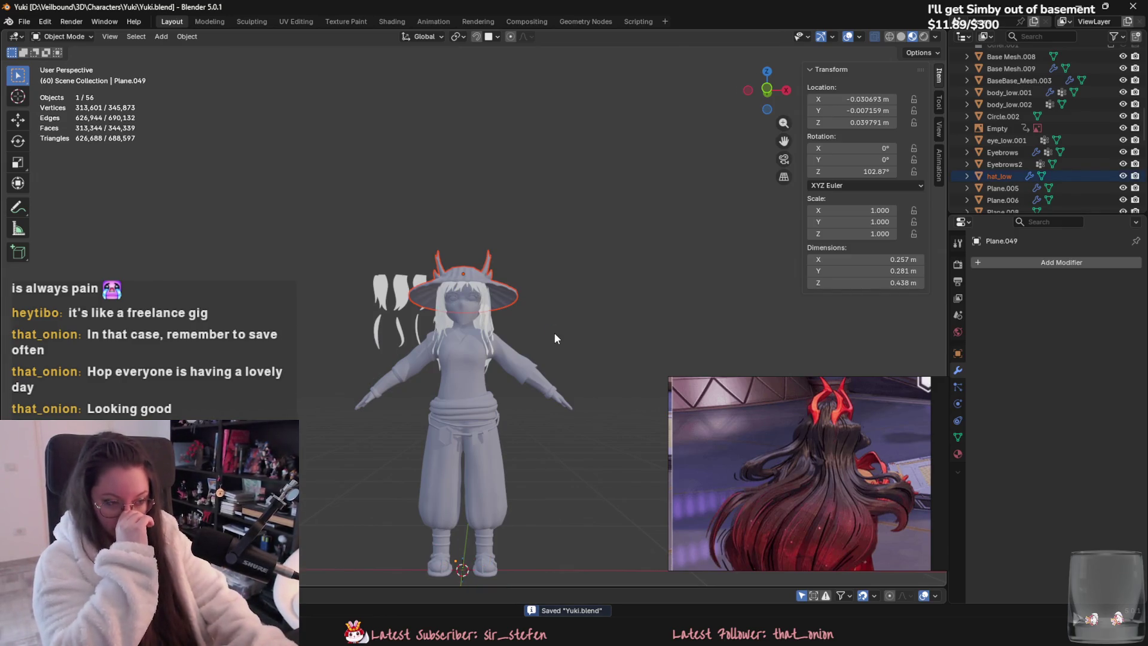
Step: Select the front hair strand Plane.032 beside the face and put it in Sculpt Mode
left_click(558, 335)
mouse_move(558, 336)
middle_mouse_down()
mouse_move(508, 412)
mouse_move(464, 390)
middle_mouse_up()
scroll(588, 414, "up", 6)
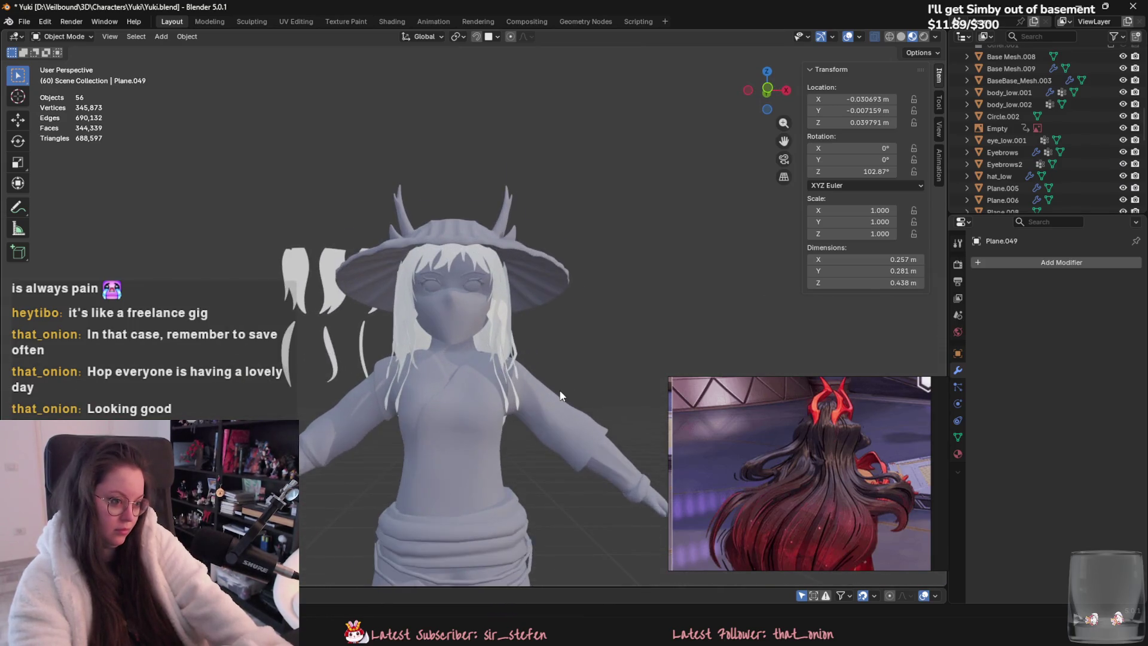
scroll(572, 389, "up", 1)
left_click(534, 399)
mouse_move(534, 399)
middle_mouse_down()
mouse_move(496, 434)
mouse_move(472, 413)
mouse_move(481, 404)
mouse_move(418, 370)
middle_mouse_up()
left_click(62, 36)
left_click(59, 77)
Step: Switch Plane.032 to Edit Mode, select all and start a Z-axis rotation with proportional editing
scroll(404, 388, "up", 3)
left_click(63, 36)
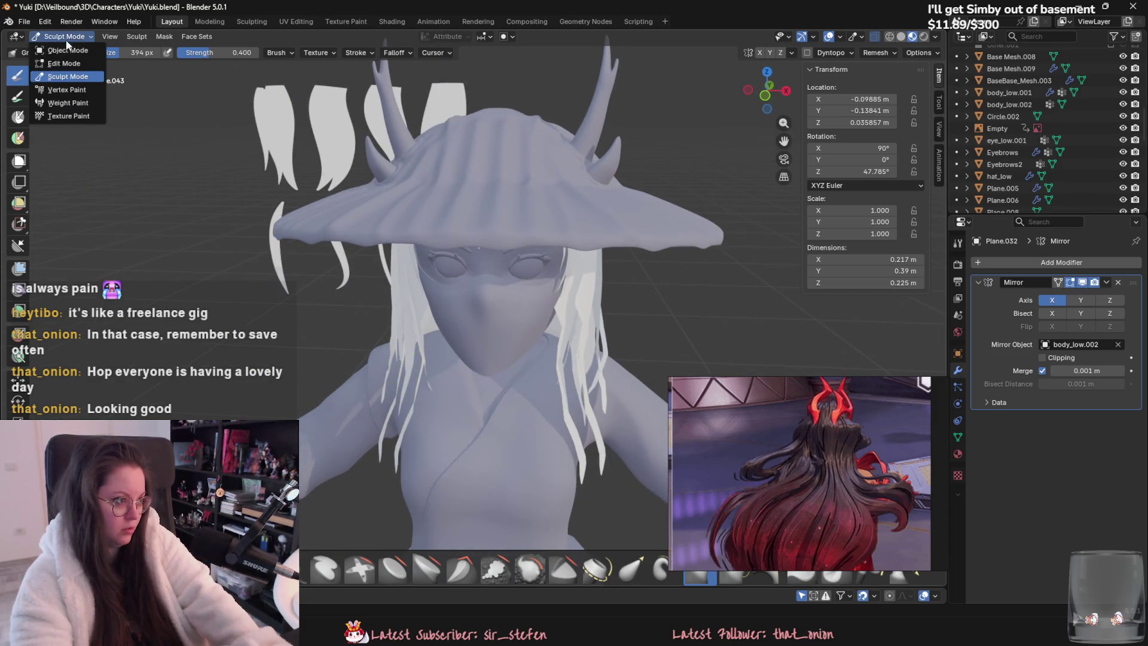
left_click(59, 64)
key("a")
key("r")
key("z")
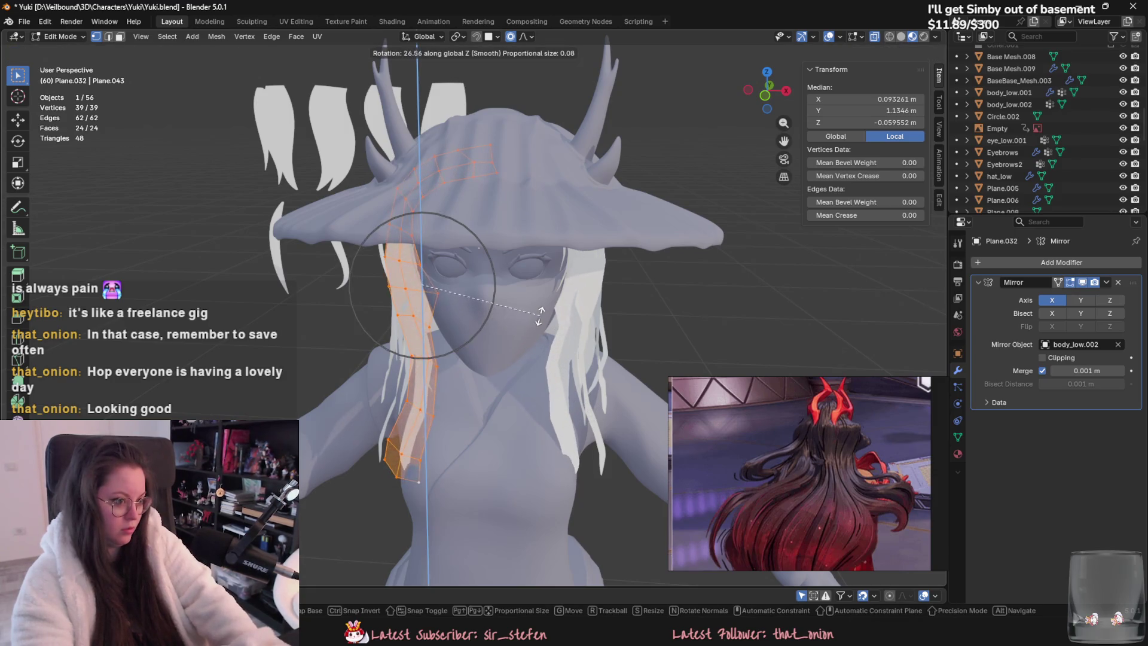
Step: Confirm Plane.032's Z rotation beside the face, then sculpt again with a 190 px brush
mouse_move(547, 333)
middle_mouse_down()
mouse_move(573, 385)
mouse_move(562, 346)
middle_mouse_up()
left_click(573, 386)
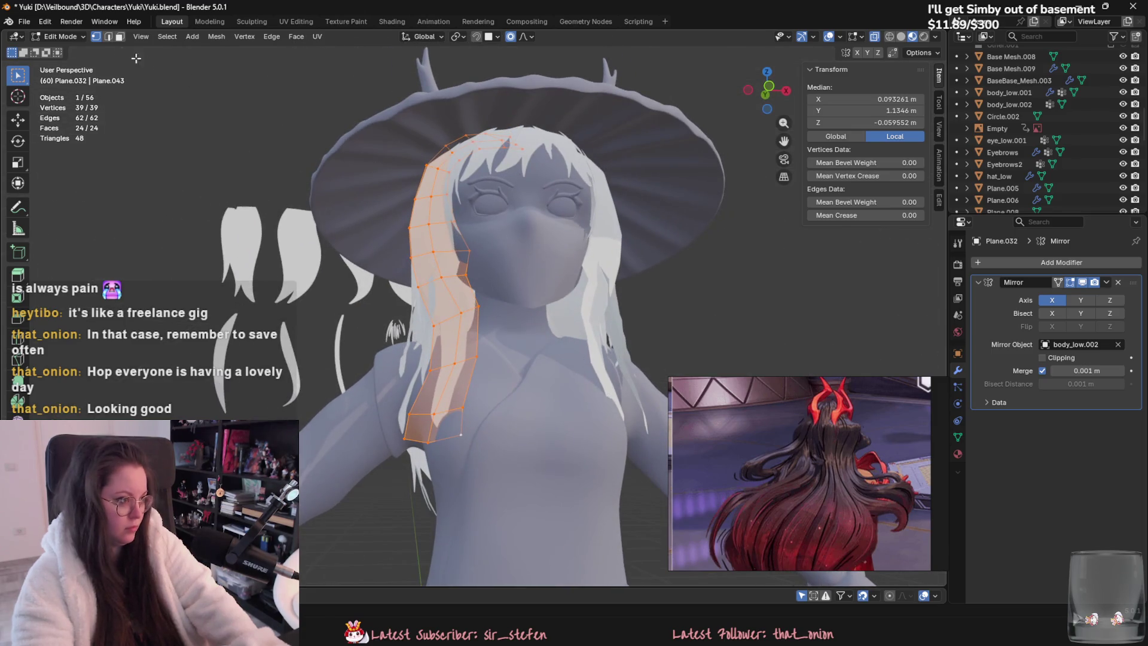
left_click(70, 76)
mouse_move(333, 115)
middle_mouse_down()
mouse_move(538, 192)
mouse_move(519, 285)
middle_mouse_up()
key("f")
left_click(510, 207)
mouse_move(499, 212)
middle_mouse_down()
mouse_move(548, 391)
mouse_move(533, 357)
mouse_move(474, 321)
middle_mouse_up()
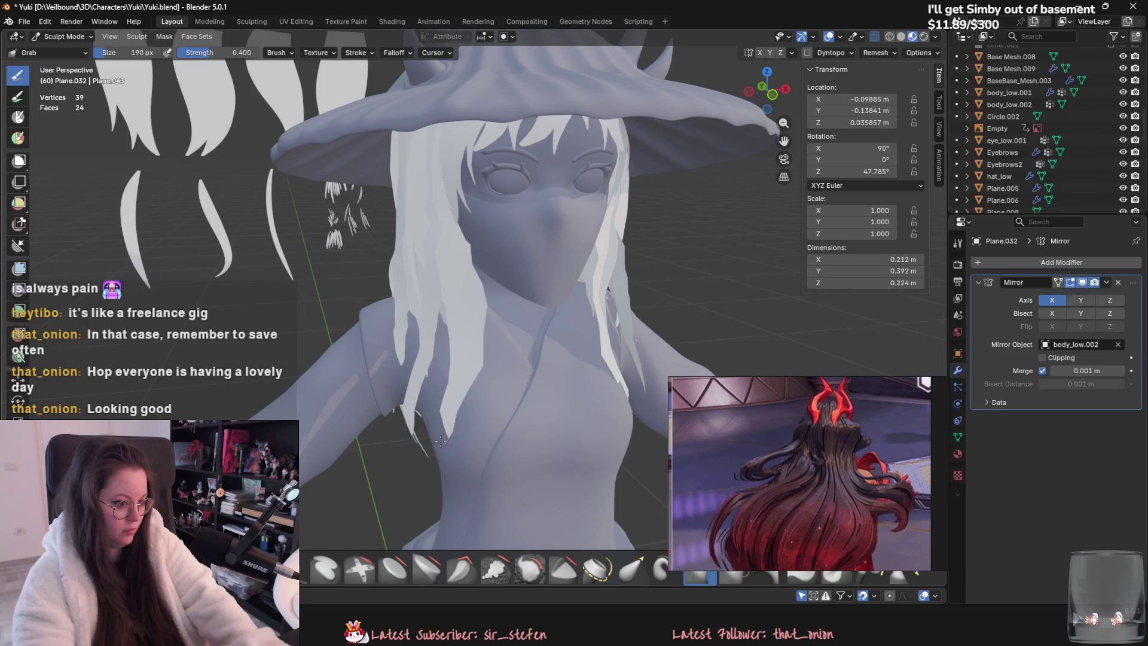
Step: Grab Plane.032 into place beside the face and return to Object Mode
left_click_drag(418, 431, 425, 418)
middle_click_drag(426, 418, 437, 236)
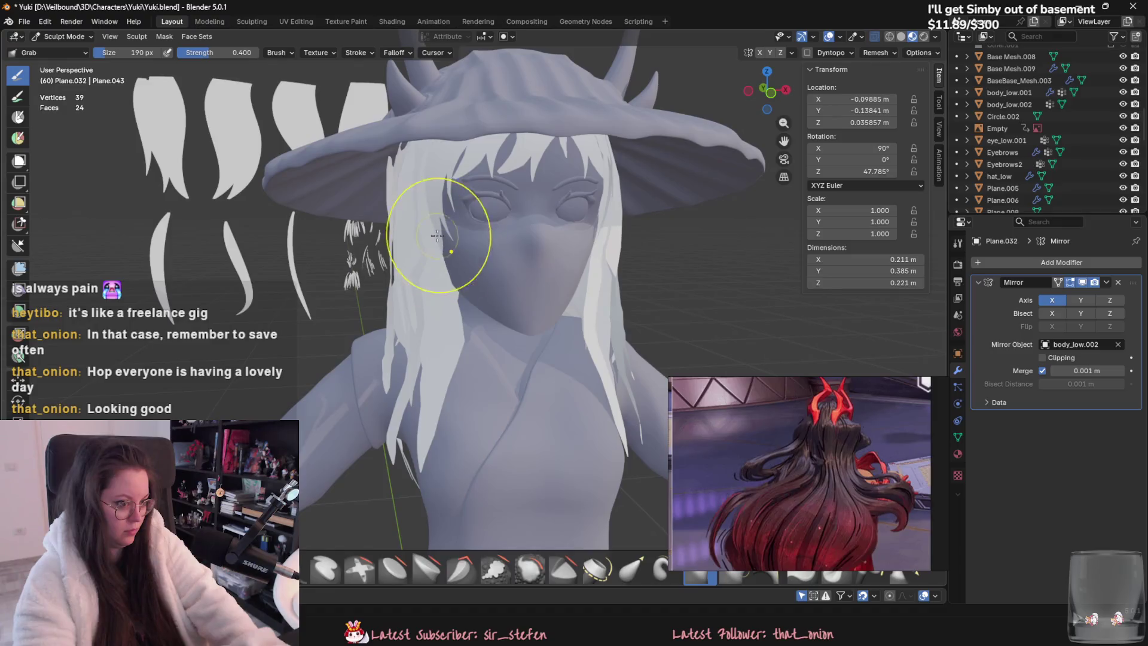
middle_click_drag(469, 353, 483, 341)
left_click(64, 42)
left_click(64, 49)
Step: Sculpt Plane.039 with a 302 px Grab brush, reshaping the strands near the collar
left_click(64, 36)
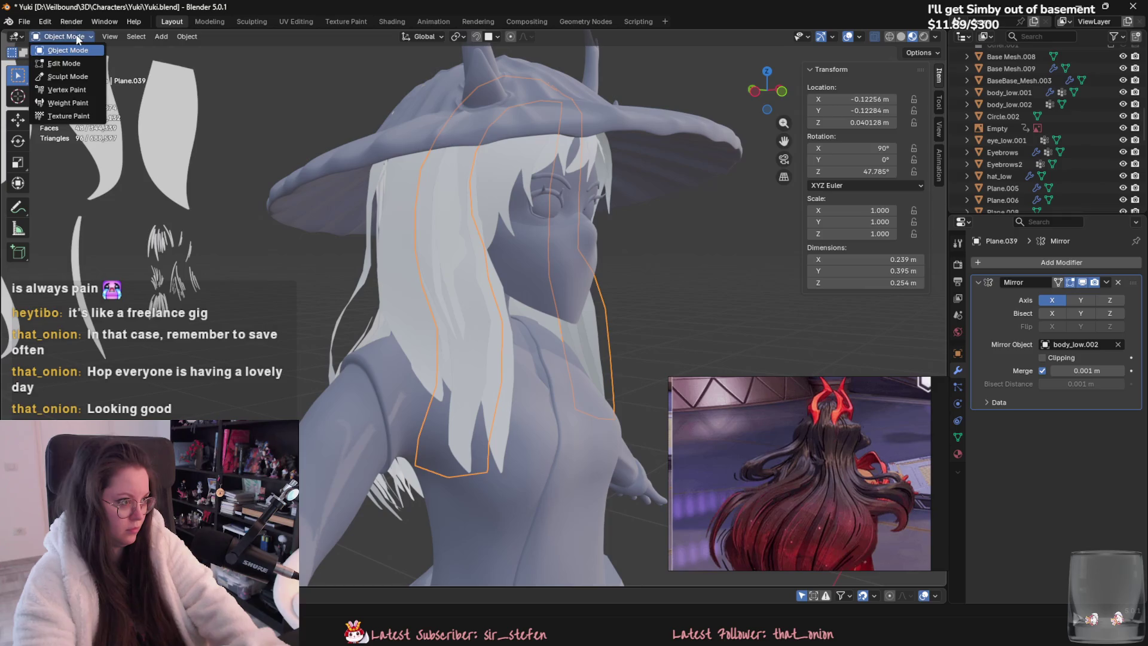
left_click(60, 63)
mouse_move(484, 370)
middle_mouse_down()
mouse_move(394, 409)
mouse_move(488, 391)
middle_mouse_up()
key("f")
left_click(484, 400)
left_click_drag(473, 444, 488, 371)
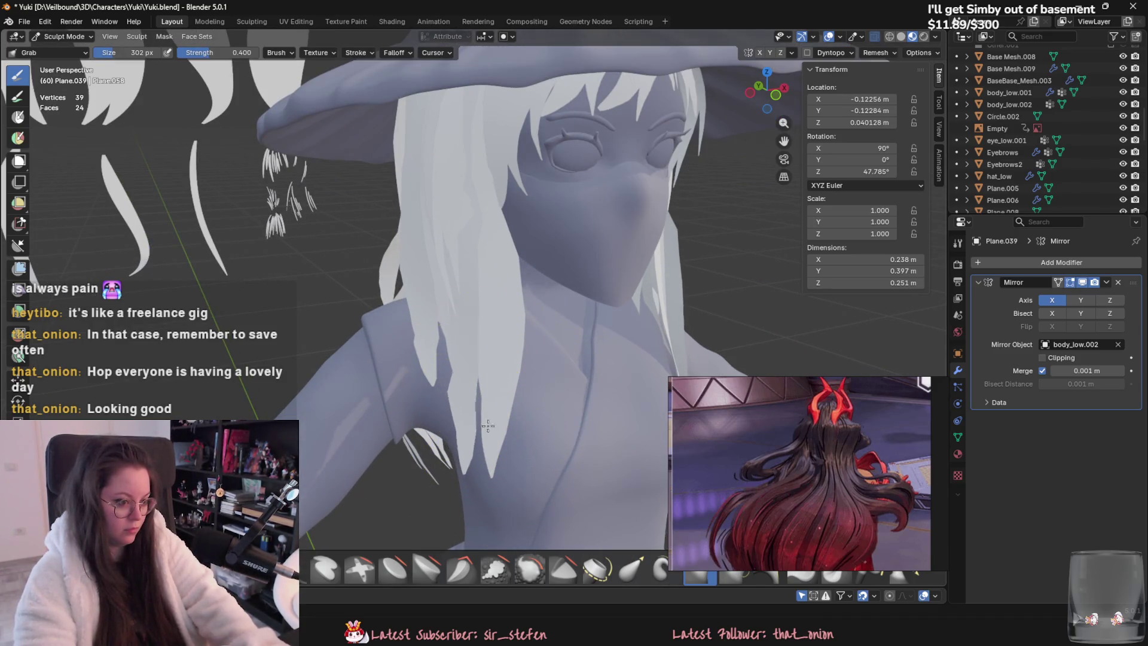
Step: Lift Plane.039's edge beside the face, check it from below and return to Object Mode
middle_click_drag(458, 405, 504, 366)
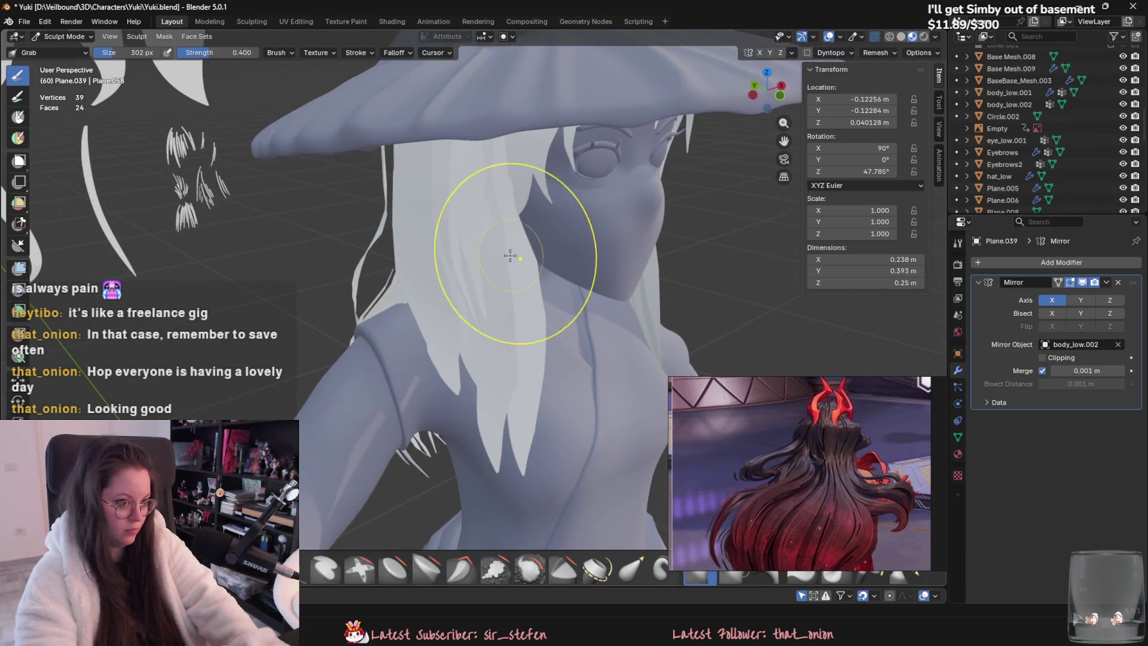
left_click_drag(504, 207, 507, 171)
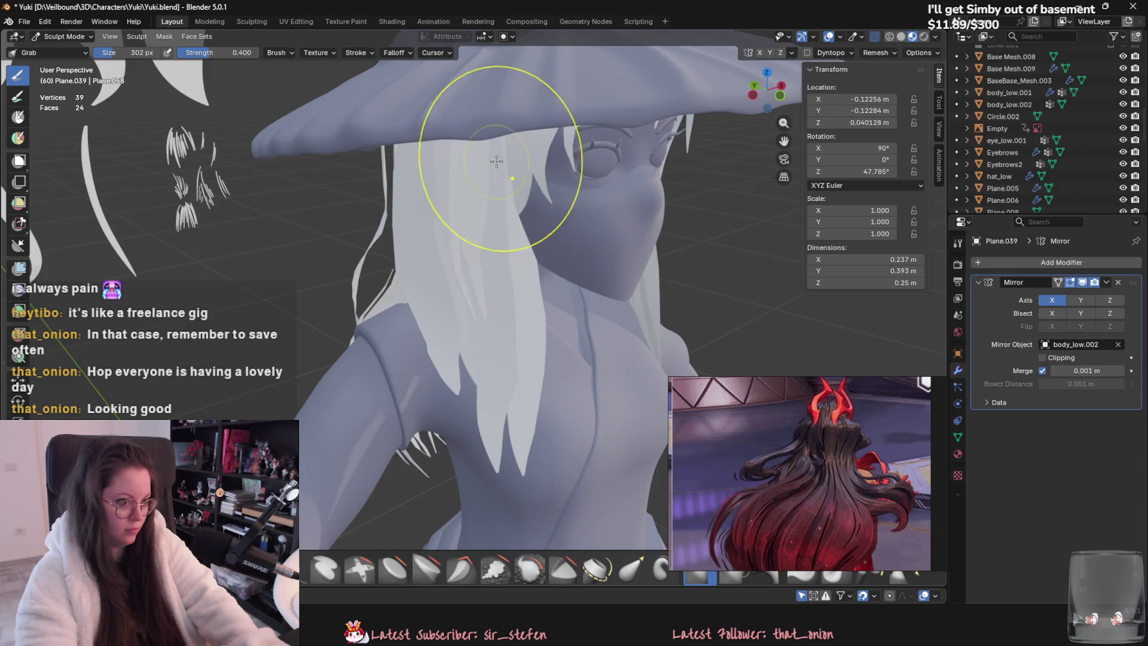
middle_click_drag(520, 297, 545, 344)
mouse_move(543, 411)
middle_mouse_down()
mouse_move(492, 411)
mouse_move(388, 365)
mouse_move(422, 374)
middle_mouse_up()
scroll(455, 373, "down", 5)
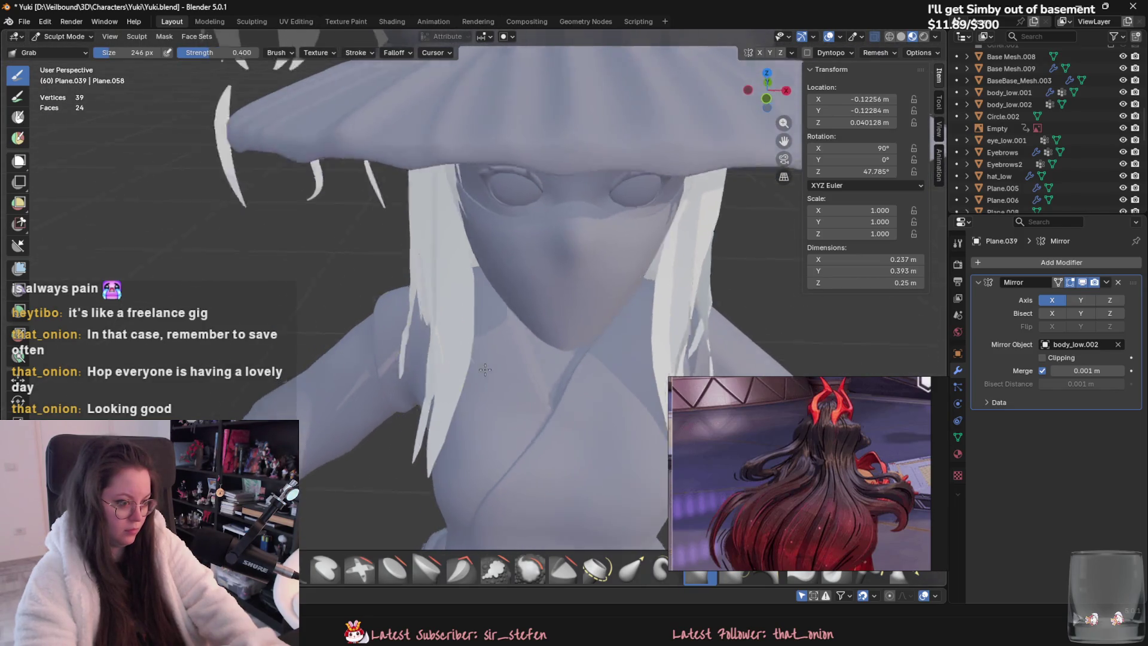
scroll(487, 334, "down", 3)
mouse_move(439, 323)
middle_mouse_down()
mouse_move(367, 287)
mouse_move(353, 304)
middle_mouse_up()
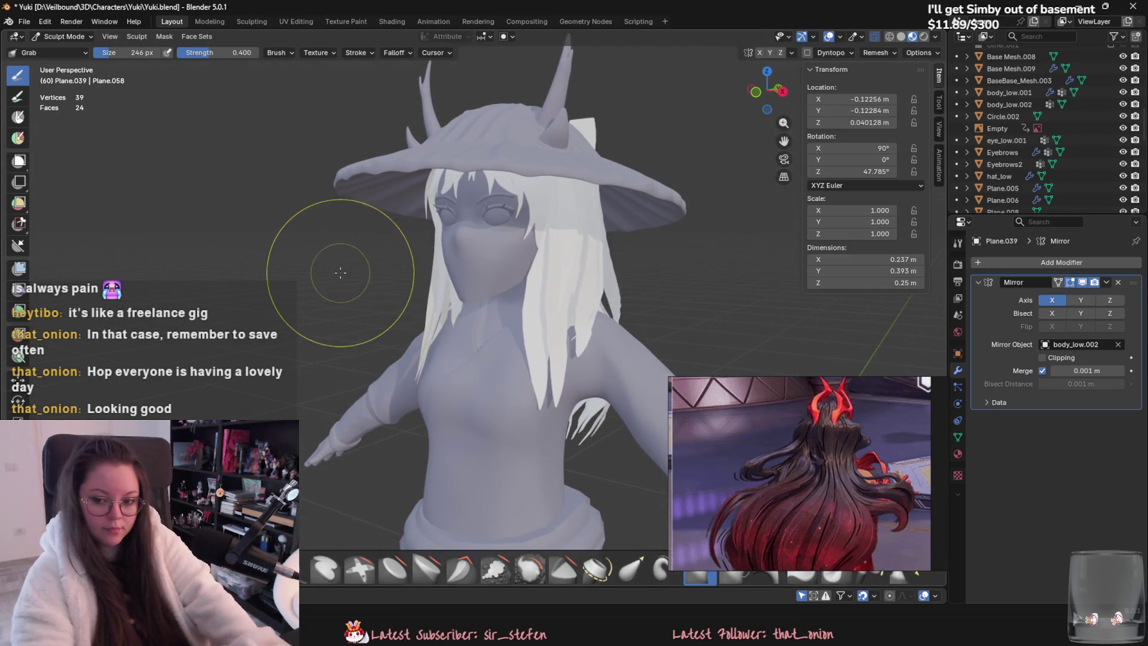
left_click(76, 38)
left_click(68, 51)
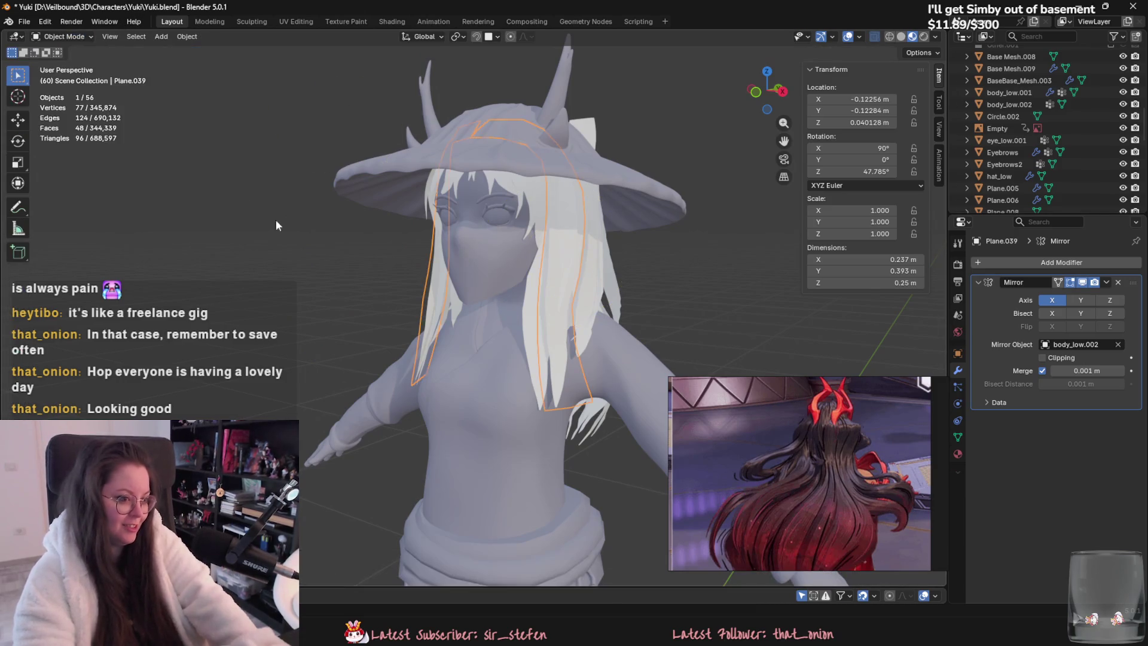
Step: Save Yuki.blend and look over the character under the hat brim
key("ctrl+s")
mouse_move(363, 278)
middle_mouse_down()
mouse_move(331, 274)
mouse_move(352, 245)
middle_mouse_up()
scroll(382, 263, "down", 5)
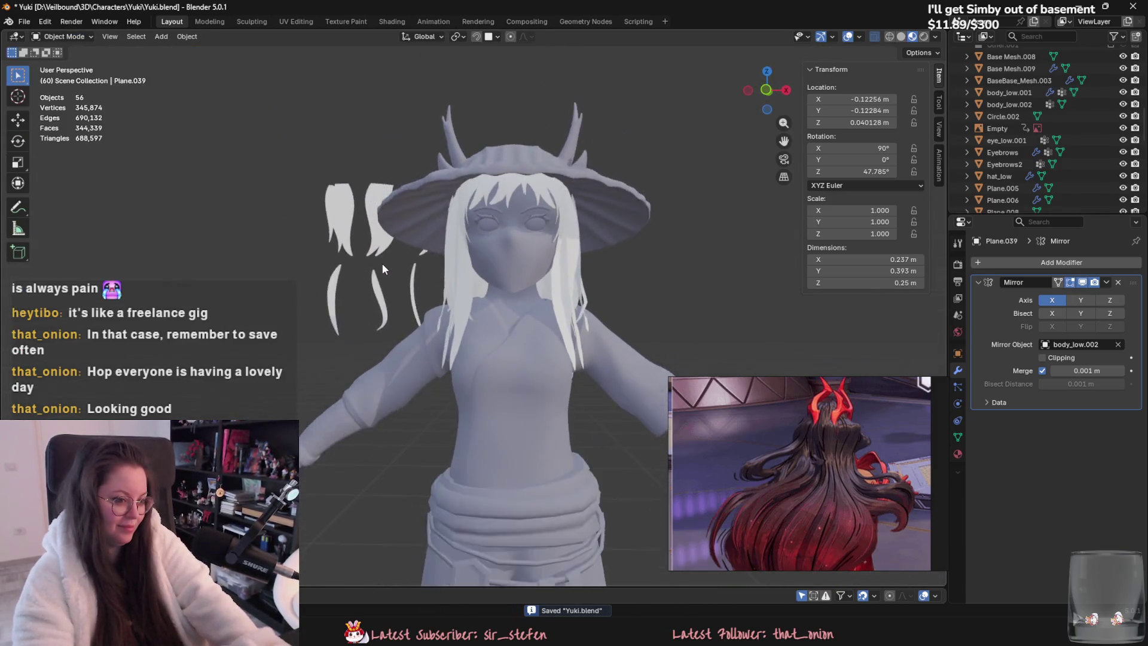
mouse_move(447, 321)
middle_mouse_down()
mouse_move(328, 311)
mouse_move(429, 317)
mouse_move(445, 289)
mouse_move(595, 281)
mouse_move(583, 271)
mouse_move(611, 317)
mouse_move(476, 225)
mouse_move(679, 288)
mouse_move(732, 268)
mouse_move(747, 282)
mouse_move(640, 260)
mouse_move(528, 297)
middle_mouse_up()
scroll(401, 294, "up", 2)
Step: Nudge the horned hat hat_low slightly along the Y axis
left_click(476, 225)
key("g")
key("y")
left_click(640, 264)
left_click(640, 261)
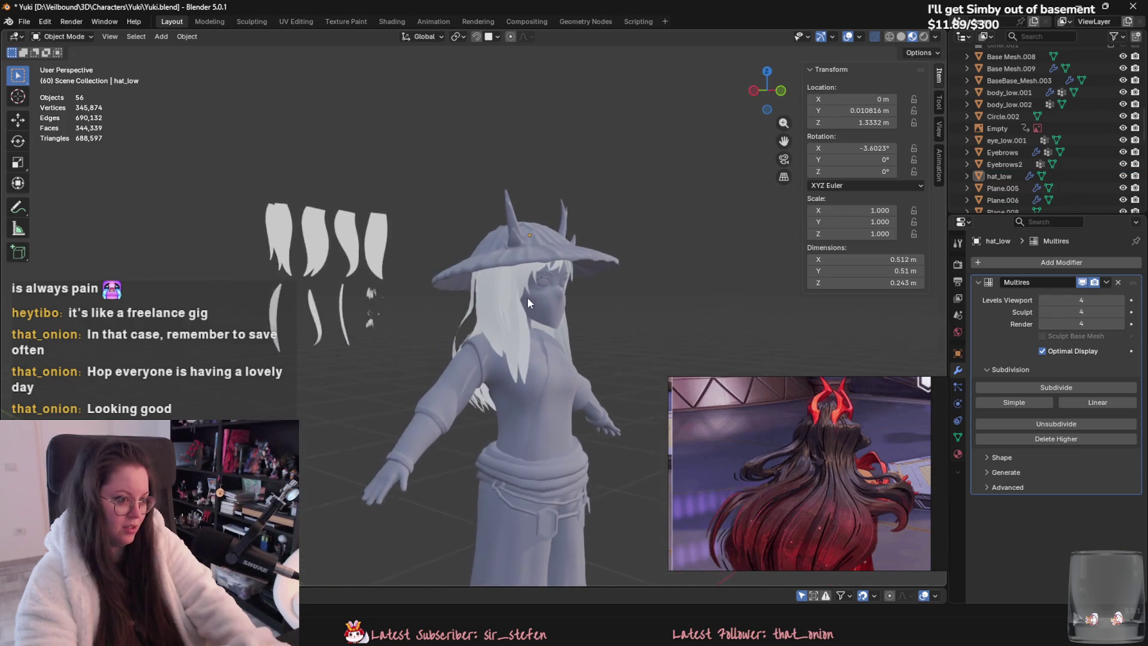
Step: Briefly check the back hair sheet in Edit Mode, then hide the horned hat
left_click(527, 296)
scroll(465, 266, "up", 5)
key("Tab")
mouse_move(495, 198)
middle_mouse_down()
mouse_move(561, 344)
mouse_move(507, 235)
mouse_move(528, 254)
mouse_move(524, 290)
middle_mouse_up()
key("Tab")
left_click(561, 338)
key("h")
Step: Open Plane.049 in Edit Mode with face select and pick a face on the sheet
left_click(522, 228)
key("Tab")
key("3")
left_click(525, 268)
Step: Delete faces from the top of the back hair sheet, circle-selecting the crown faces with C
left_click(527, 270, "shift")
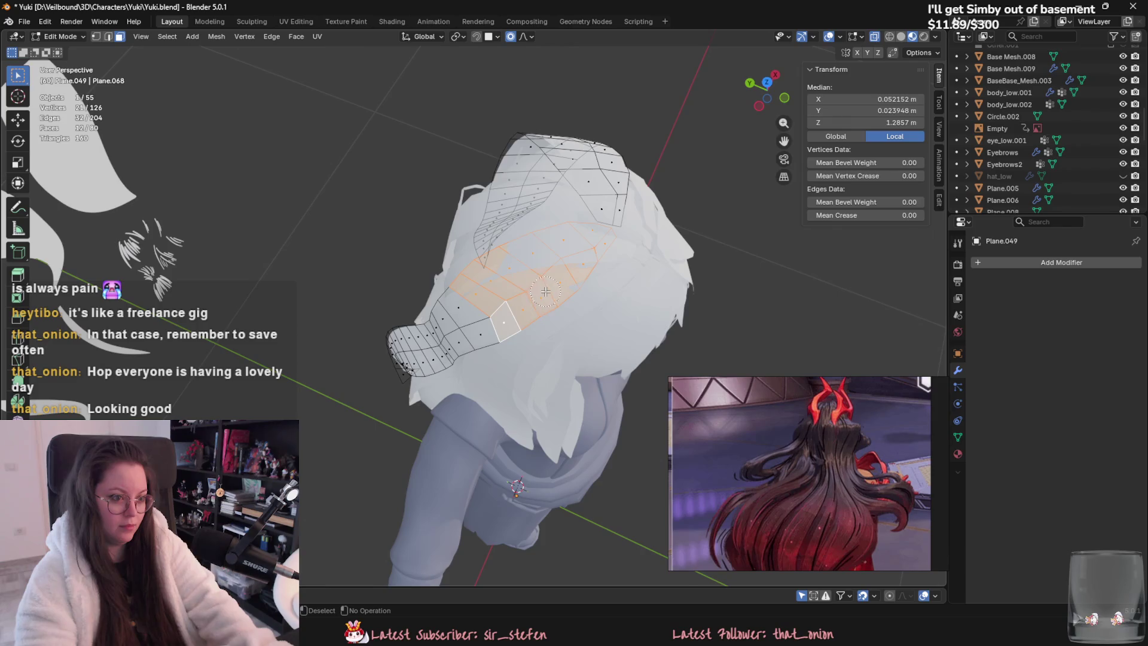
right_click(545, 291)
left_click(538, 512)
mouse_move(538, 512)
middle_mouse_down()
mouse_move(449, 239)
mouse_move(442, 311)
middle_mouse_up()
key("c")
left_click(442, 311)
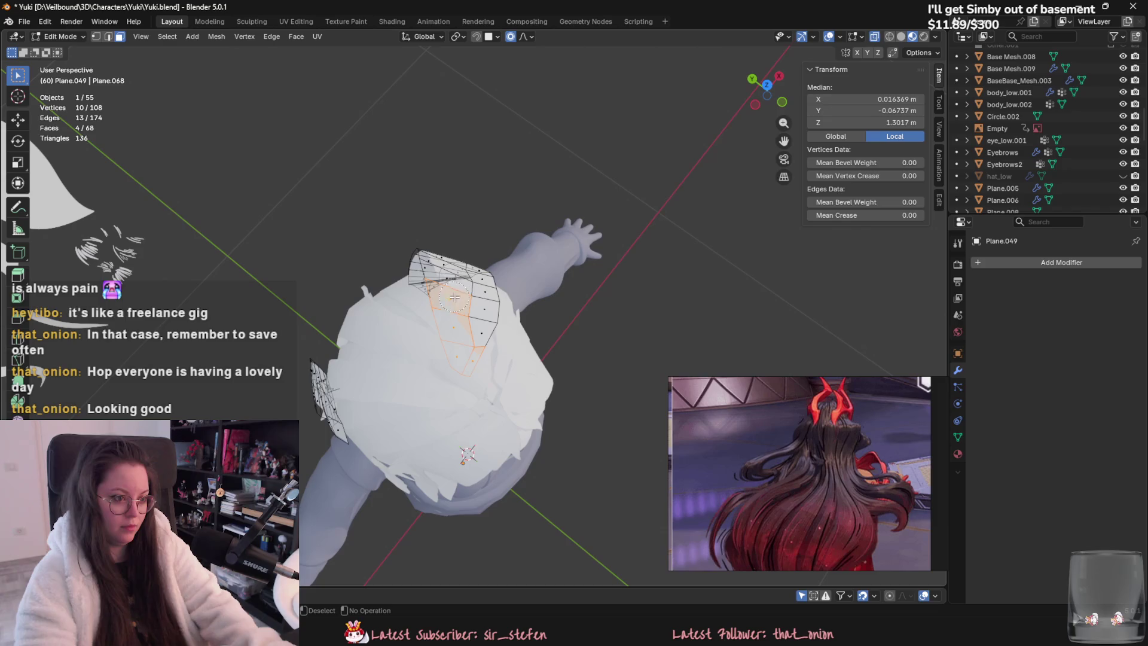
right_click(469, 364)
middle_click_drag(469, 364, 447, 299)
right_click(448, 328)
left_click(446, 332)
Step: Pull the sheet's crown edge vertices inward with proportional editing and leave Edit Mode
middle_click_drag(457, 338, 441, 222)
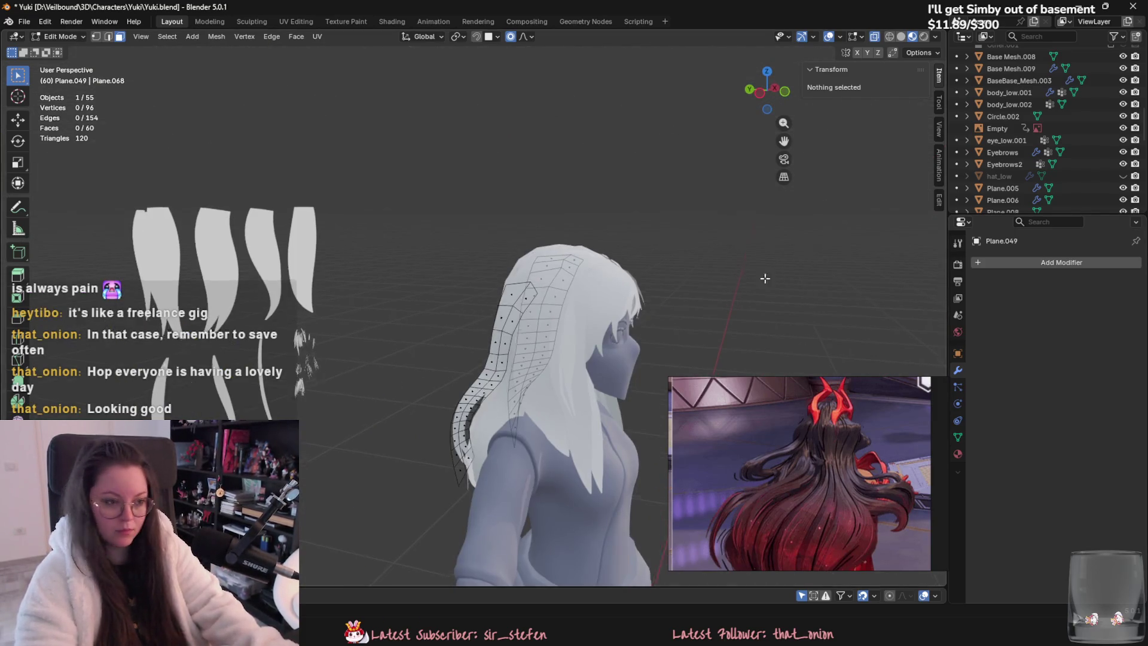
scroll(763, 275, "up", 5)
key("1")
left_click(558, 287)
left_click(614, 286, "ctrl")
mouse_move(614, 286)
middle_mouse_down()
mouse_move(568, 234)
mouse_move(696, 280)
mouse_move(508, 311)
mouse_move(532, 320)
mouse_move(491, 290)
mouse_move(518, 334)
mouse_move(785, 346)
mouse_move(416, 327)
middle_mouse_up()
key("g")
left_click(569, 235)
key("g")
left_click(505, 308)
key("g")
key("Escape")
key("Tab")
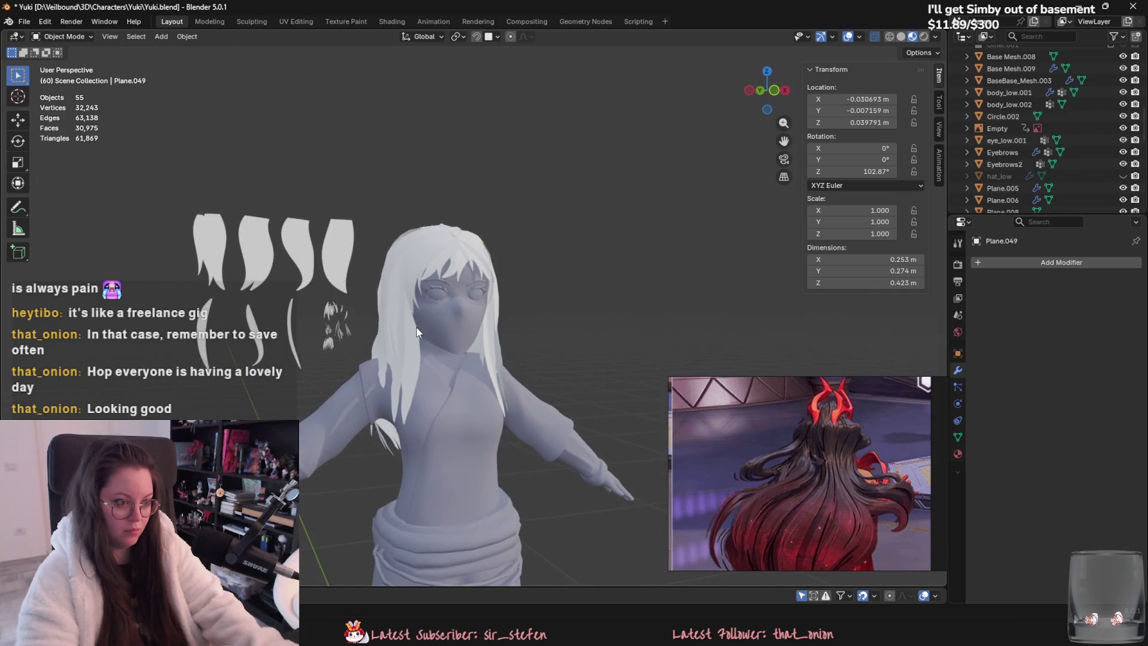
Step: Focus the reference image window and capture a screenshot of the character
middle_click_drag(562, 327, 654, 293)
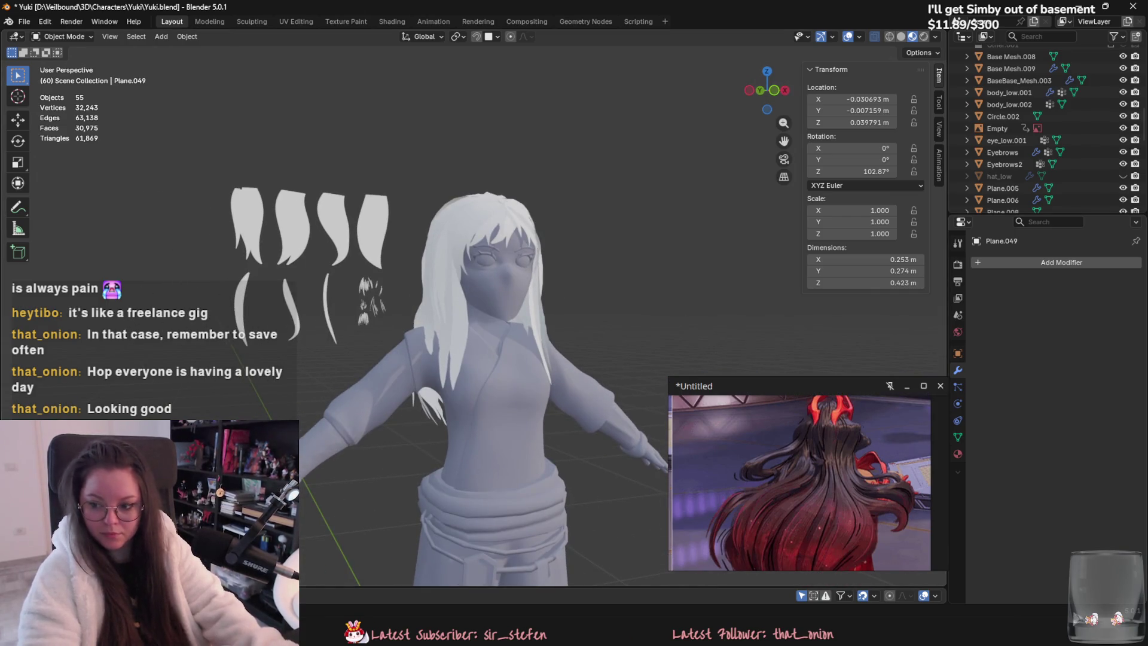
left_click(924, 383)
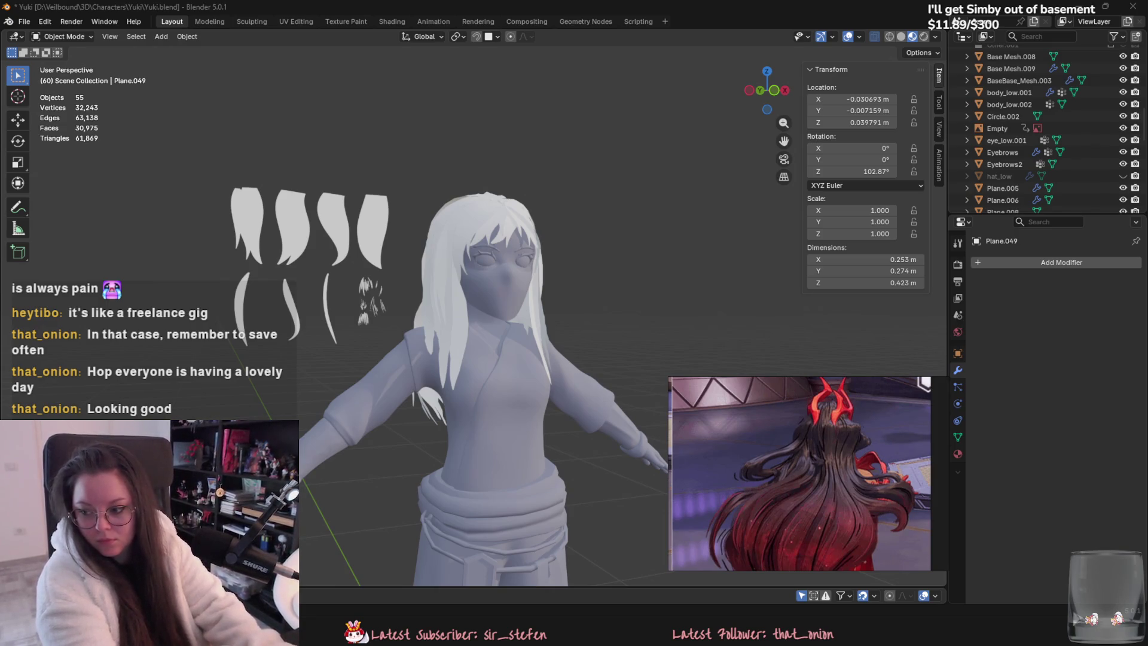
mouse_move(772, 240)
middle_mouse_down()
mouse_move(715, 225)
mouse_move(703, 235)
mouse_move(727, 218)
middle_mouse_up()
key("super+shift+s")
mouse_move(324, 156)
left_mouse_down()
mouse_move(441, 263)
mouse_move(660, 522)
left_mouse_up()
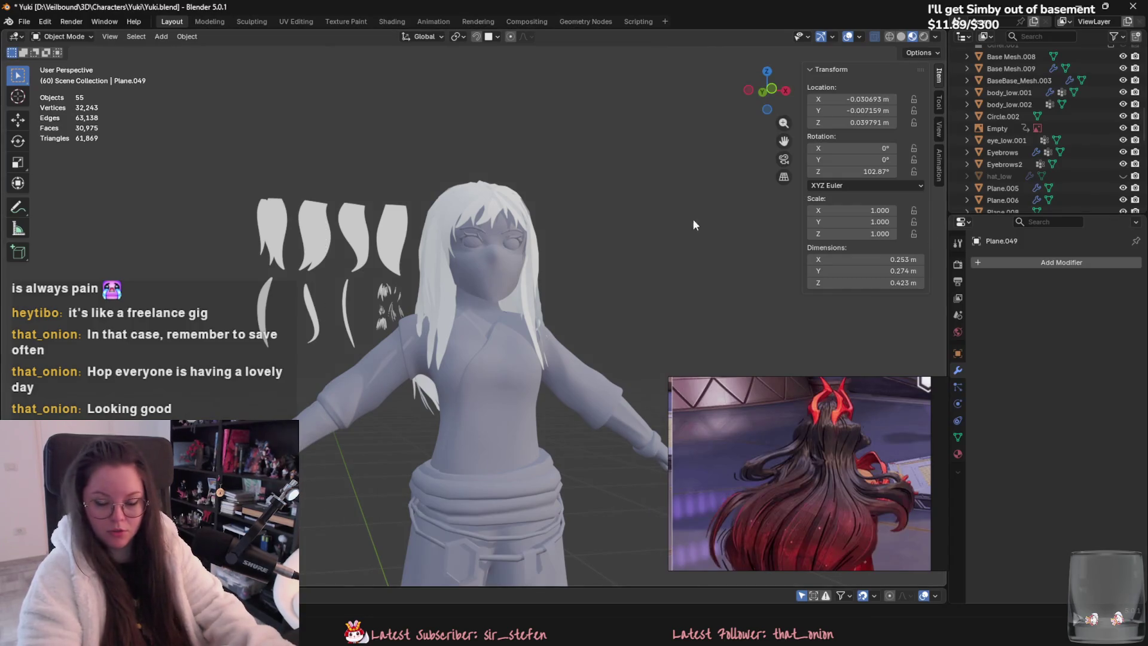
Step: Box-select the loose hair-card planes beside the character and hide them
left_click_drag(213, 198, 388, 311)
middle_click_drag(387, 311, 169, 151)
left_click_drag(163, 151, 387, 323)
key("h")
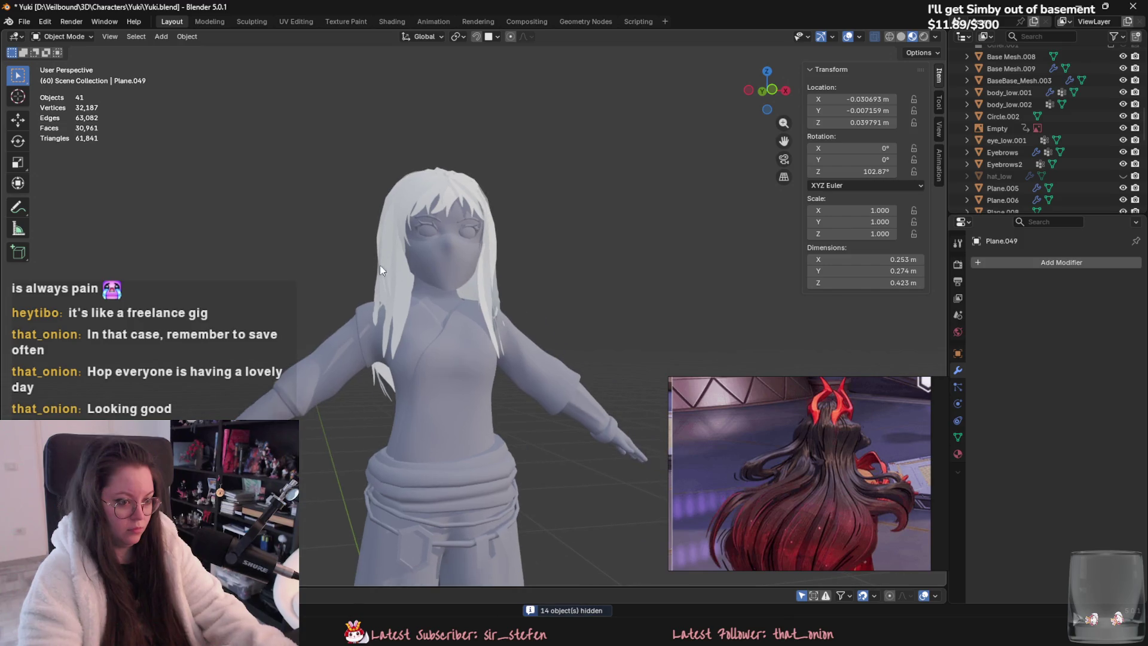
Step: Capture a screenshot, then reveal everything and hide the 14 loose hair cards again
key("super+shift+s")
left_click_drag(299, 141, 569, 447)
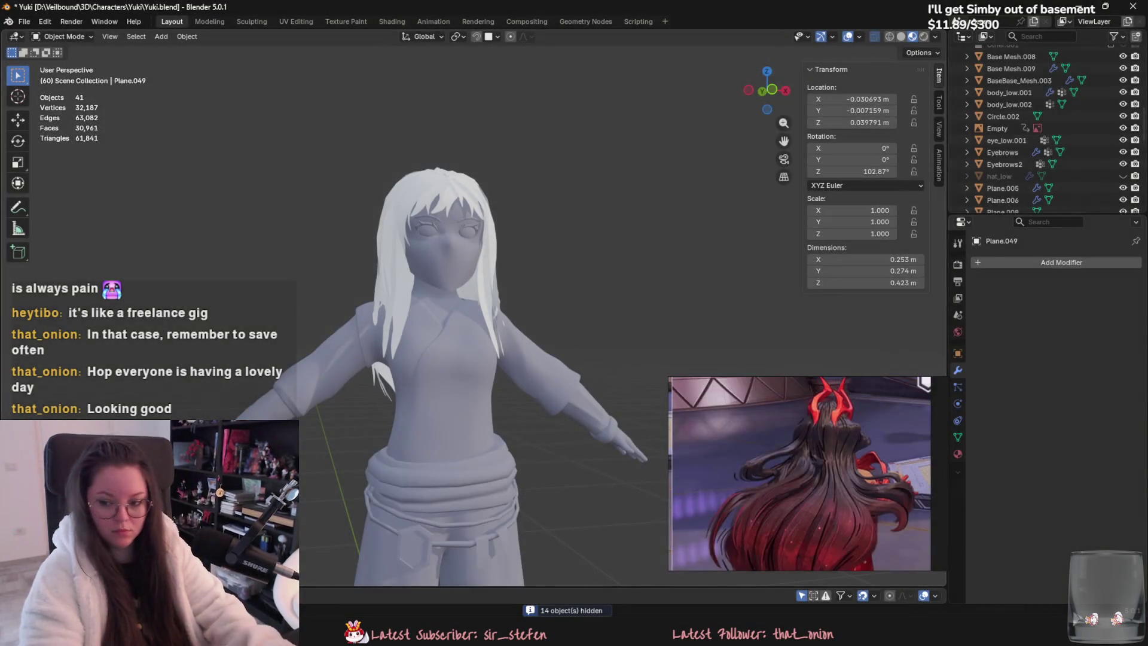
mouse_move(419, 356)
middle_mouse_down()
mouse_move(590, 356)
mouse_move(350, 383)
mouse_move(460, 363)
middle_mouse_up()
key("alt+h")
mouse_move(276, 172)
left_mouse_down()
mouse_move(420, 310)
mouse_move(436, 306)
left_mouse_up()
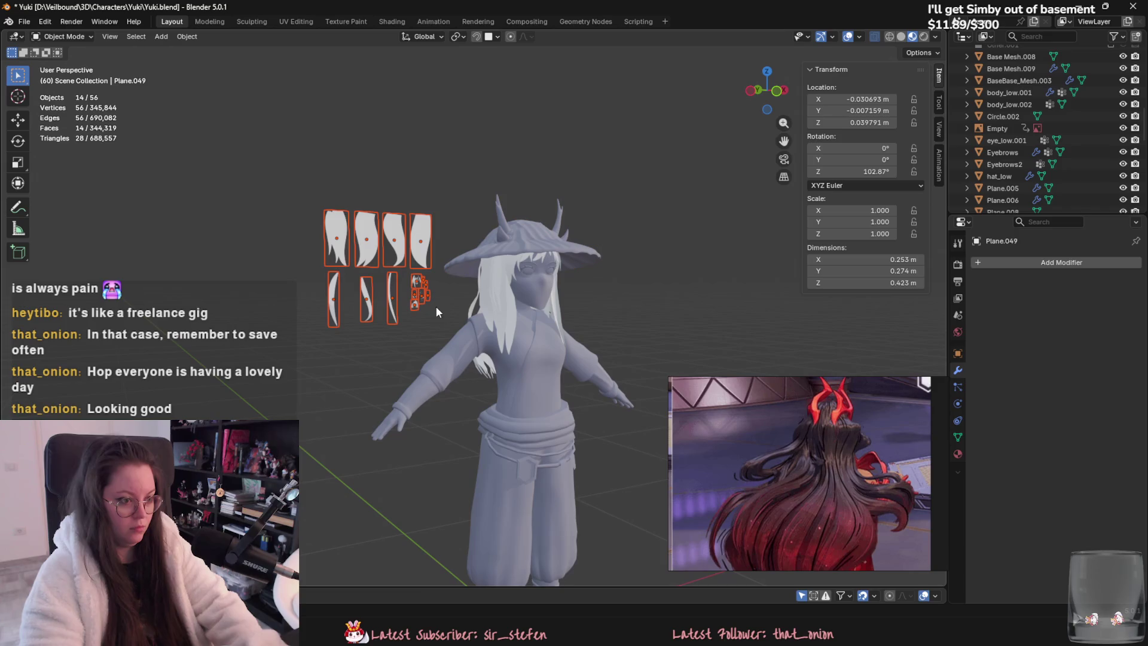
key("h")
Step: Capture front and back screenshots of Yuki and save Yuki.blend
middle_click_drag(429, 307, 406, 365)
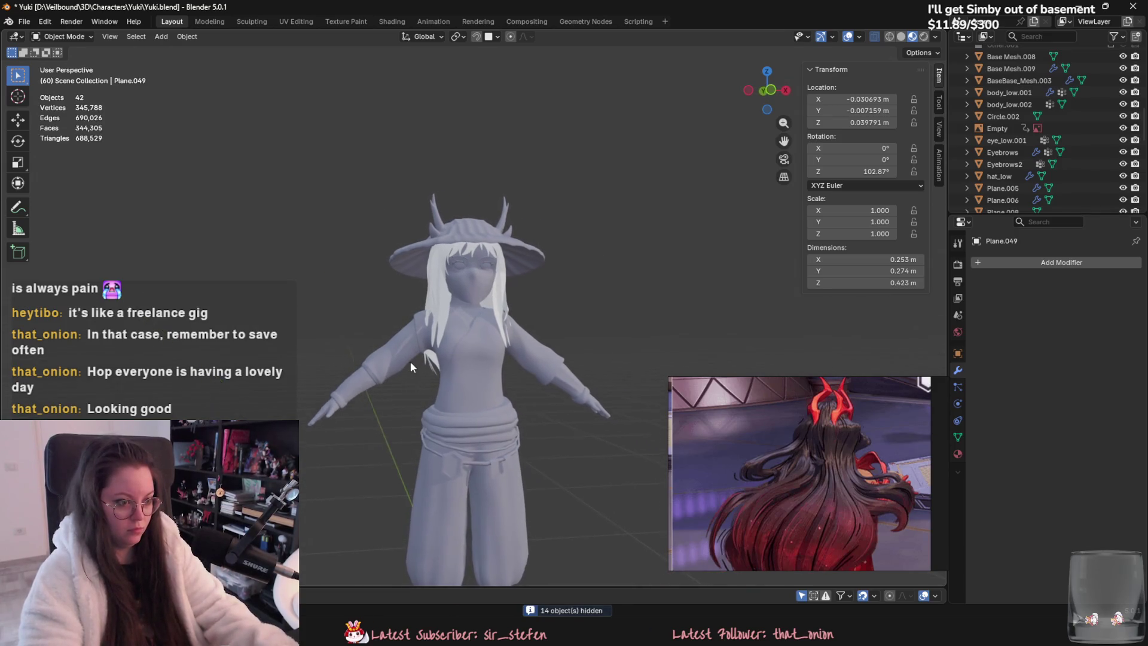
key("super+shift+s")
mouse_move(318, 159)
left_mouse_down()
mouse_move(601, 368)
mouse_move(628, 466)
left_mouse_up()
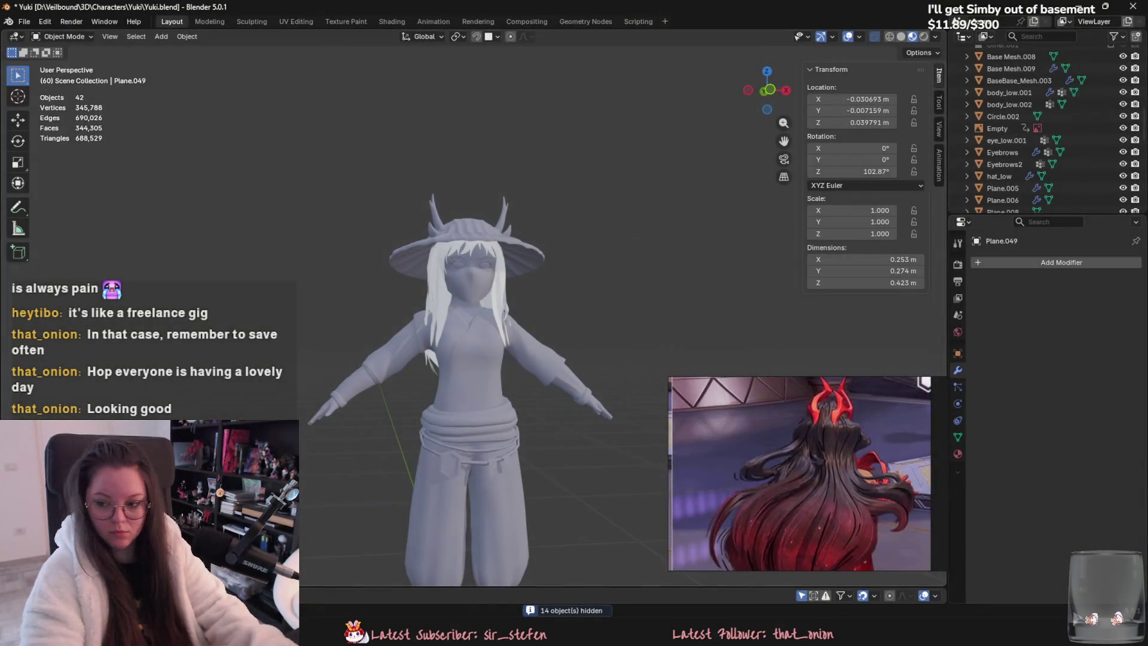
middle_click_drag(659, 316, 848, 317)
key("super+shift+s")
left_click_drag(323, 165, 650, 433)
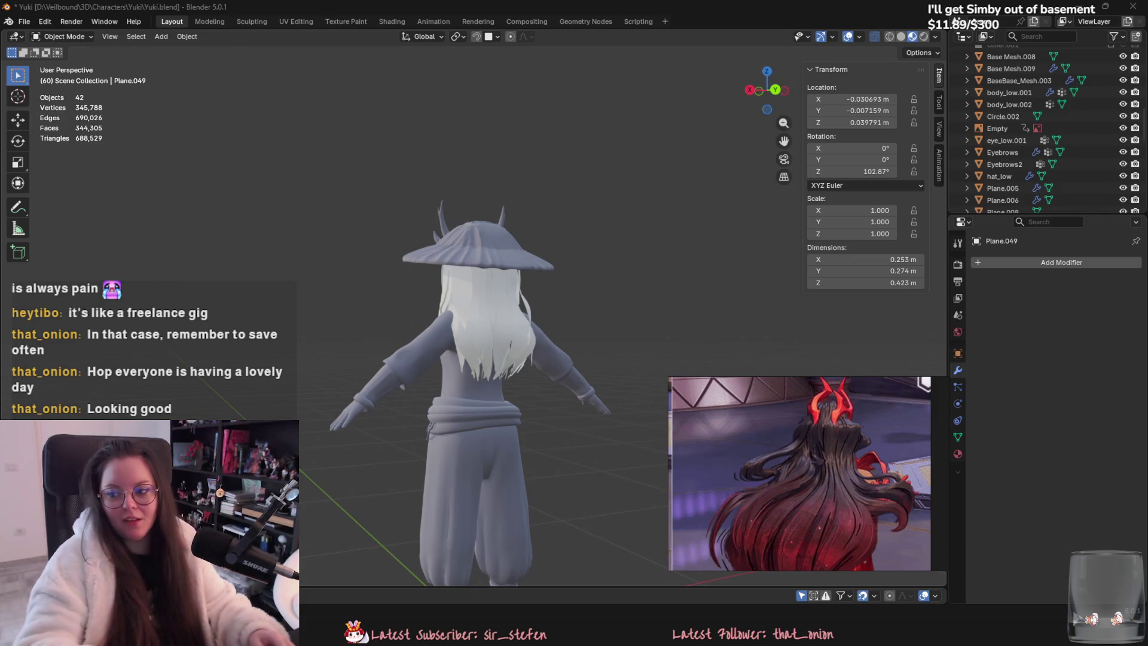
key("ctrl+s")
middle_click_drag(490, 264, 583, 264)
Step: Select hat_low, enter Sculpt Mode and set the Grab brush size to 306 px
left_click(489, 226)
mouse_move(489, 227)
middle_mouse_down()
mouse_move(578, 228)
mouse_move(626, 250)
middle_mouse_up()
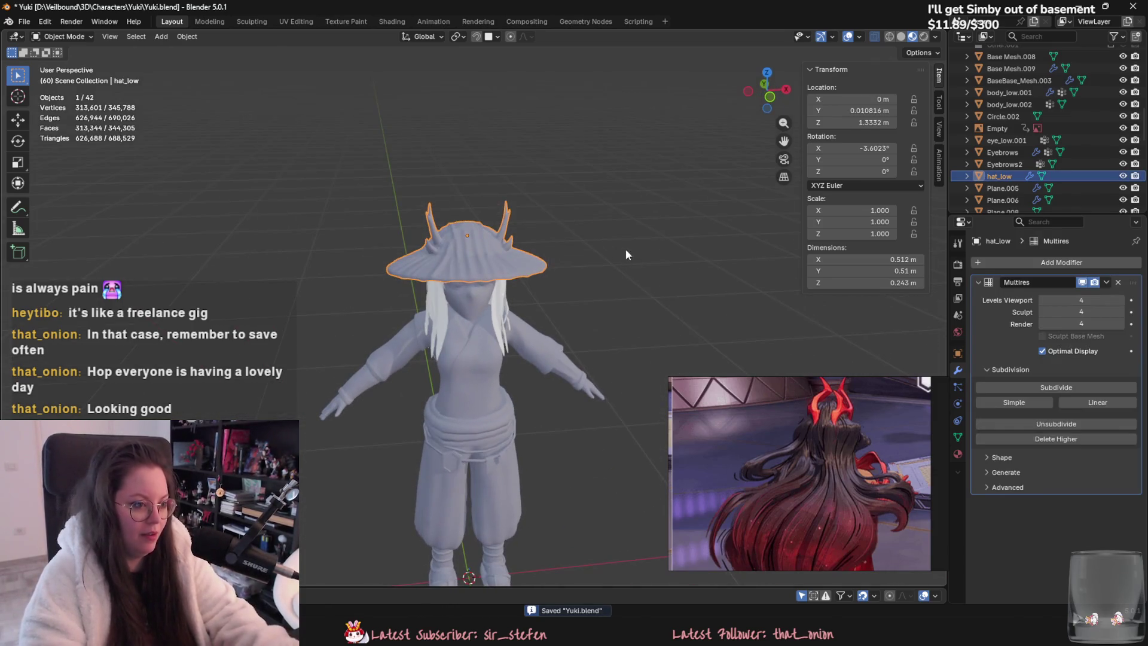
left_click(62, 36)
left_click(60, 73)
scroll(474, 251, "up", 3)
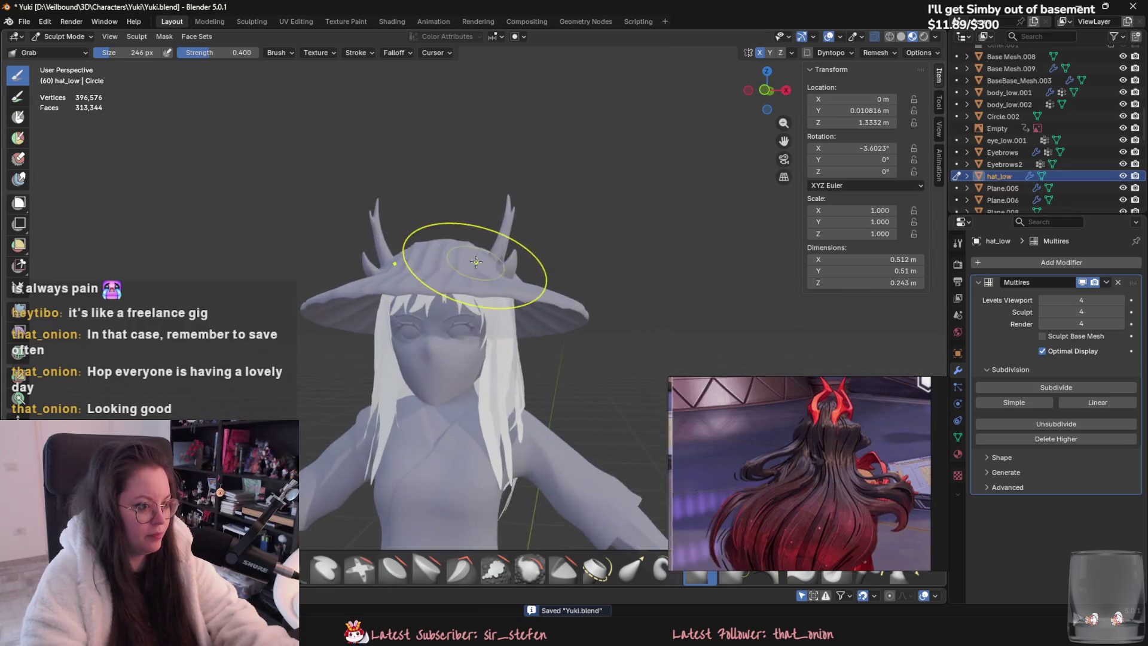
key("f")
left_click(472, 266)
Step: Pull the hat's horns slightly outward and check the result from several angles
middle_click_drag(472, 266, 479, 249)
left_click_drag(479, 249, 472, 248)
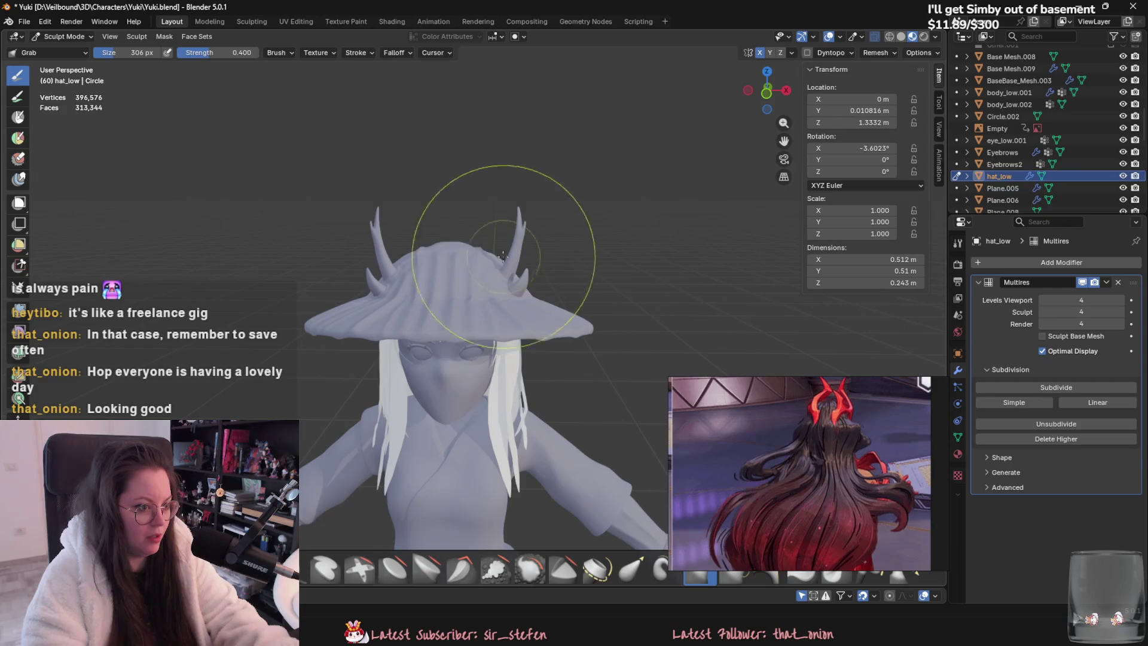
middle_click_drag(514, 254, 540, 265)
mouse_move(467, 243)
middle_mouse_down()
mouse_move(503, 311)
mouse_move(531, 302)
middle_mouse_up()
mouse_move(562, 257)
middle_mouse_down()
mouse_move(583, 293)
mouse_move(433, 192)
mouse_move(429, 312)
mouse_move(385, 281)
middle_mouse_up()
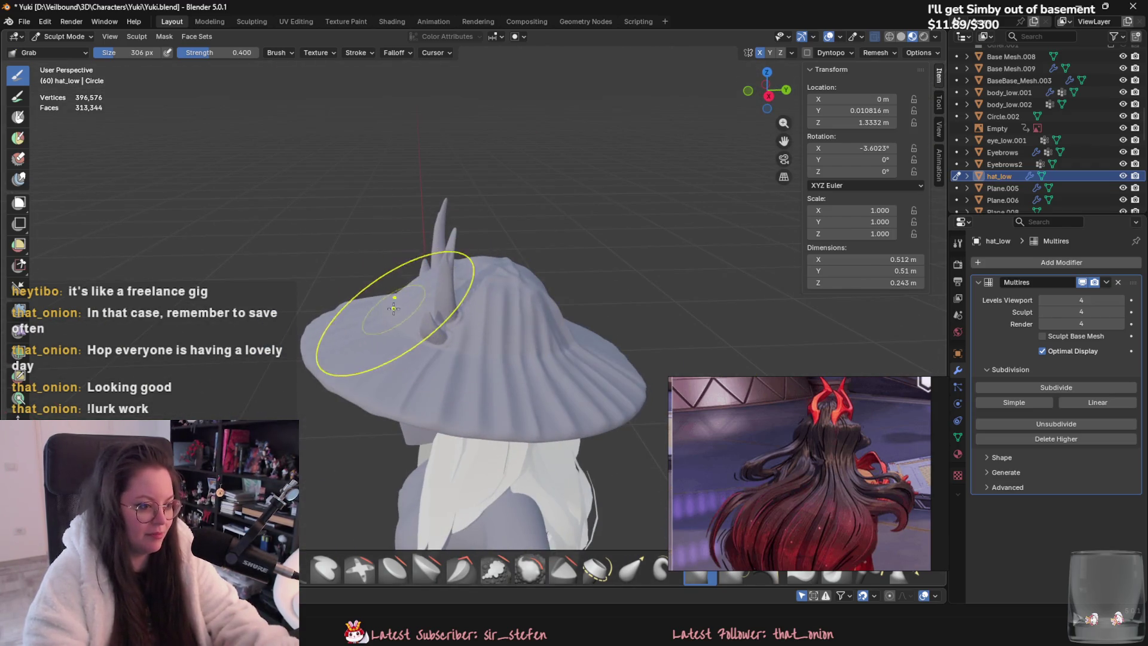
mouse_move(401, 323)
middle_mouse_down()
mouse_move(411, 225)
mouse_move(550, 218)
mouse_move(513, 282)
mouse_move(492, 291)
mouse_move(368, 284)
middle_mouse_up()
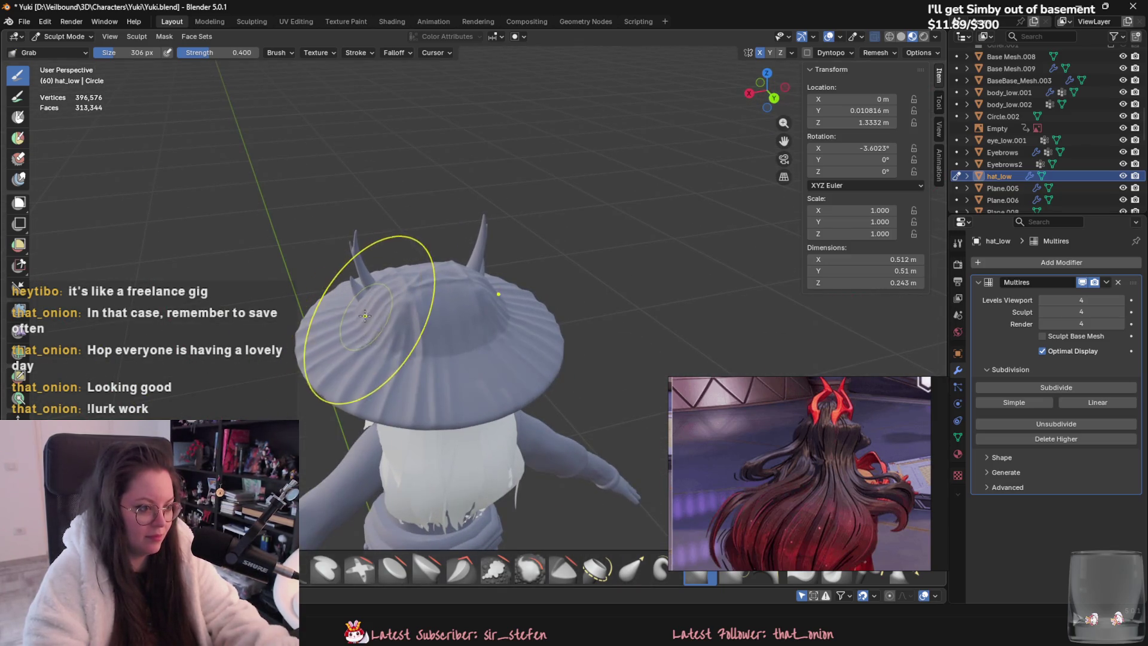
middle_click_drag(383, 337, 359, 326)
mouse_move(418, 249)
middle_mouse_down()
mouse_move(620, 271)
mouse_move(607, 260)
middle_mouse_up()
scroll(608, 261, "down", 8)
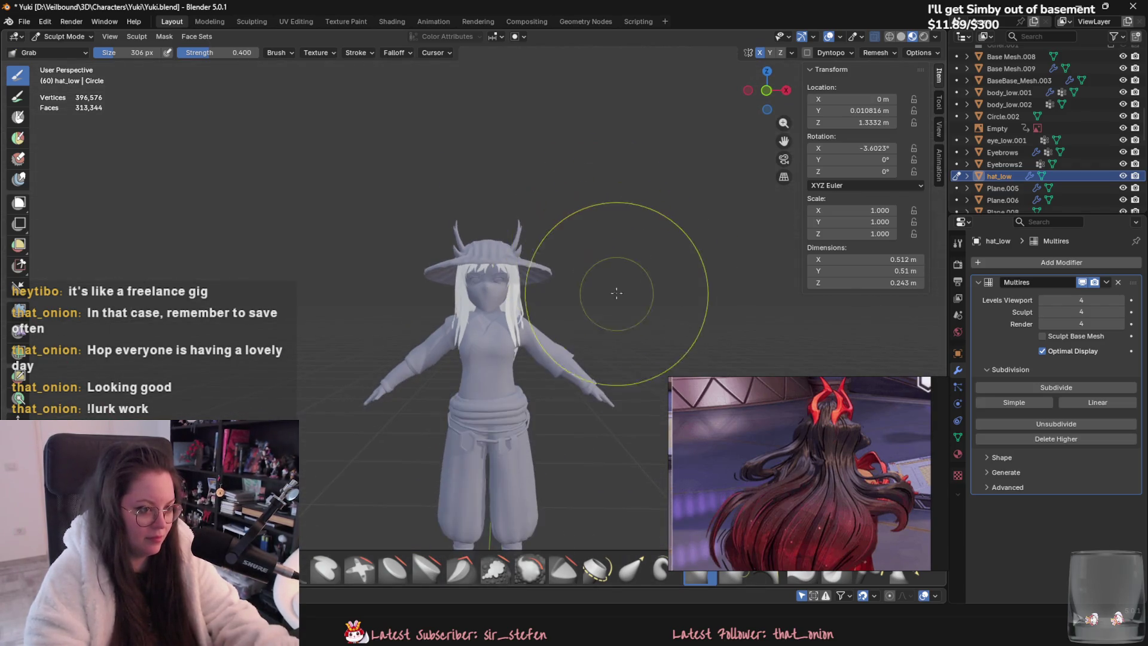
Step: Return the hat to Object Mode and save Yuki.blend
left_click(62, 37)
left_click(59, 52)
scroll(370, 250, "down", 3)
key("ctrl+s")
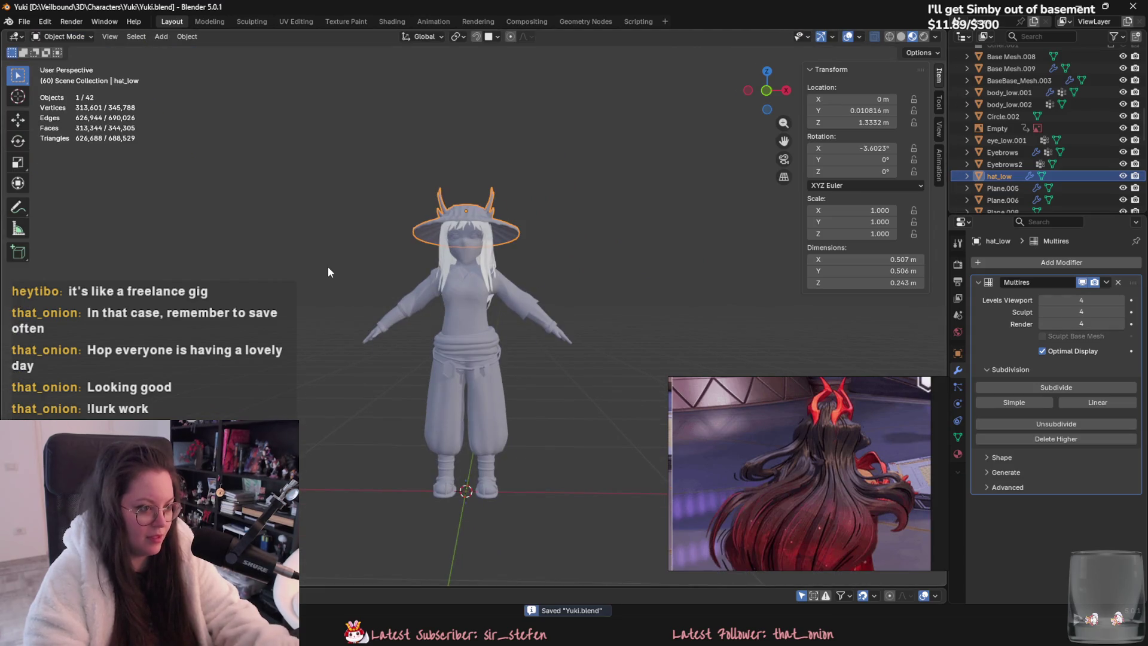
Step: Look around the character's back and front, then save Yuki.blend
mouse_move(388, 324)
middle_mouse_down()
mouse_move(401, 325)
mouse_move(412, 360)
mouse_move(591, 385)
mouse_move(719, 362)
mouse_move(334, 353)
middle_mouse_up()
scroll(406, 415, "up", 3)
mouse_move(405, 415)
middle_mouse_down()
mouse_move(504, 432)
mouse_move(397, 409)
mouse_move(365, 426)
mouse_move(414, 413)
mouse_move(353, 441)
mouse_move(136, 379)
mouse_move(85, 382)
mouse_move(456, 423)
middle_mouse_up()
scroll(413, 413, "up", 2)
key("ctrl+s")
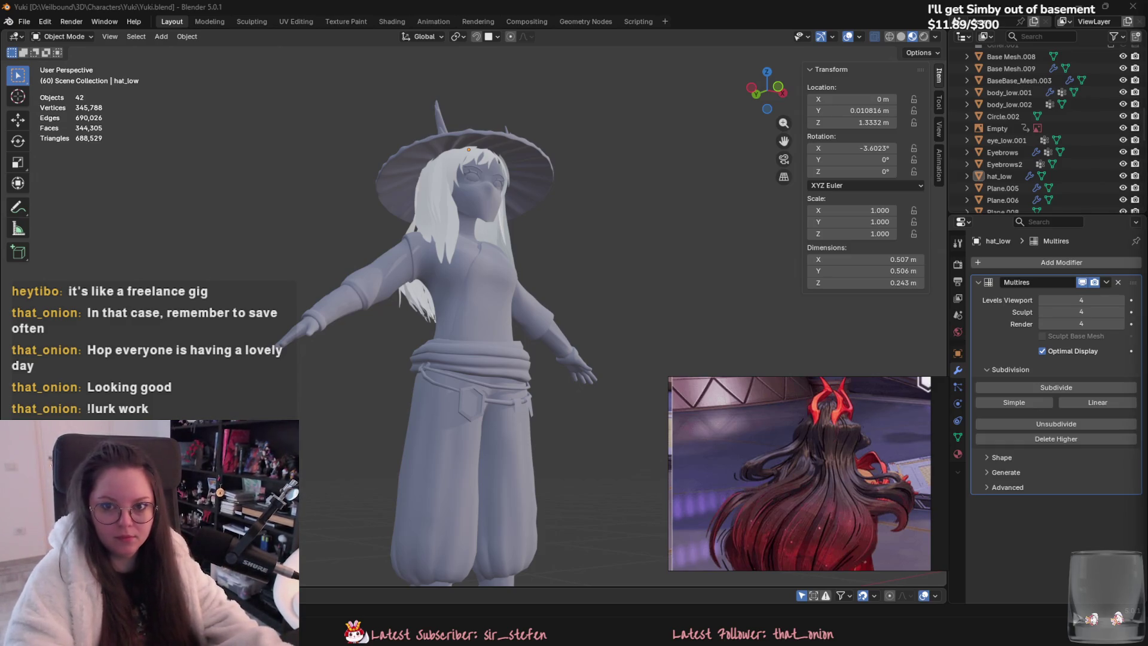
Step: Select the shirt Plane.006 and raise its Multires viewport level from 2 to 3
mouse_move(257, 263)
middle_mouse_down()
mouse_move(294, 257)
mouse_move(253, 258)
middle_mouse_up()
scroll(396, 263, "up", 1)
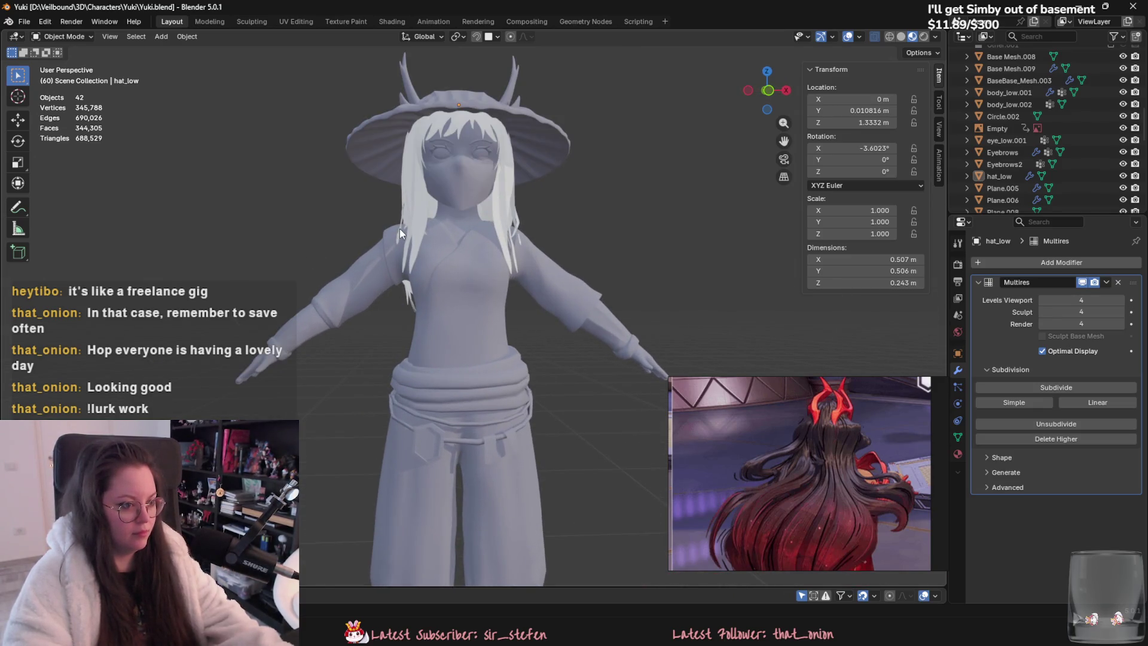
left_click(430, 271)
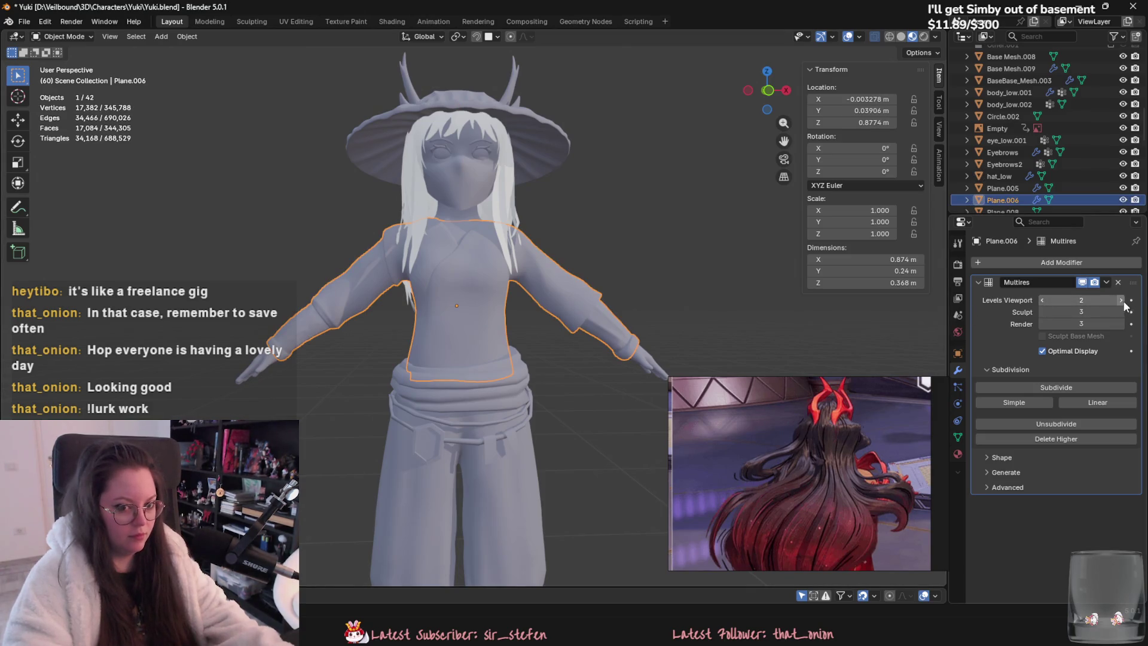
scroll(633, 327, "down", 5)
key("ctrl+s")
left_click(597, 406)
mouse_move(596, 407)
middle_mouse_down()
mouse_move(539, 366)
mouse_move(371, 353)
mouse_move(477, 352)
middle_mouse_up()
scroll(476, 351, "up", 3)
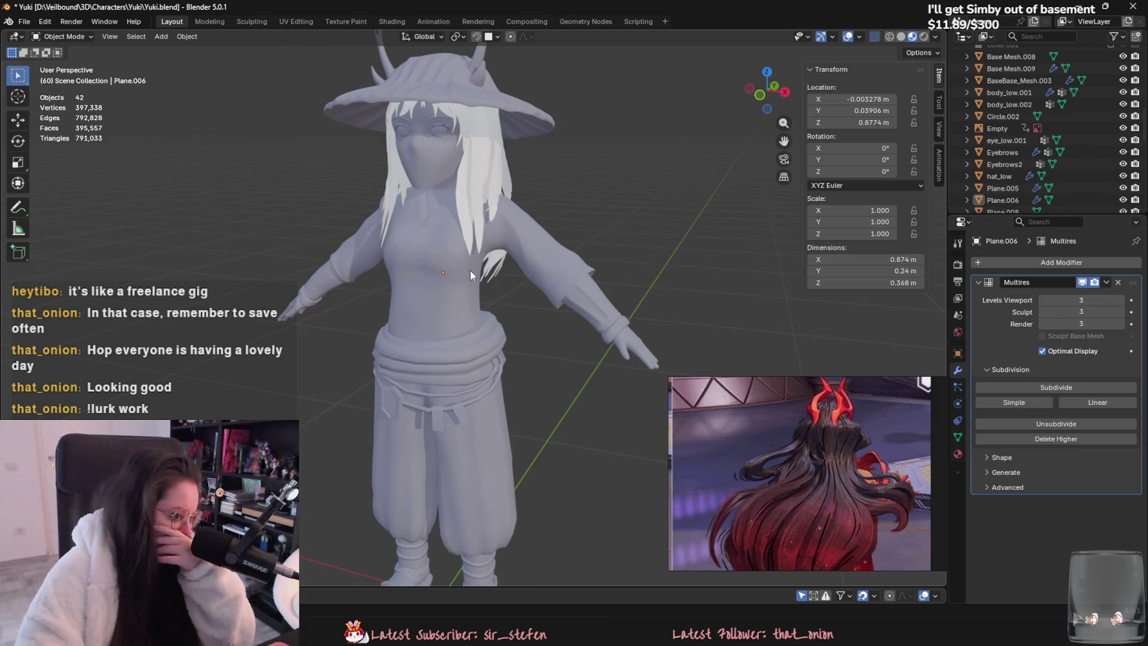
scroll(1094, 126, "down", 10)
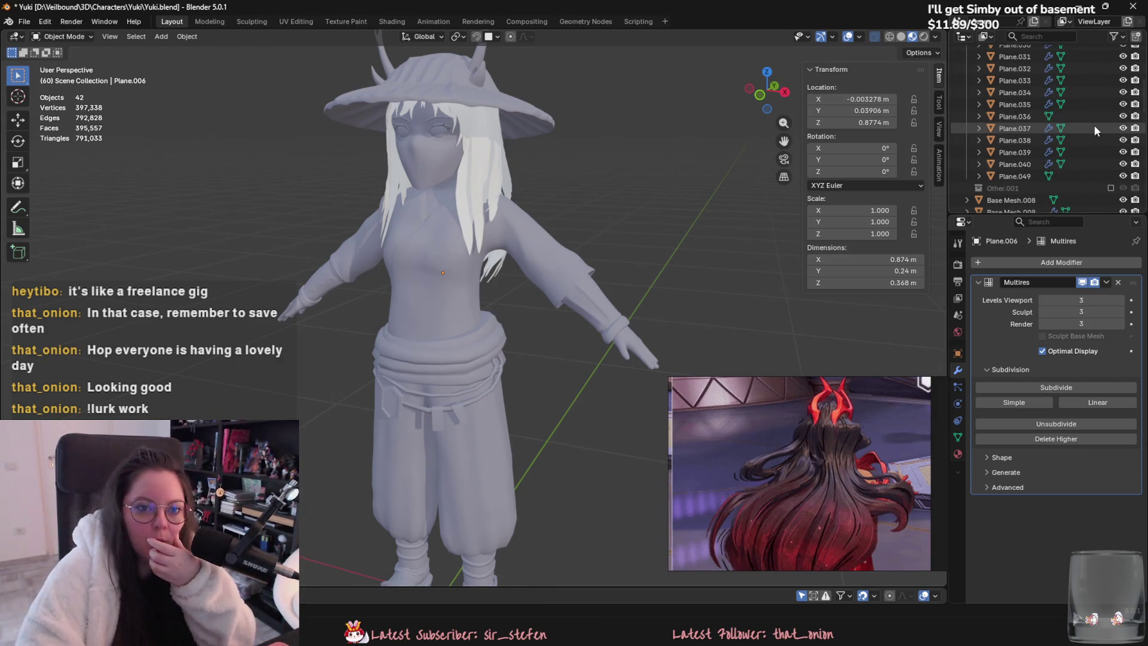
Step: Toggle the Hair collection's exclusion off and back on, then hide hat_low
left_click(1111, 80)
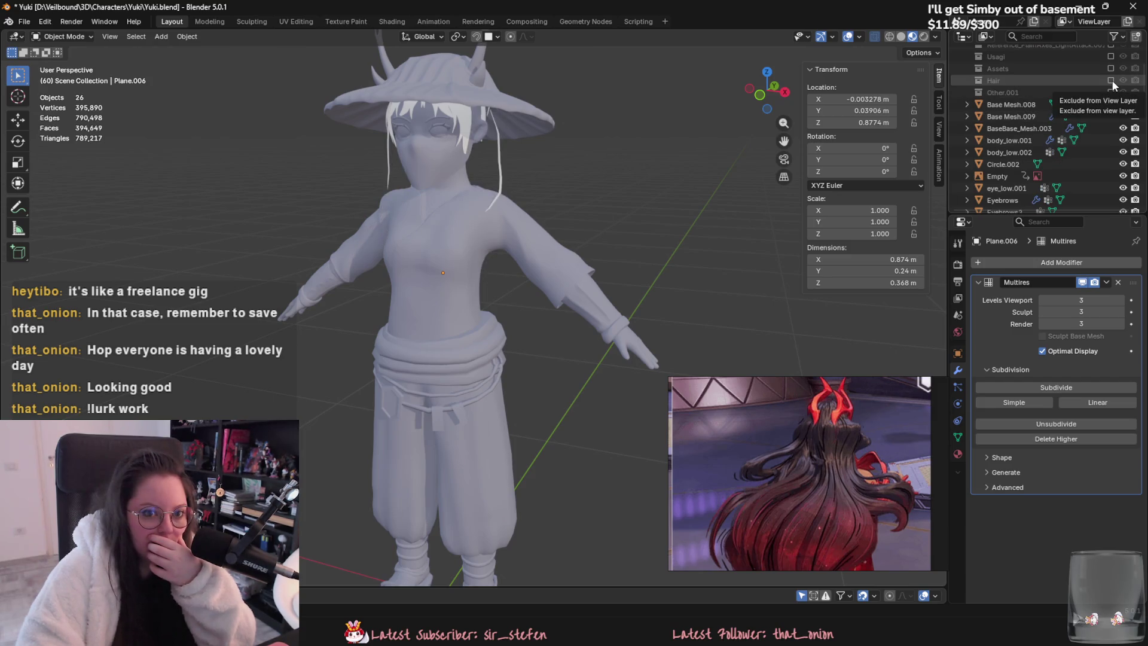
left_click(1111, 80)
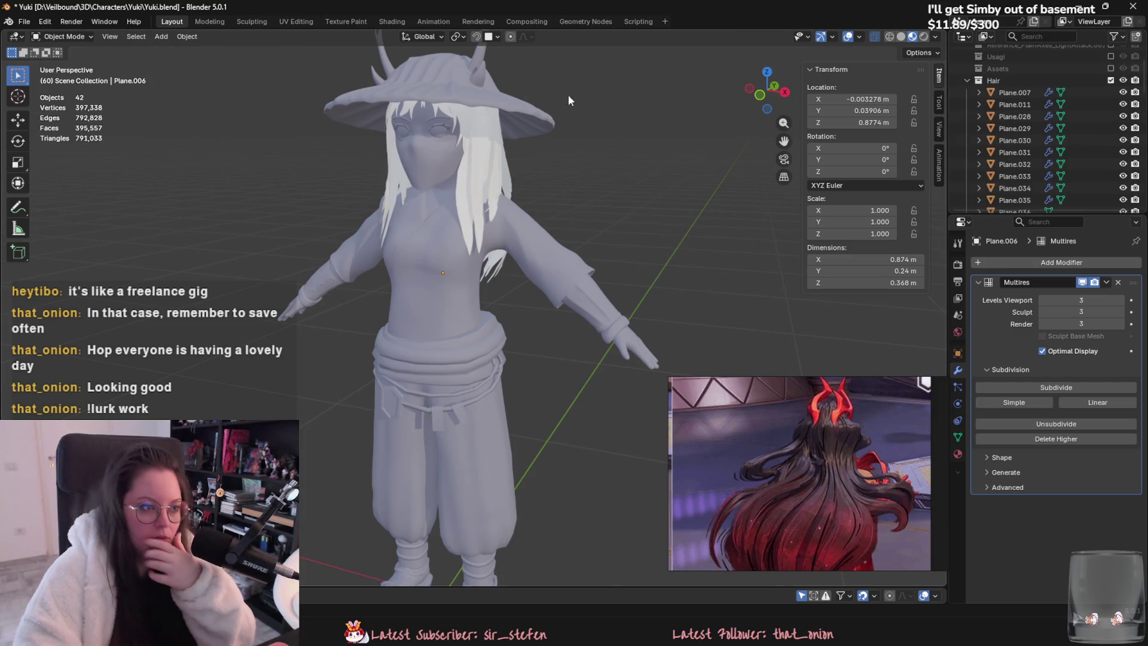
left_click(446, 88)
key("h")
mouse_move(450, 91)
middle_mouse_down()
mouse_move(483, 230)
mouse_move(580, 267)
mouse_move(469, 238)
middle_mouse_up()
Step: Hide the face mask and the eyes, selecting hair strands around the face
left_click(500, 243)
key("h")
left_click(475, 233)
left_click(475, 233)
key("h")
left_click(470, 221)
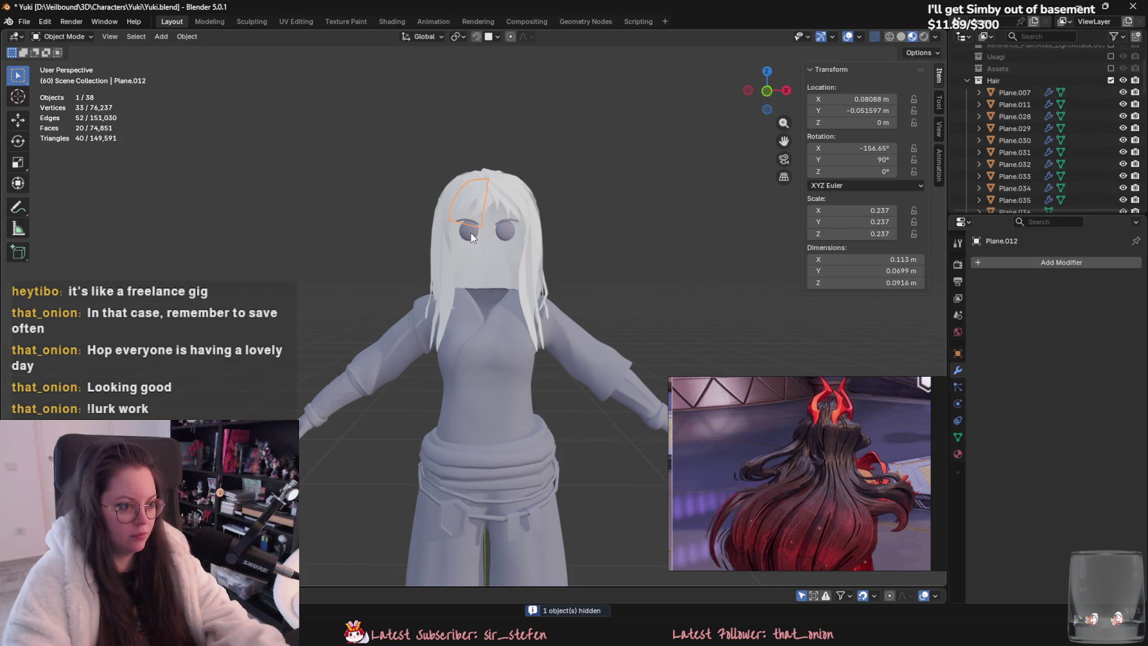
scroll(471, 232, "up", 3)
left_click(467, 146)
left_click(531, 151)
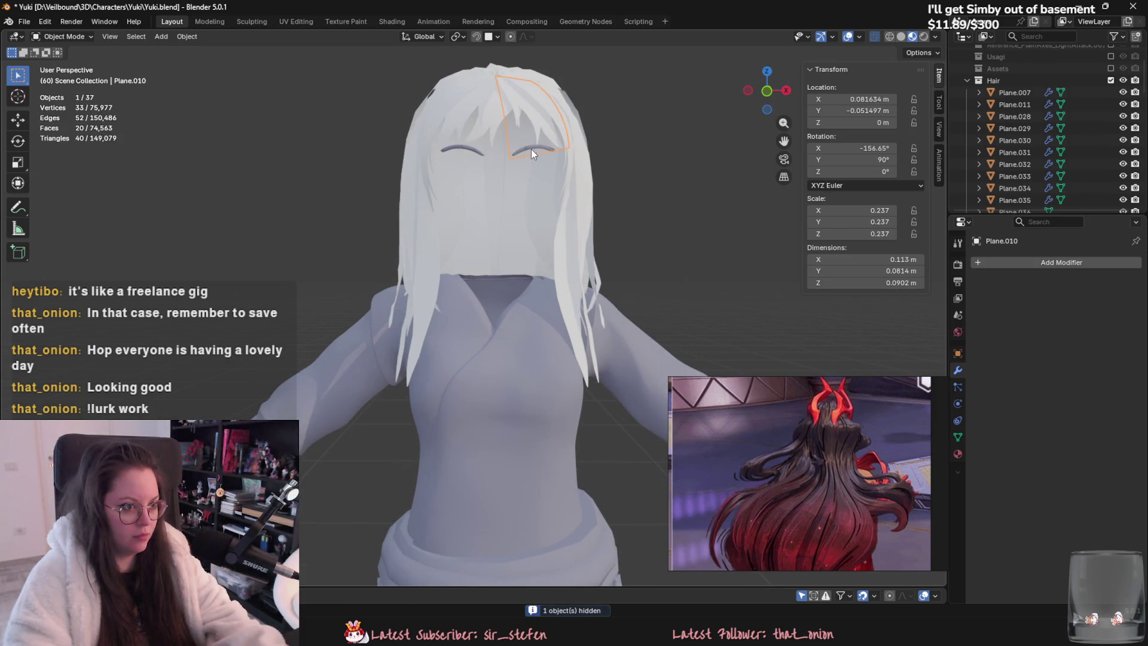
Step: Undo twice to restore the face, then put body_low.002 into Sculpt Mode
key("ctrl+z")
key("ctrl+z")
key("ctrl+z")
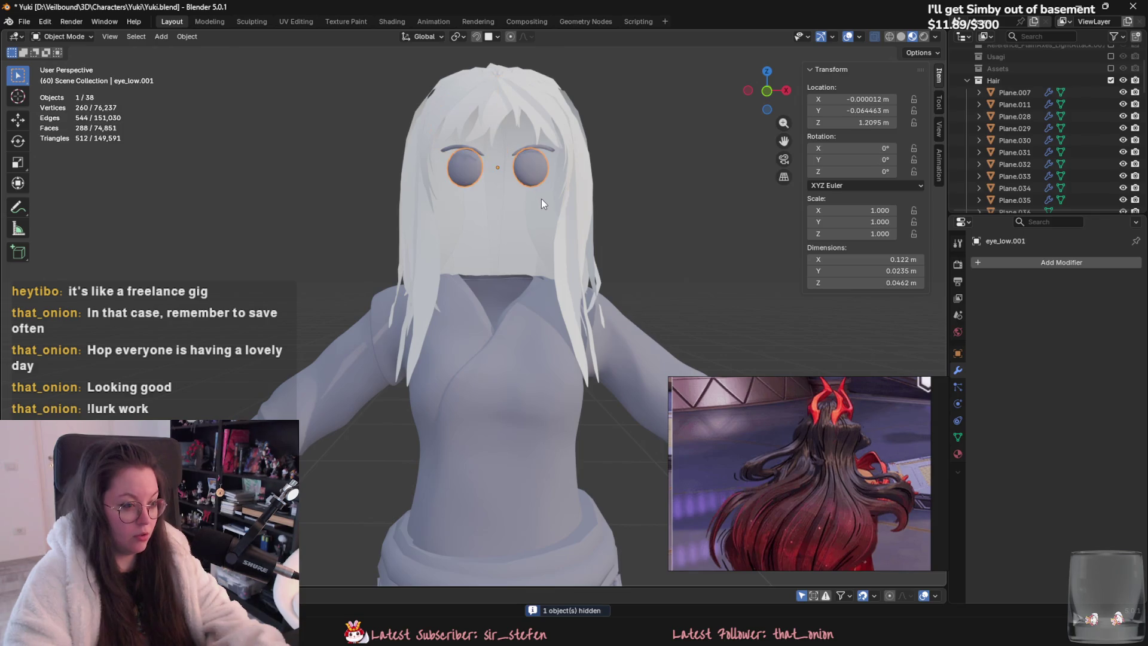
key("ctrl+z")
key("ctrl+z")
key("ctrl+z")
mouse_move(541, 199)
middle_mouse_down()
mouse_move(606, 203)
mouse_move(551, 203)
middle_mouse_up()
left_click(64, 37)
left_click(72, 75)
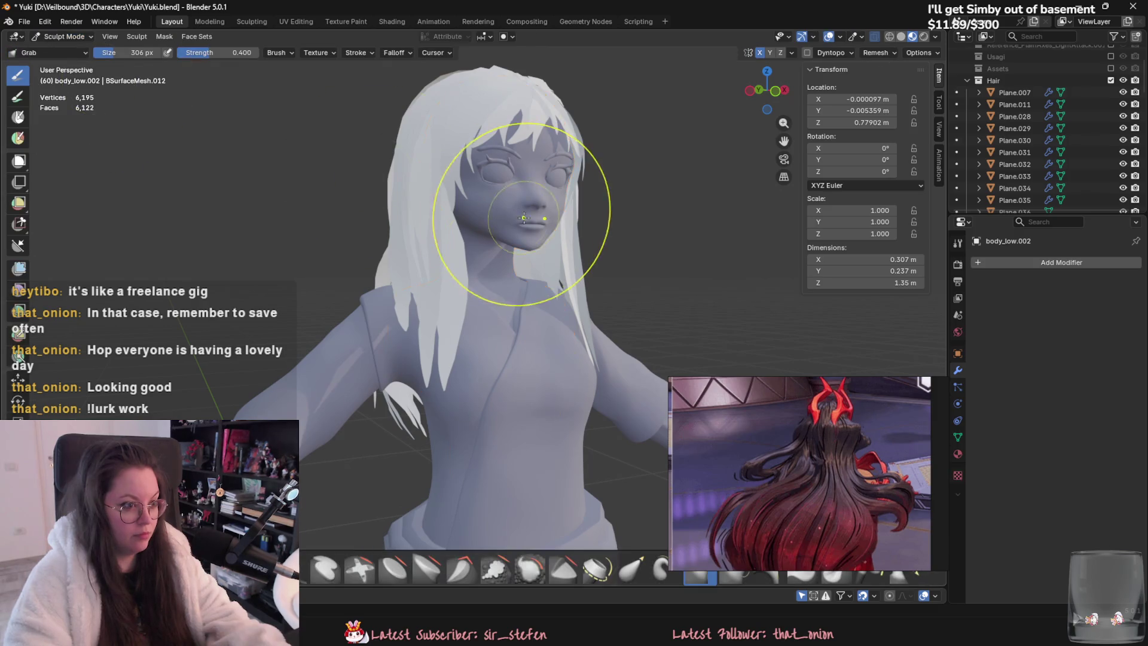
Step: Grab-sculpt the face, with the brush at 356, then 226, then 172 px
key("f")
left_click(502, 216)
mouse_move(508, 239)
middle_mouse_down()
mouse_move(552, 280)
mouse_move(538, 278)
middle_mouse_up()
key("f")
left_click(508, 242)
mouse_move(508, 243)
middle_mouse_down()
mouse_move(430, 275)
mouse_move(411, 302)
middle_mouse_up()
scroll(484, 281, "up", 2)
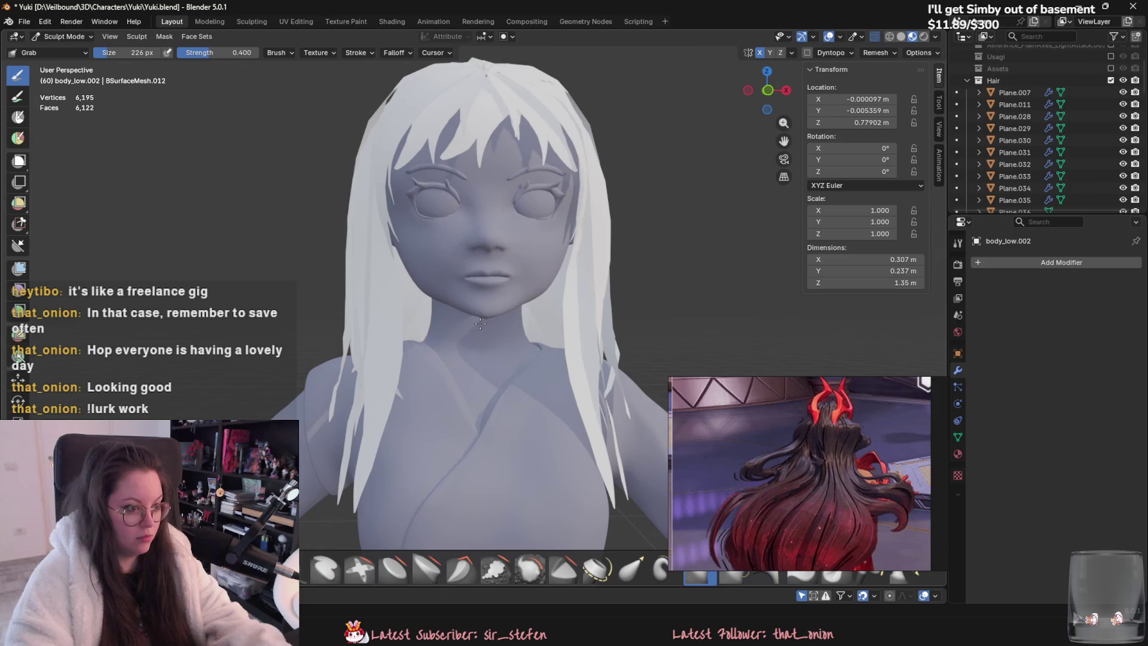
mouse_move(509, 320)
middle_mouse_down()
mouse_move(418, 330)
mouse_move(521, 311)
mouse_move(389, 324)
mouse_move(429, 289)
mouse_move(460, 303)
mouse_move(492, 294)
middle_mouse_up()
key("f")
left_click(413, 302)
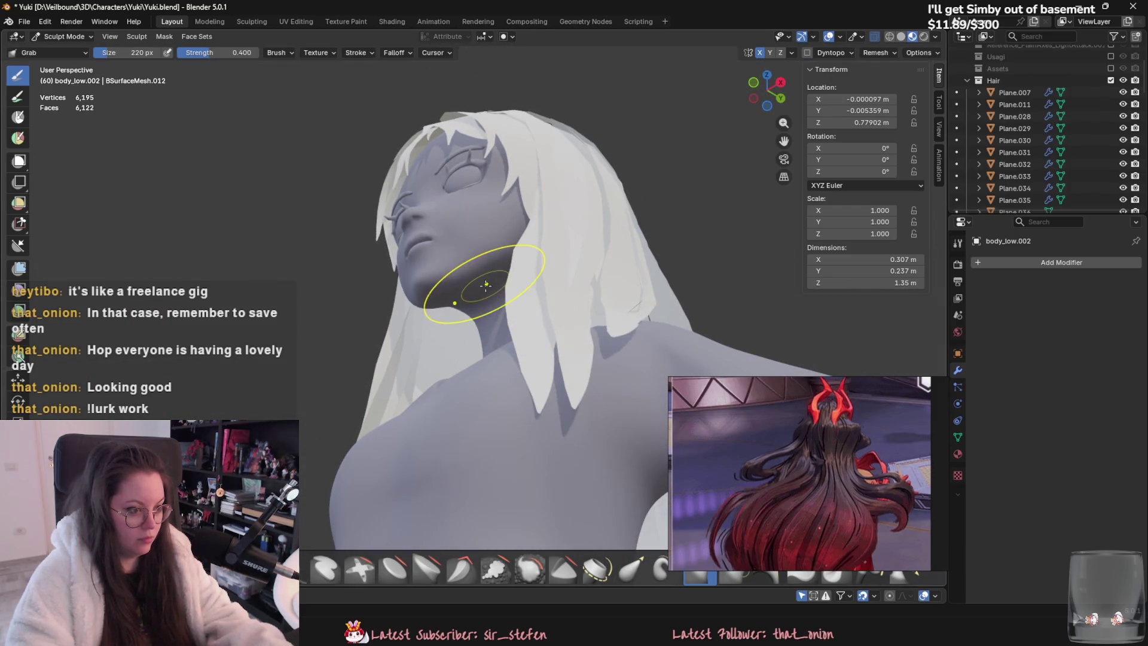
mouse_move(502, 304)
middle_mouse_down()
mouse_move(565, 375)
mouse_move(526, 288)
mouse_move(566, 314)
mouse_move(569, 302)
mouse_move(491, 329)
mouse_move(542, 277)
mouse_move(544, 309)
mouse_move(474, 333)
mouse_move(492, 321)
mouse_move(411, 218)
middle_mouse_up()
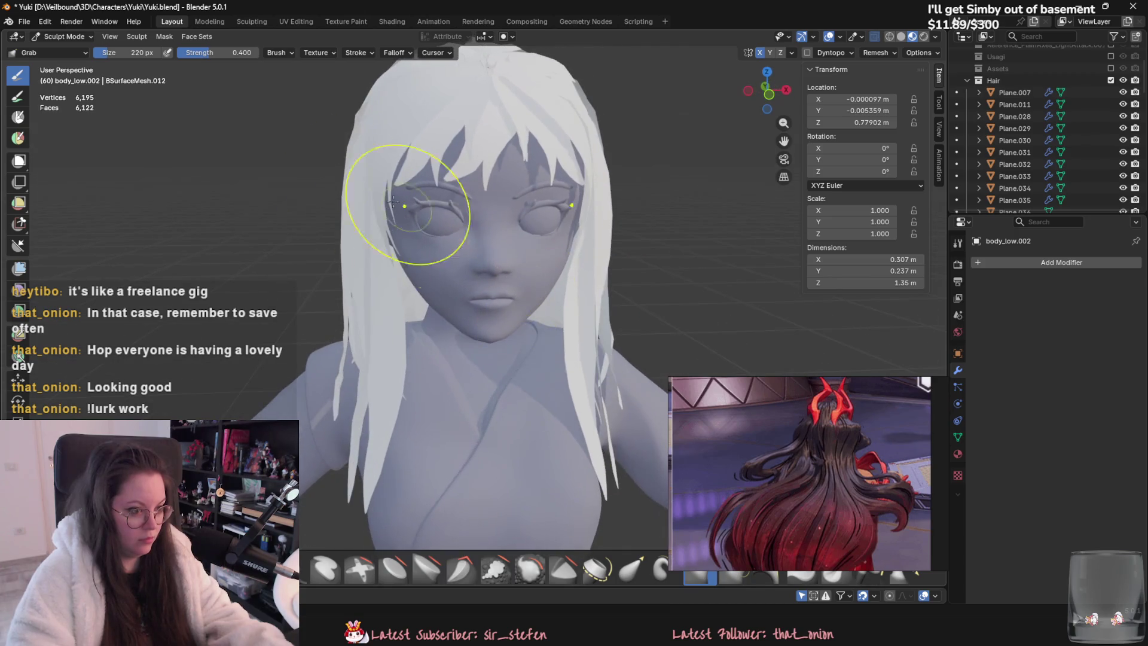
Step: Reselect body_low.002 in Object Mode and re-enter Sculpt Mode
left_click(64, 36)
left_click(59, 49)
mouse_move(239, 180)
middle_mouse_down()
mouse_move(330, 205)
mouse_move(493, 209)
mouse_move(561, 254)
middle_mouse_up()
left_click(540, 289)
left_click(540, 289)
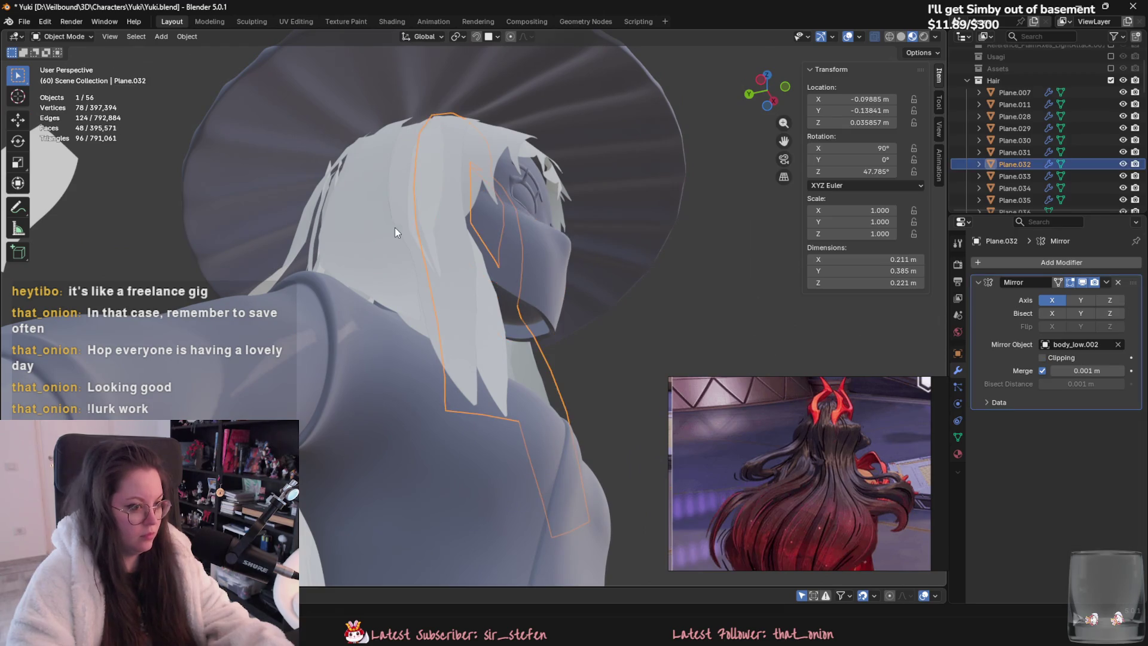
middle_click_drag(442, 257, 451, 293)
left_click(451, 293)
left_click(64, 37)
left_click(68, 76)
Step: Hide the face mask Plane.005 and return to sculpting the body
mouse_move(359, 185)
middle_mouse_down()
mouse_move(454, 311)
mouse_move(451, 295)
mouse_move(440, 353)
mouse_move(456, 314)
mouse_move(482, 305)
middle_mouse_up()
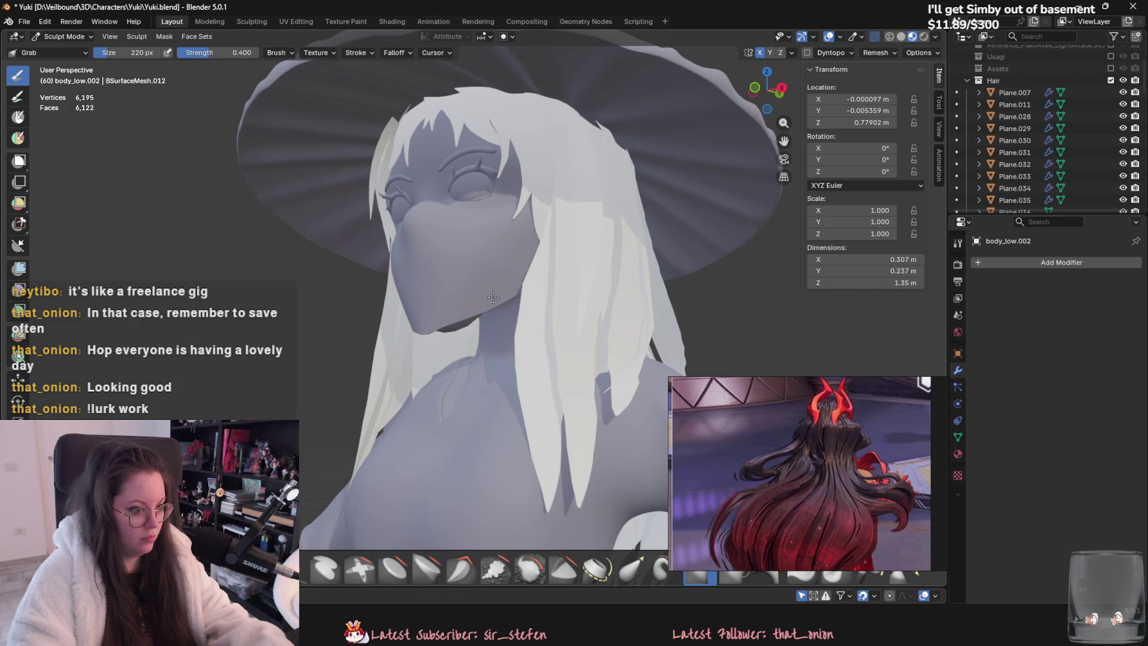
middle_click_drag(523, 274, 540, 276)
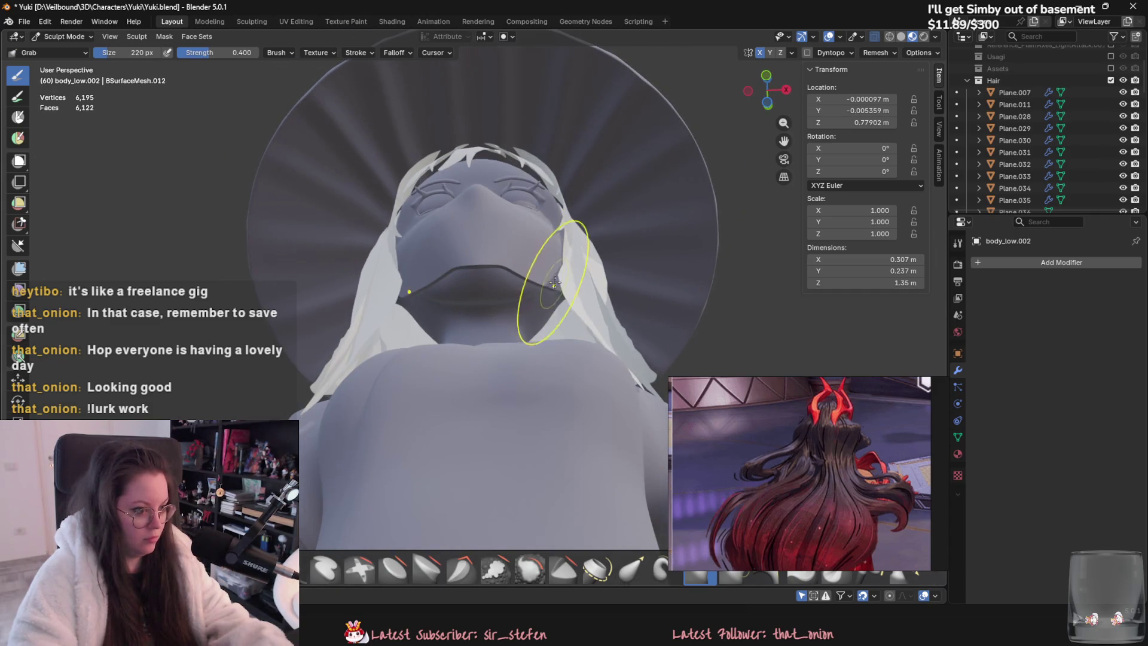
left_click(63, 37)
left_click(54, 51)
left_click(456, 260)
middle_click_drag(456, 260, 465, 311)
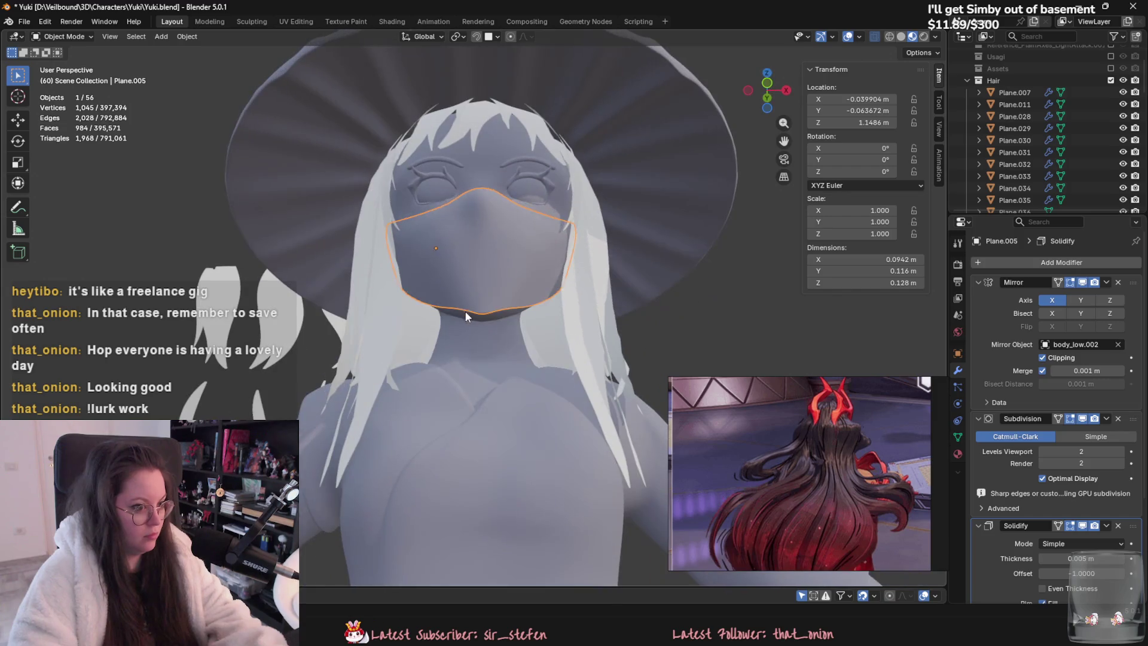
key("h")
left_click(465, 311)
middle_click_drag(342, 163, 172, 152)
left_click(60, 37)
left_click(60, 65)
Step: Reshape the mouth and jaw, resizing the brush with [ and ], then return to Object Mode
mouse_move(383, 281)
middle_mouse_down()
mouse_move(463, 289)
mouse_move(431, 314)
mouse_move(452, 338)
mouse_move(420, 327)
mouse_move(478, 311)
mouse_move(453, 290)
mouse_move(464, 306)
middle_mouse_up()
key("bracketleft")
key("bracketleft")
key("bracketleft")
key("bracketright")
key("bracketright")
key("bracketright")
left_click(64, 37)
left_click(58, 53)
Step: Hide everything except body_low.002 with Shift+H and enter Sculpt Mode
mouse_move(132, 101)
middle_mouse_down()
mouse_move(473, 332)
mouse_move(436, 372)
middle_mouse_up()
key("shift+h")
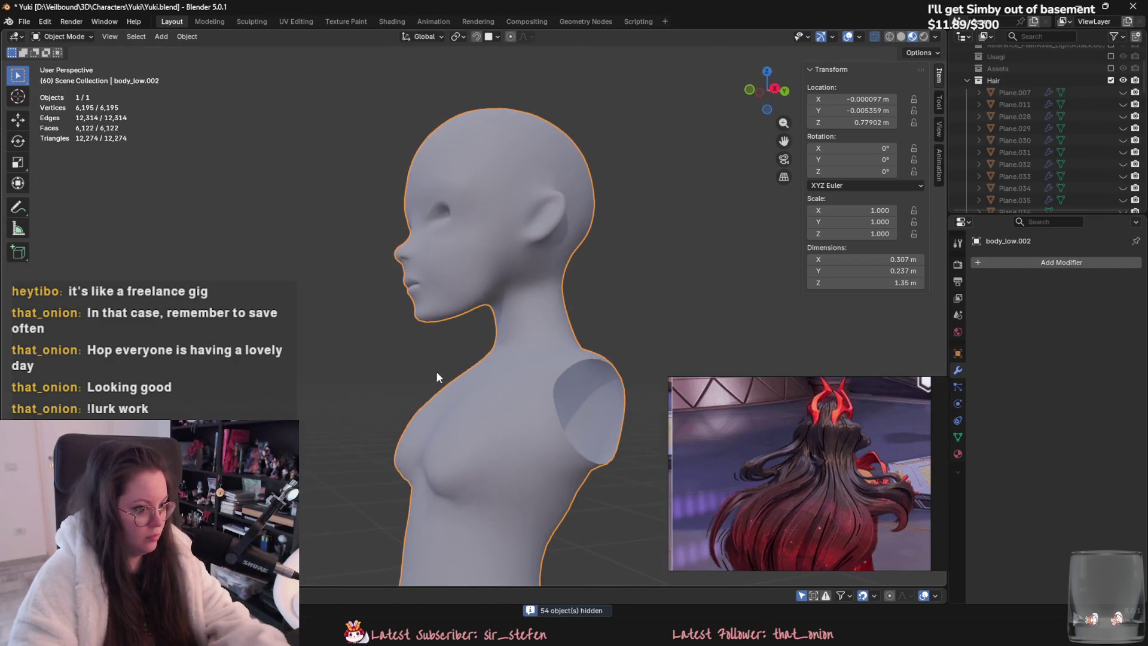
mouse_move(118, 118)
middle_mouse_down()
mouse_move(374, 324)
mouse_move(461, 337)
mouse_move(598, 332)
middle_mouse_up()
left_click(64, 37)
left_click(60, 77)
Step: Grab-sculpt the lips toward closed, setting the brush to 192 px
middle_click_drag(382, 281, 498, 296)
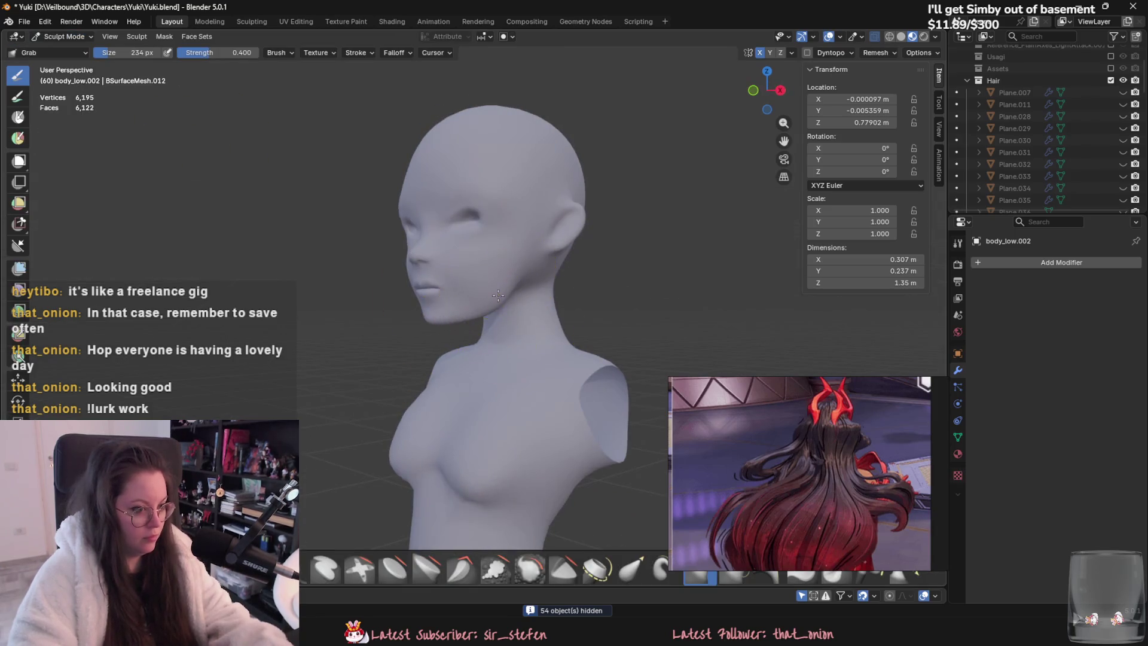
mouse_move(538, 263)
middle_mouse_down()
mouse_move(521, 269)
mouse_move(539, 278)
mouse_move(503, 303)
mouse_move(450, 305)
middle_mouse_up()
key("f")
left_click(519, 248)
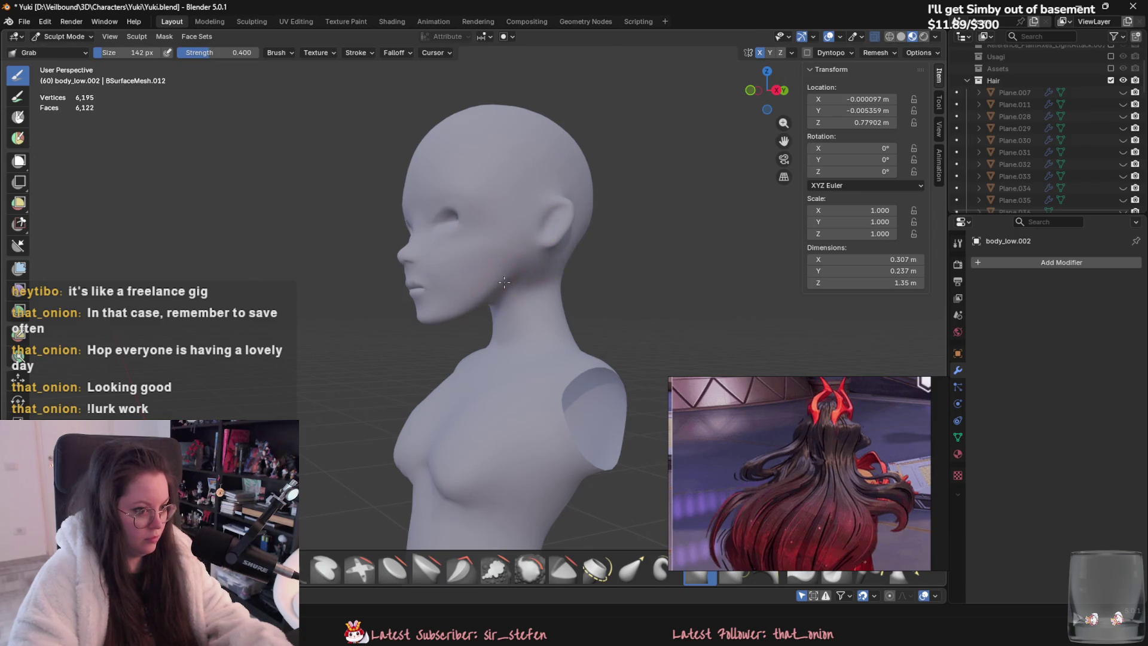
middle_click_drag(506, 302, 535, 271)
mouse_move(578, 306)
middle_mouse_down()
mouse_move(622, 317)
mouse_move(547, 298)
mouse_move(508, 318)
mouse_move(529, 331)
mouse_move(558, 303)
mouse_move(600, 297)
mouse_move(543, 314)
middle_mouse_up()
key("f")
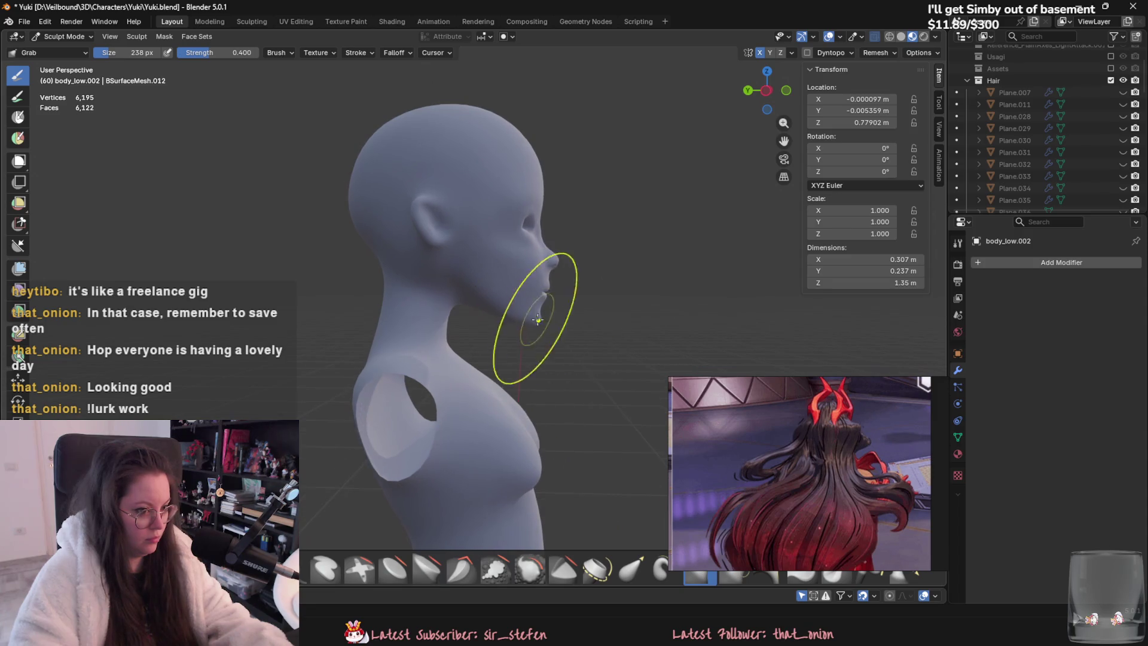
left_click(521, 308)
Step: Refine the lips with an 88 px brush, then return to Object Mode
middle_click_drag(521, 308, 384, 265)
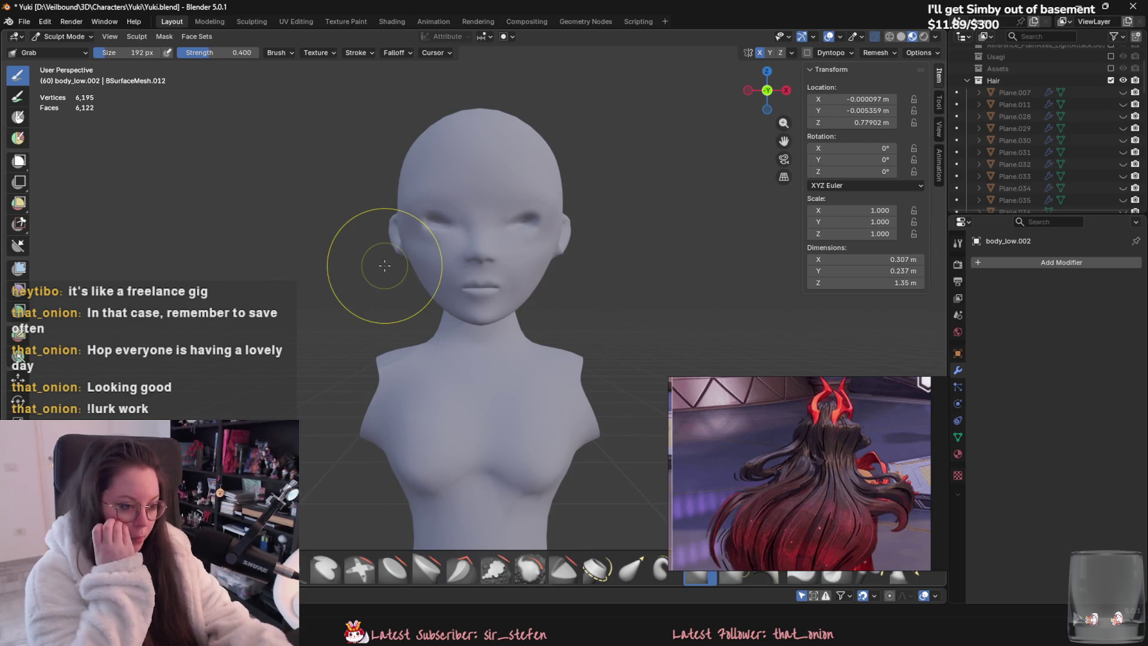
scroll(497, 311, "up", 3)
key("bracketleft")
key("bracketleft")
key("bracketleft")
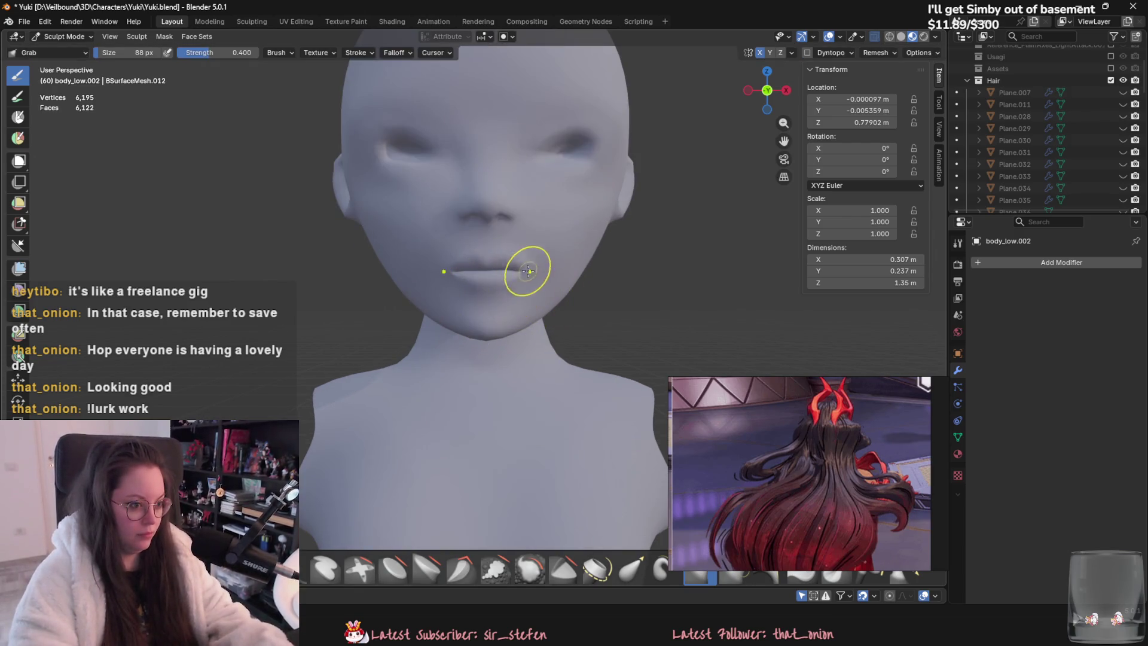
mouse_move(534, 271)
middle_mouse_down()
mouse_move(434, 322)
mouse_move(222, 73)
middle_mouse_up()
scroll(433, 322, "down", 3)
left_click(81, 42)
left_click(54, 59)
Step: Unhide everything and shift the fourteen loose hair cards further left along X
key("alt+h")
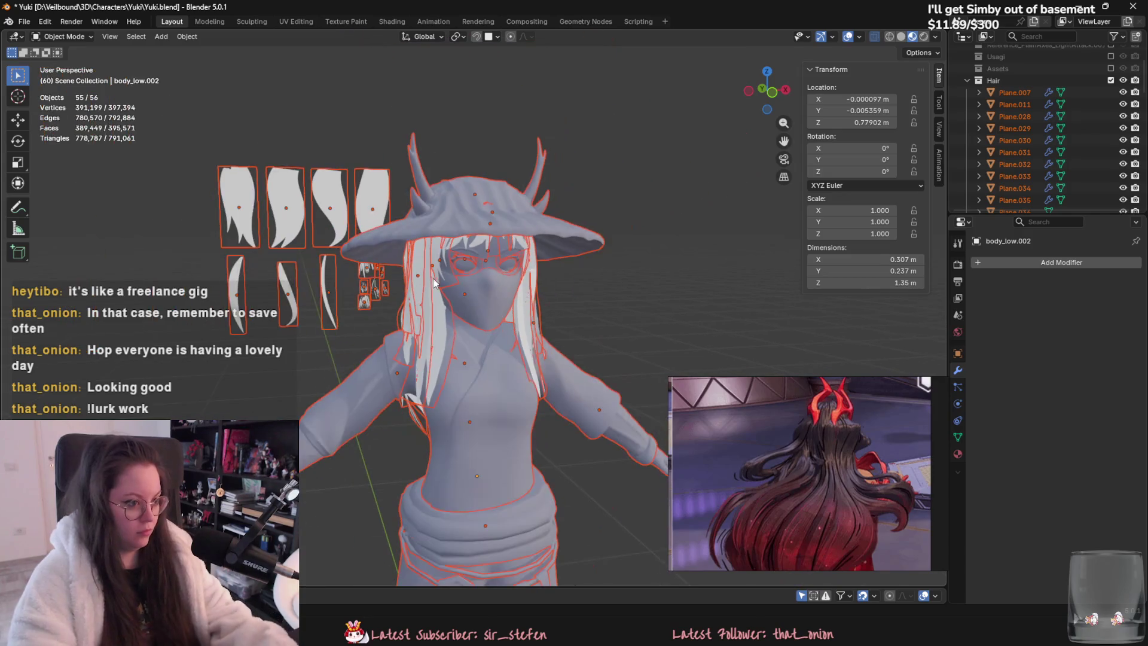
left_click(434, 283)
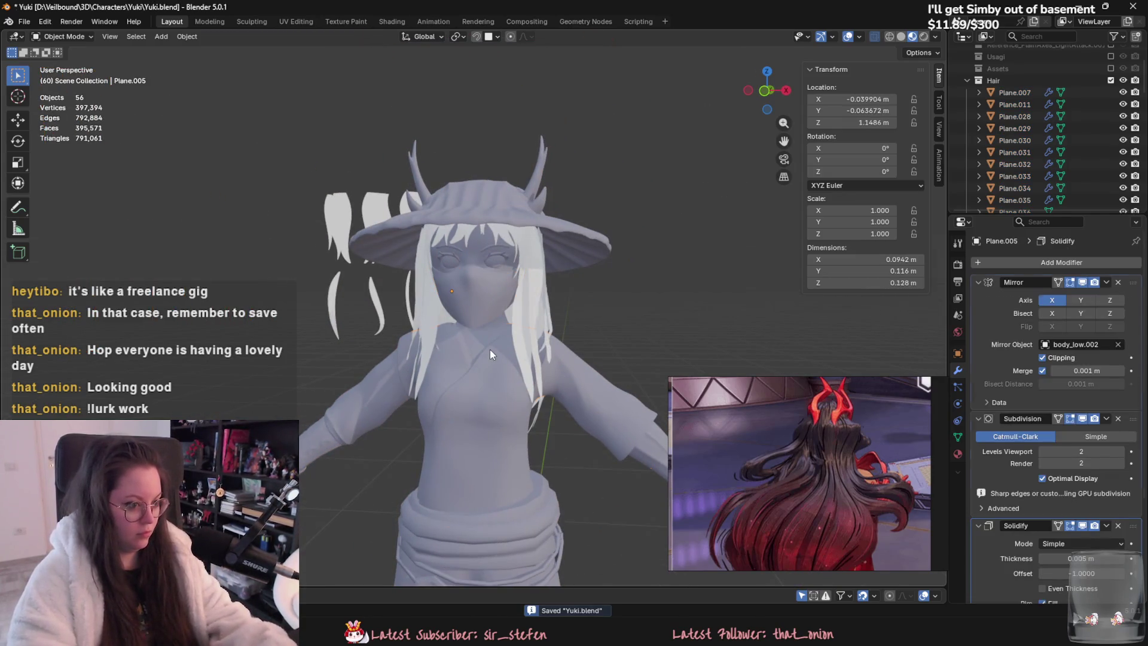
mouse_move(482, 308)
middle_mouse_down()
mouse_move(540, 281)
mouse_move(601, 299)
mouse_move(498, 328)
mouse_move(508, 253)
mouse_move(558, 257)
mouse_move(508, 288)
middle_mouse_up()
left_click(601, 299)
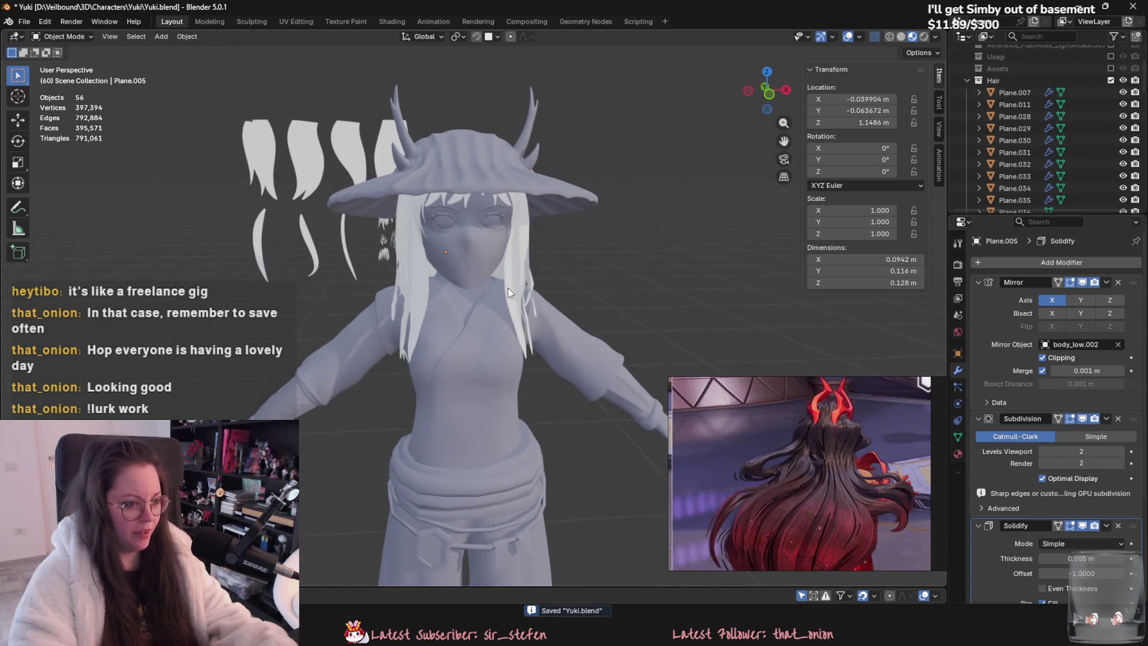
left_click(477, 261)
scroll(595, 357, "down", 5)
mouse_move(595, 357)
middle_mouse_down()
mouse_move(356, 174)
mouse_move(453, 273)
middle_mouse_up()
left_click_drag(326, 153, 458, 278)
key("g")
key("x")
left_click(42, 261)
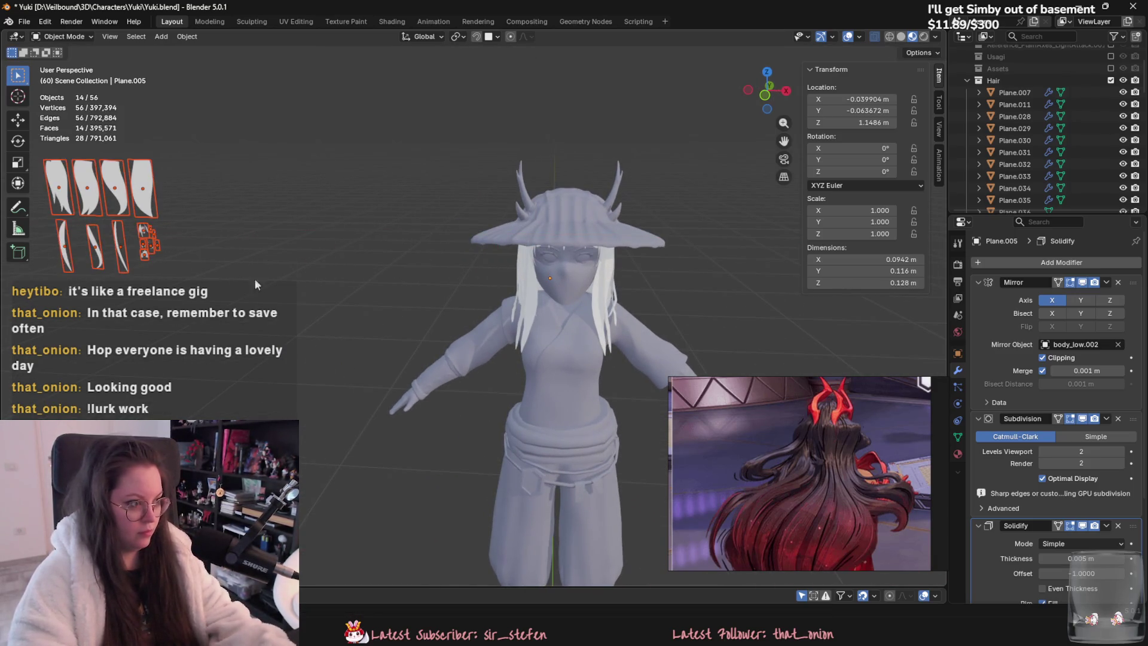
Step: Hide a stray hair strand, the jacket and the body
left_click(529, 296)
key("h")
middle_click_drag(529, 296, 440, 340)
scroll(440, 339, "up", 2)
left_click(393, 371)
key("h")
mouse_move(393, 371)
middle_mouse_down()
mouse_move(490, 411)
mouse_move(492, 435)
middle_mouse_up()
left_click(489, 411)
key("h")
Step: Hide the head, eyes, eyebrows and hat so only the hair remains
left_click(484, 286)
key("h")
left_click(467, 247)
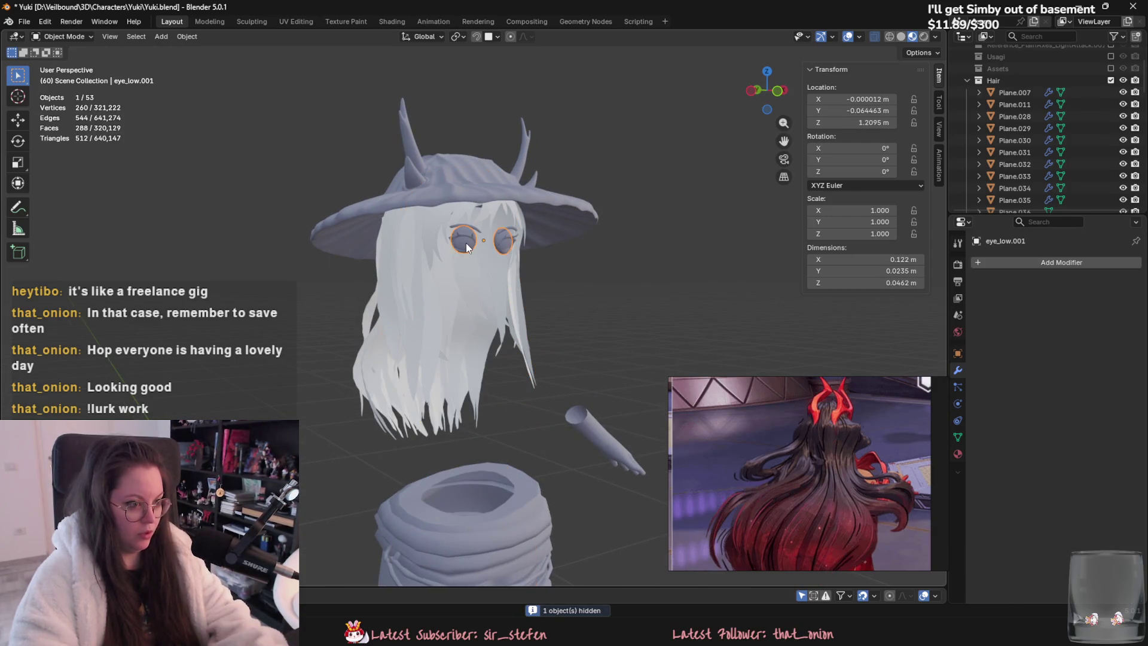
left_click(464, 234)
key("h")
left_click(458, 226)
key("h")
left_click(450, 184)
key("h")
Step: Box-select all the hair planes, checking the selection from several angles
middle_click_drag(449, 185, 390, 221)
left_click_drag(359, 175, 529, 366)
mouse_move(563, 357)
middle_mouse_down()
mouse_move(724, 358)
mouse_move(339, 196)
mouse_move(484, 193)
middle_mouse_up()
mouse_move(382, 189)
left_mouse_down()
mouse_move(470, 350)
mouse_move(523, 389)
left_mouse_up()
mouse_move(522, 390)
middle_mouse_down()
mouse_move(680, 365)
mouse_move(609, 360)
mouse_move(428, 382)
mouse_move(245, 372)
mouse_move(304, 361)
middle_mouse_up()
mouse_move(463, 336)
middle_mouse_down()
mouse_move(384, 295)
mouse_move(378, 246)
middle_mouse_up()
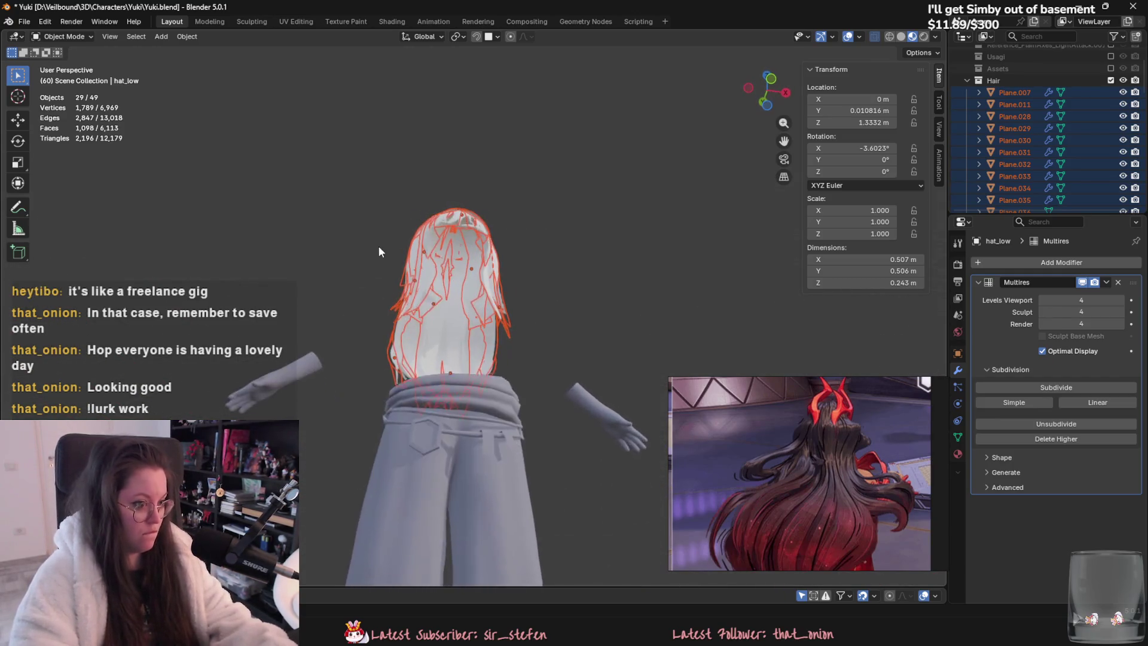
Step: Convert the selected hair objects to meshes with Convert To > Mesh
scroll(356, 288, "up", 5)
scroll(332, 358, "down", 3)
mouse_move(332, 358)
middle_mouse_down()
mouse_move(428, 342)
mouse_move(533, 346)
mouse_move(450, 402)
mouse_move(536, 350)
middle_mouse_up()
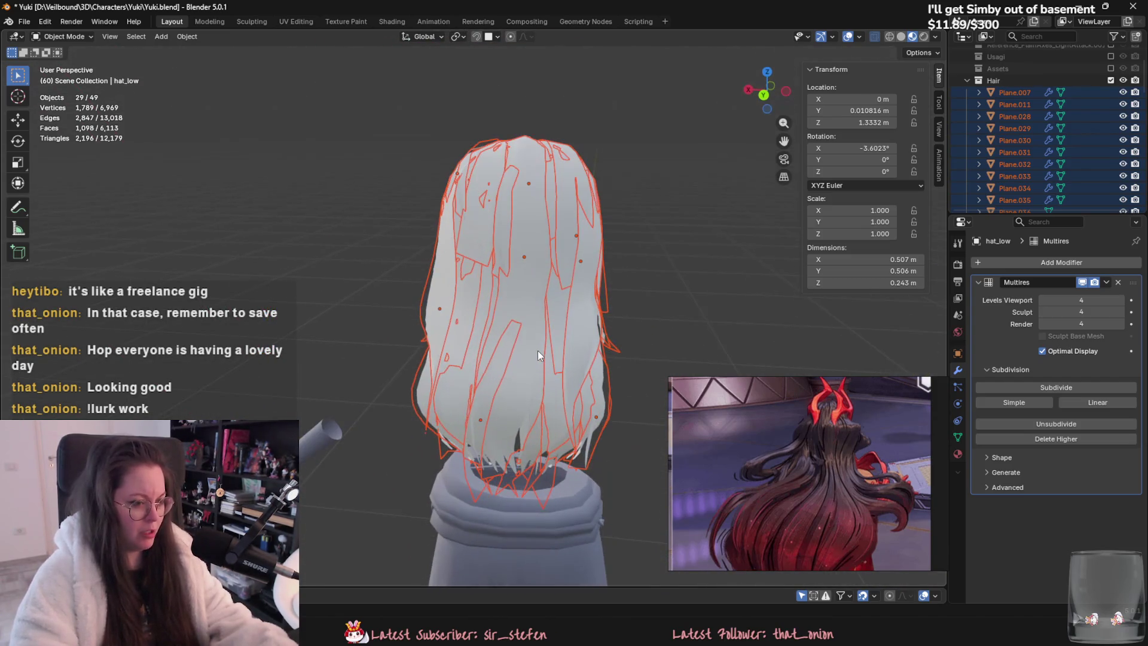
right_click(536, 347)
mouse_move(526, 398)
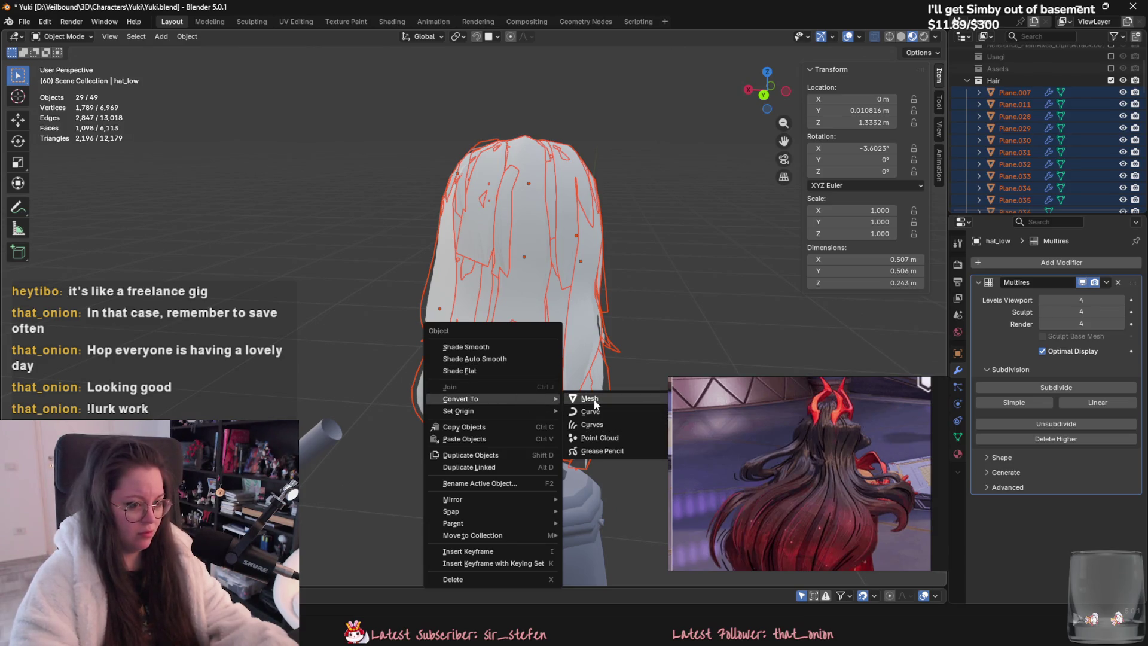
left_click(595, 404)
Step: Check a converted hair plane and make Plane.007 the active object in the Outliner
mouse_move(540, 293)
middle_mouse_down()
mouse_move(475, 304)
mouse_move(533, 314)
middle_mouse_up()
left_click(513, 308)
key("ctrl+z")
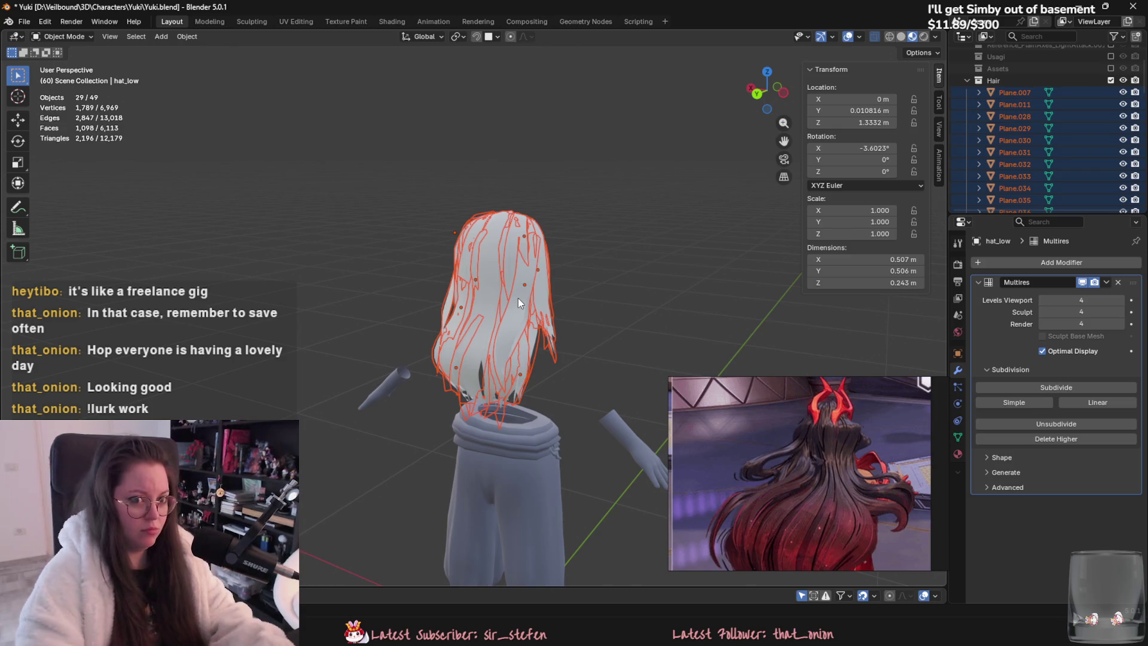
left_click(1015, 92)
scroll(1026, 201, "down", 5)
left_click(1015, 152, "shift")
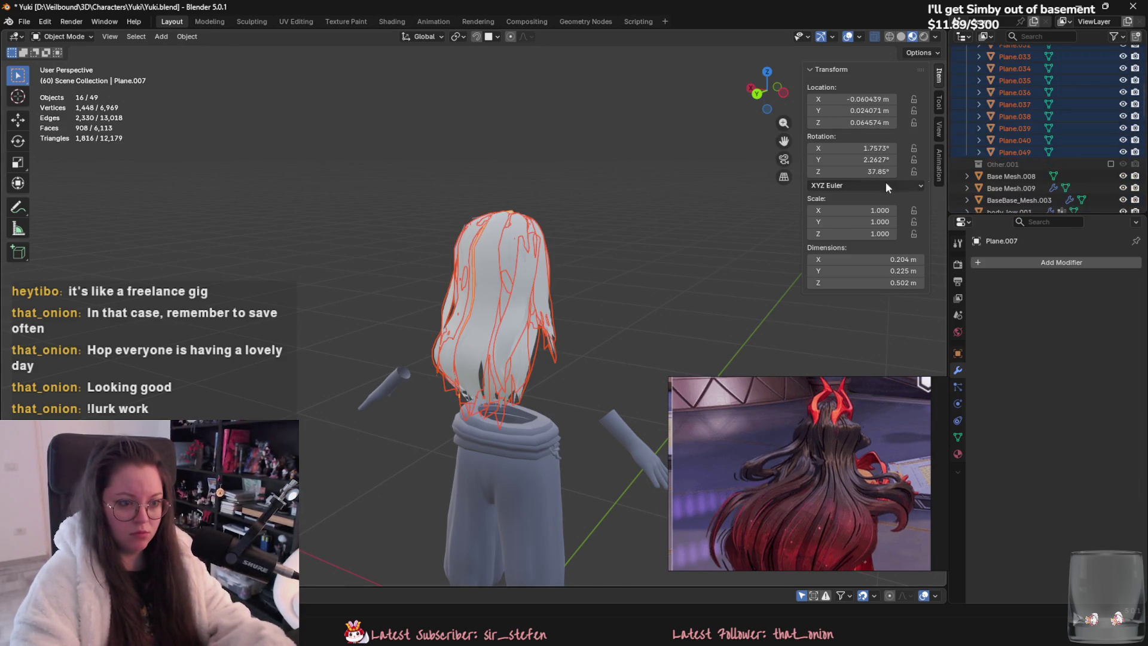
Step: In front orthographic view, box-select the hair planes and join them with Ctrl+J
middle_click_drag(748, 197, 489, 247)
key("KP_Decimal")
key("KP_1")
mouse_move(389, 197)
left_mouse_down()
mouse_move(497, 379)
mouse_move(509, 378)
left_mouse_up()
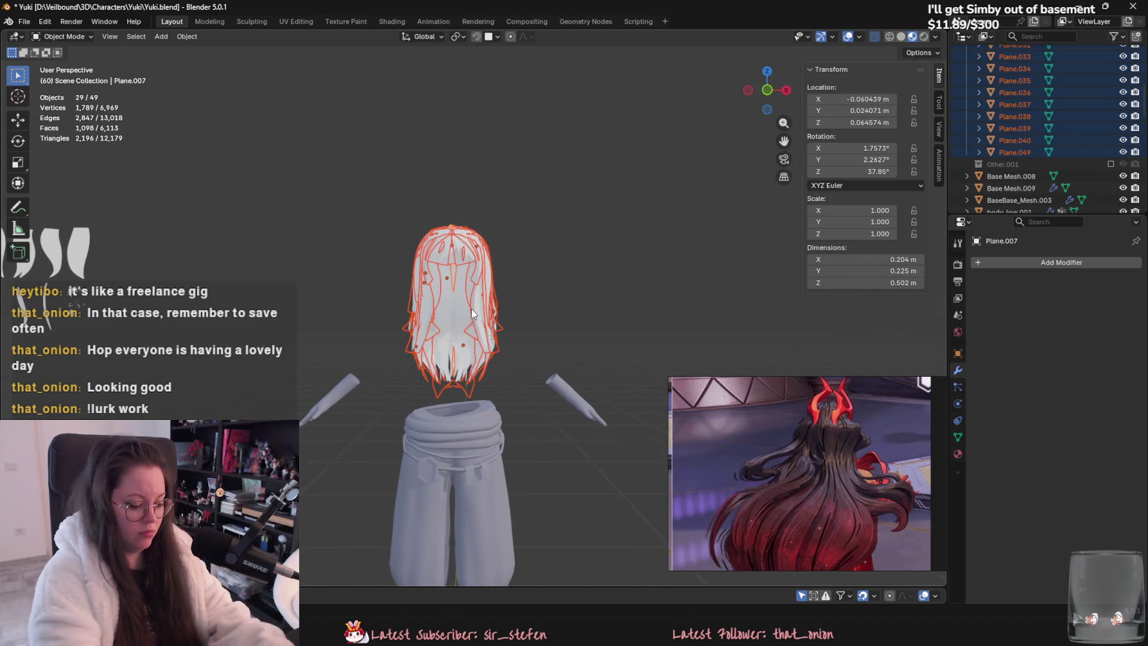
key("ctrl+j")
Step: In Edit Mode on the joined hair, turn off X-ray and pick vertices at the back
mouse_move(471, 309)
middle_mouse_down()
mouse_move(416, 329)
mouse_move(459, 324)
mouse_move(316, 330)
mouse_move(353, 340)
mouse_move(541, 320)
mouse_move(508, 302)
mouse_move(485, 317)
middle_mouse_up()
key("KP_Decimal")
key("Tab")
key("alt+z")
left_click(532, 290)
left_click(484, 316)
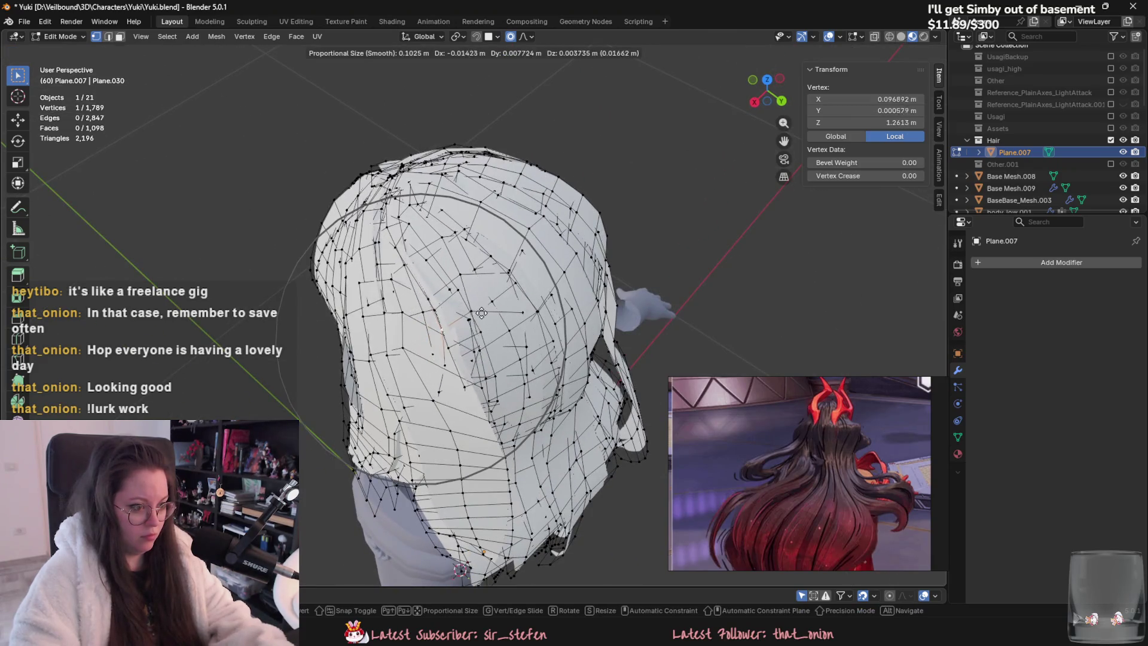
left_click(443, 397)
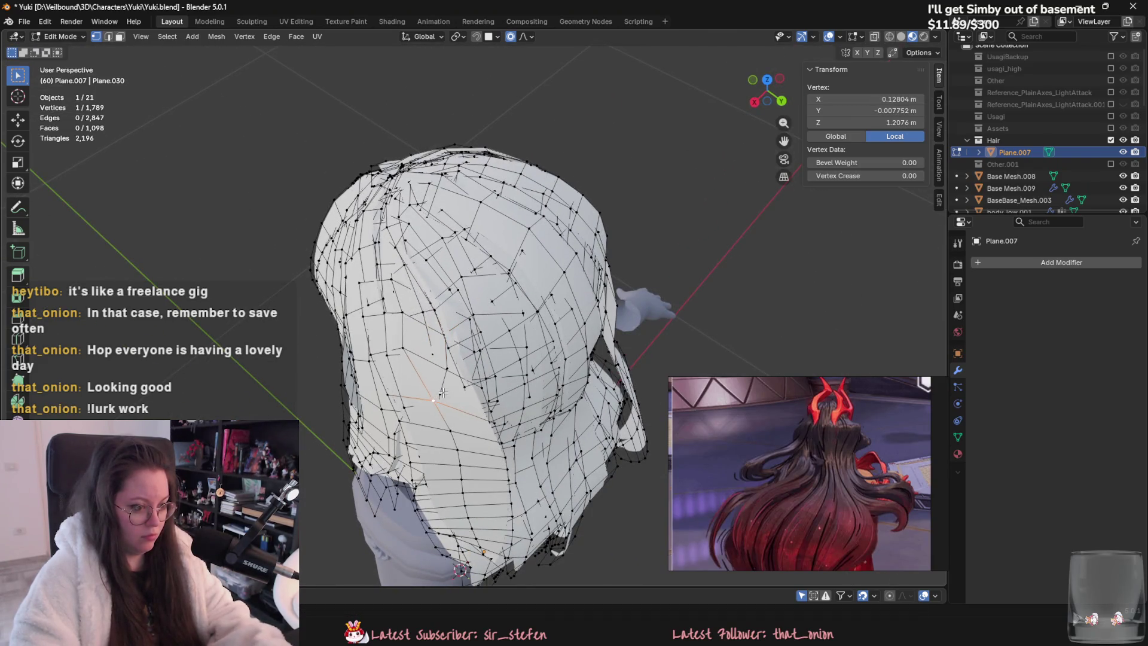
scroll(443, 396, "up", 3)
Step: Move two back hair vertices with proportional falloff and return to Object Mode
key("g")
left_click(472, 389)
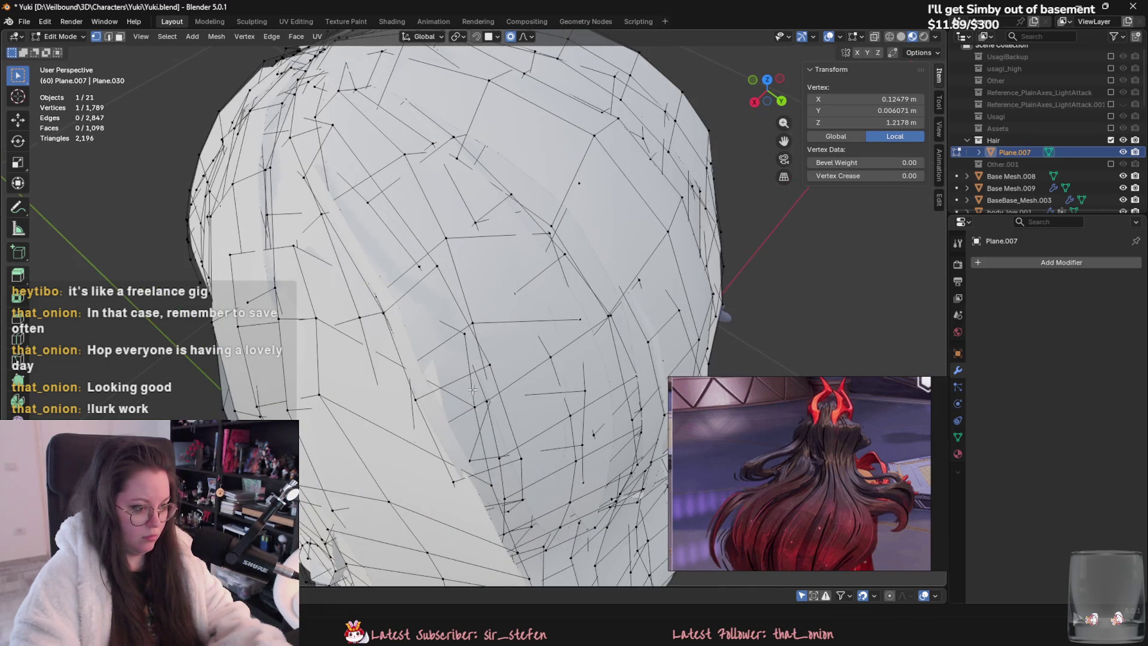
key("g")
left_click(460, 389)
mouse_move(460, 388)
middle_mouse_down()
mouse_move(530, 331)
mouse_move(598, 299)
mouse_move(681, 299)
middle_mouse_up()
scroll(530, 331, "down", 4)
key("Tab")
Step: Reselect the hair object and recheck its mesh from the back in Edit Mode
left_click(682, 300)
scroll(714, 278, "down", 3)
left_click(530, 279)
right_click(529, 278)
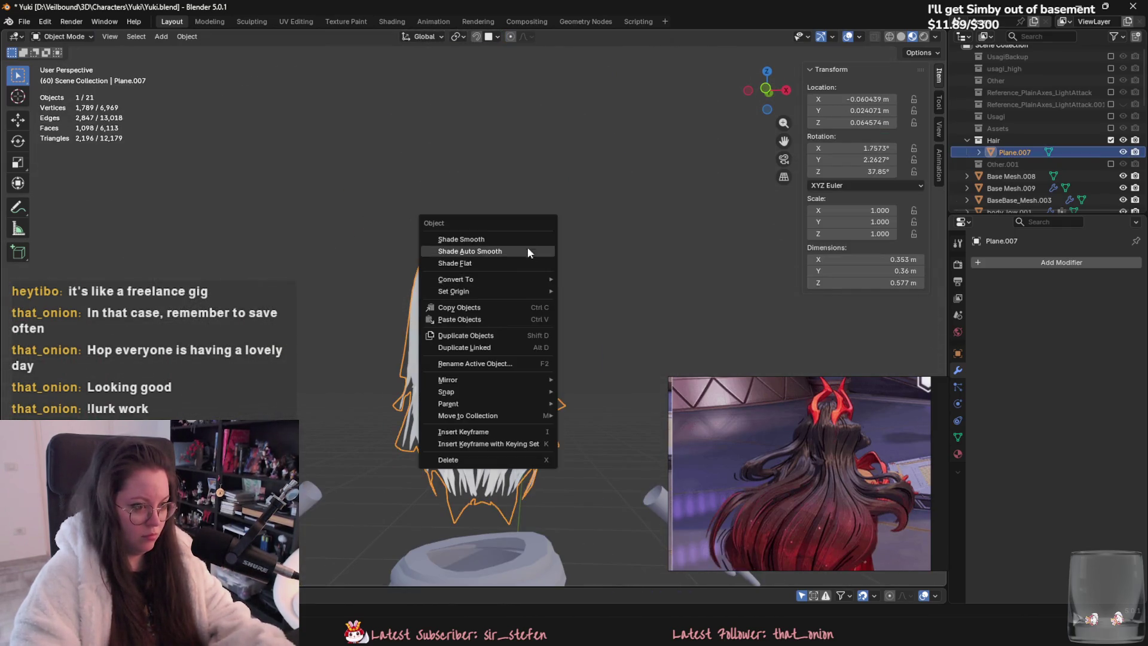
key("Escape")
scroll(534, 226, "up", 3)
mouse_move(536, 288)
middle_mouse_down()
mouse_move(494, 367)
mouse_move(564, 389)
mouse_move(586, 381)
mouse_move(376, 389)
middle_mouse_up()
key("Tab")
left_click(534, 350)
key("Tab")
key("Tab")
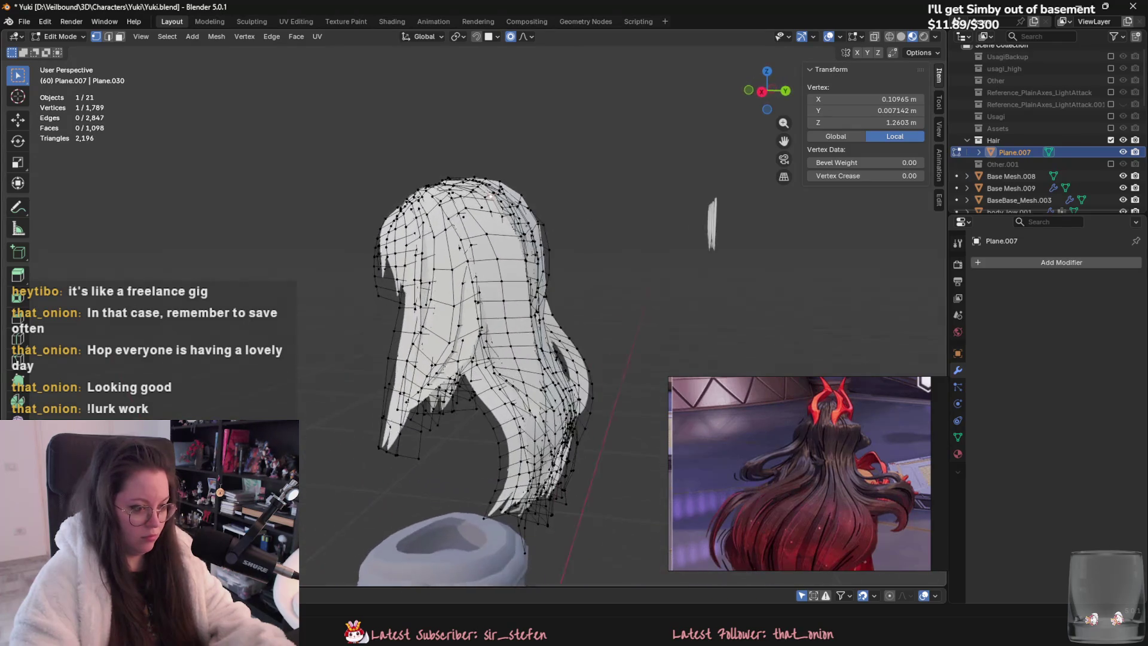
mouse_move(466, 428)
middle_mouse_down()
mouse_move(364, 440)
mouse_move(652, 466)
mouse_move(605, 412)
mouse_move(800, 427)
mouse_move(713, 451)
mouse_move(551, 429)
mouse_move(589, 415)
mouse_move(553, 480)
mouse_move(548, 422)
middle_mouse_up()
key("Tab")
Step: Rename the joined hair object to 'Hair' in the Outliner
scroll(565, 410, "down", 3)
left_click(561, 411)
left_click(469, 250)
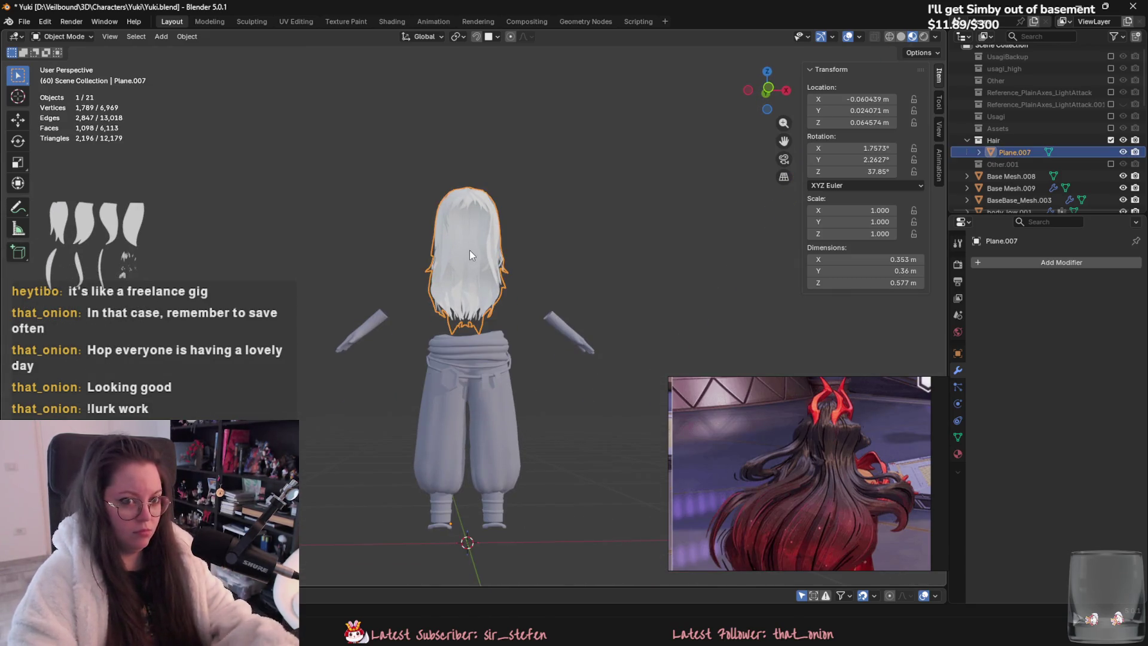
double_click(1017, 150)
scroll(1020, 149, "down", 2)
type("Hair")
key("Return")
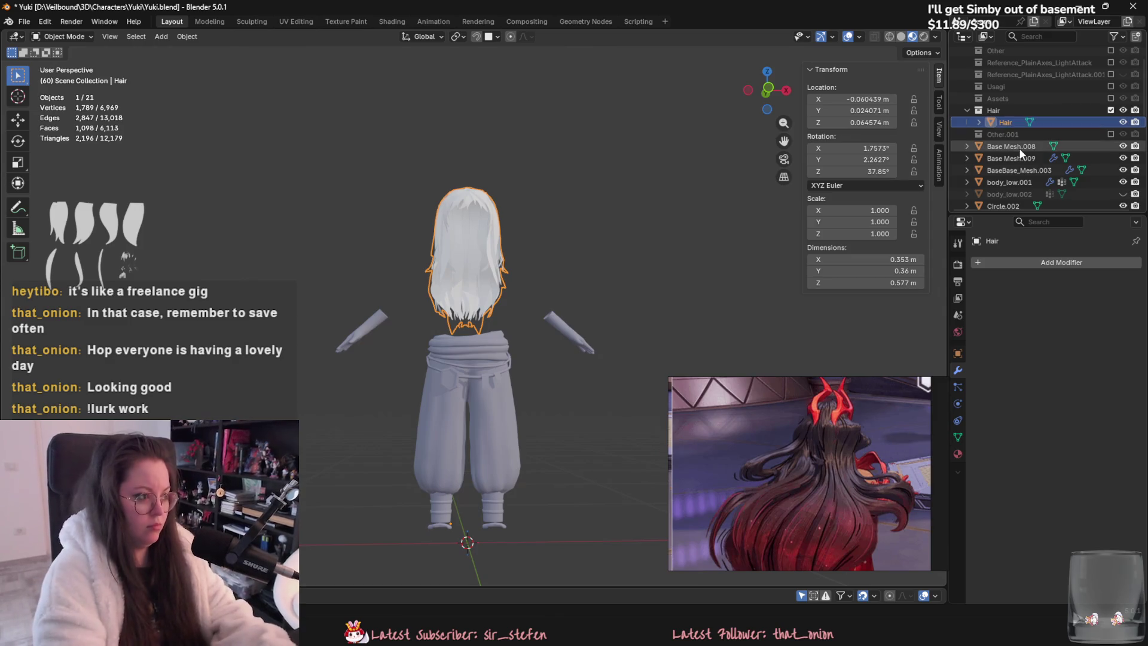
Step: Unhide all objects and select the body mesh from a frontal view
middle_click_drag(705, 227, 674, 248)
key("alt+h")
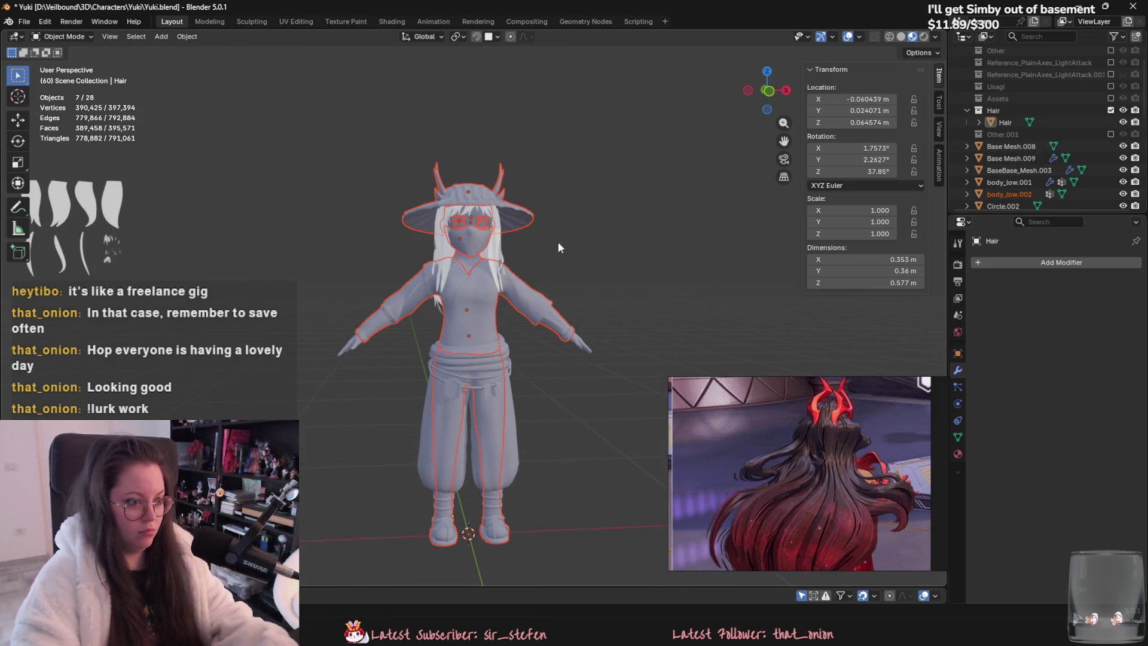
mouse_move(494, 254)
middle_mouse_down()
mouse_move(707, 265)
mouse_move(582, 293)
mouse_move(493, 219)
middle_mouse_up()
left_click(496, 231)
middle_click_drag(600, 371, 495, 319)
scroll(495, 319, "up", 6)
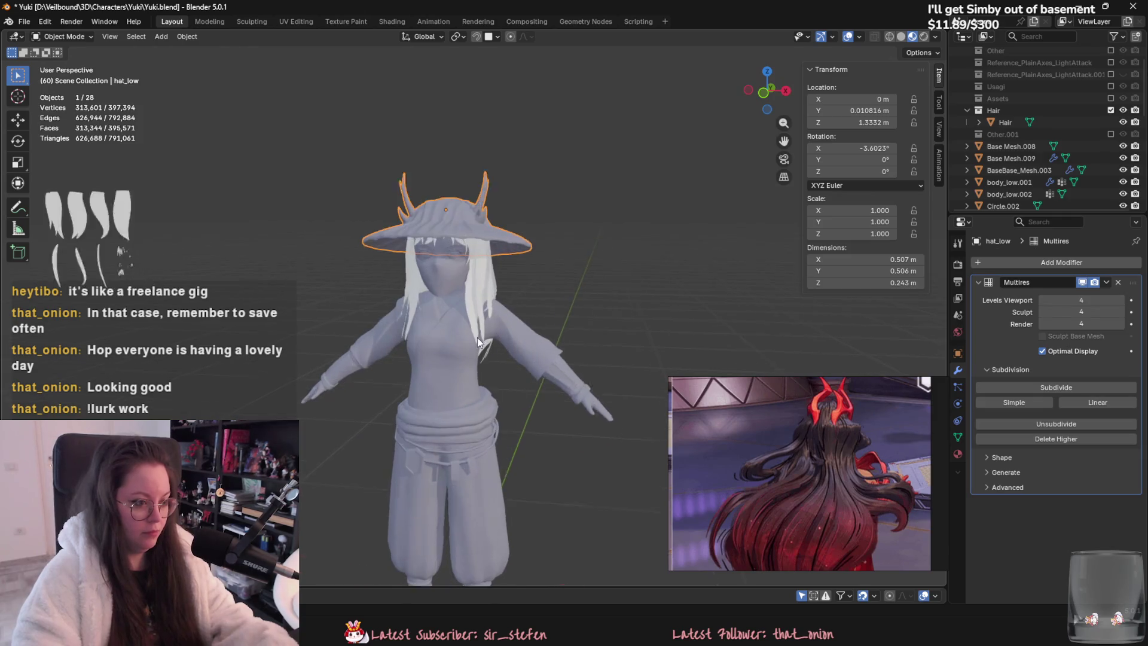
left_click(486, 323)
left_click(467, 256)
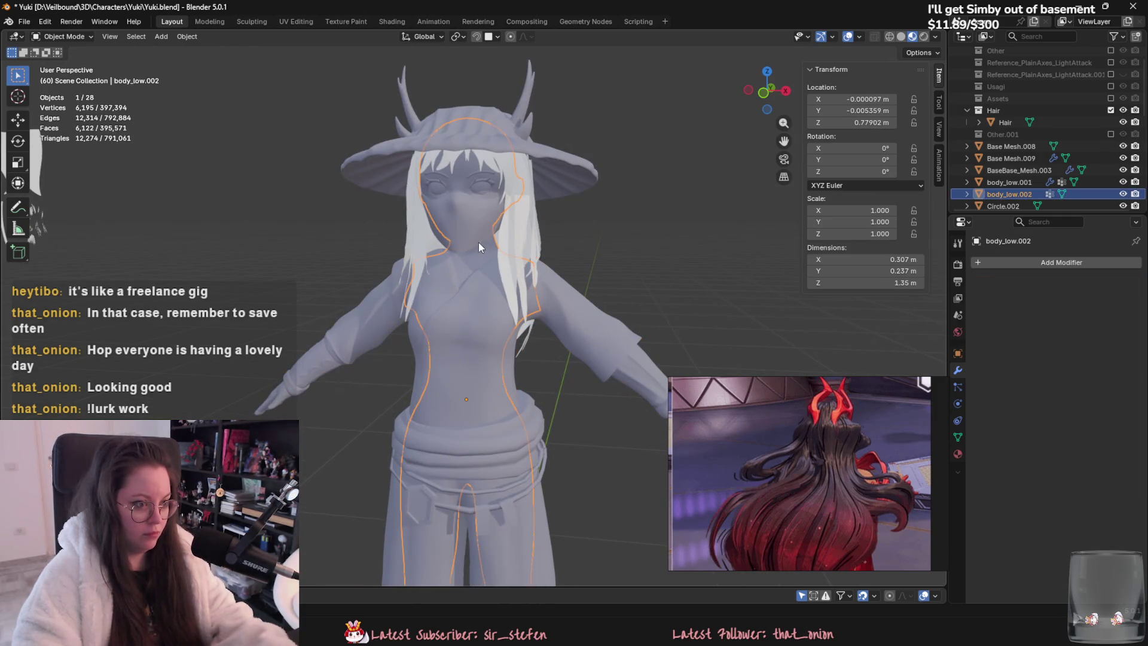
middle_click_drag(479, 242, 500, 253)
Step: In Edit Mode with X-ray on, select the linked chest ring and side strips
key("Tab")
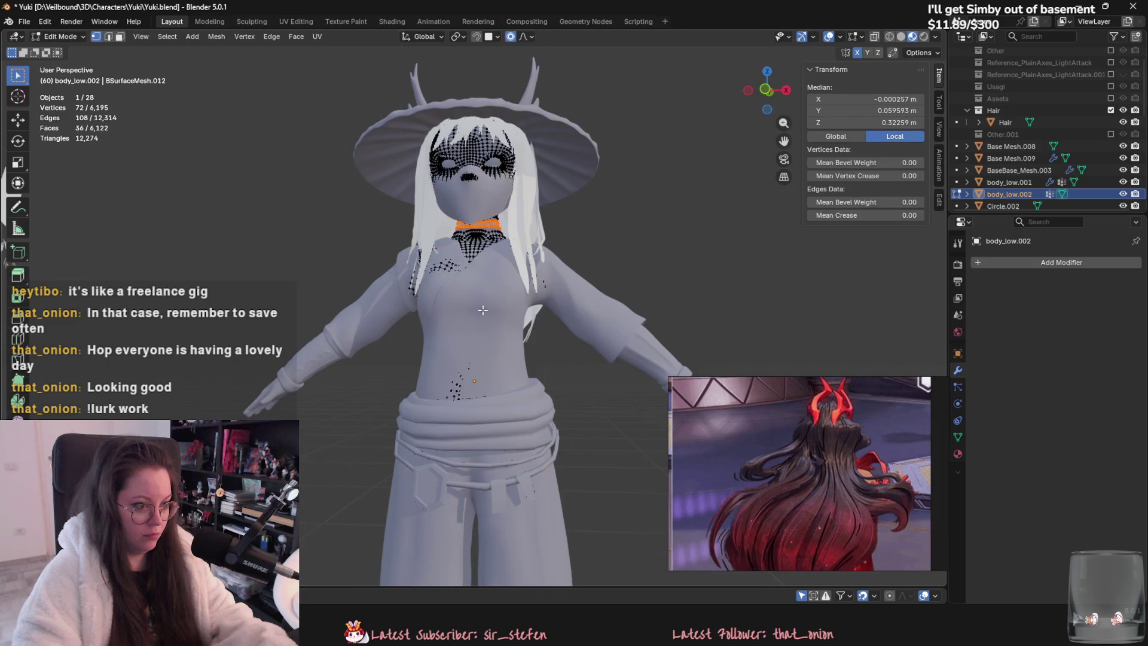
scroll(480, 227, "up", 3)
scroll(480, 227, "up", 3)
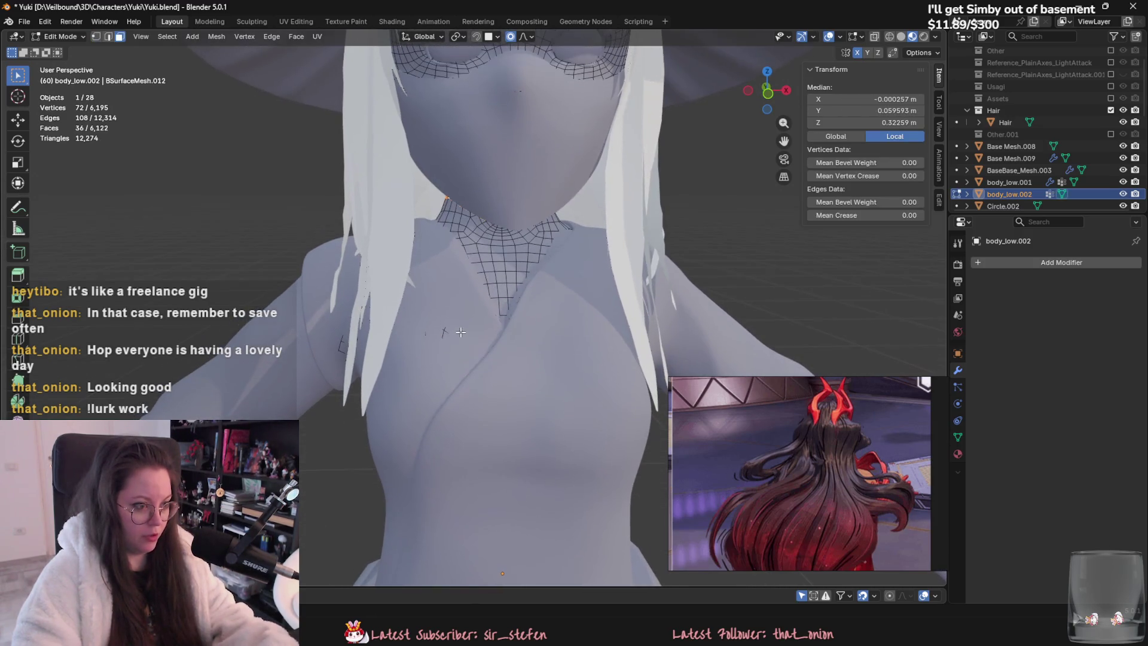
key("alt+z")
key("ctrl+l")
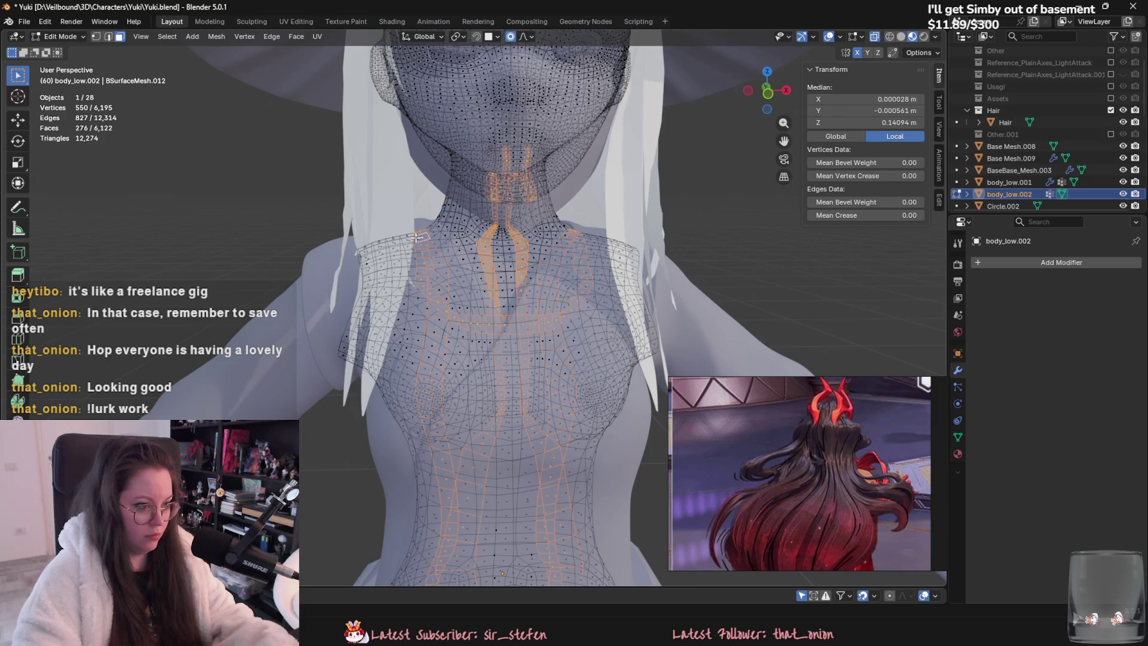
double_click(411, 239)
scroll(472, 309, "down", 1)
key("alt+z")
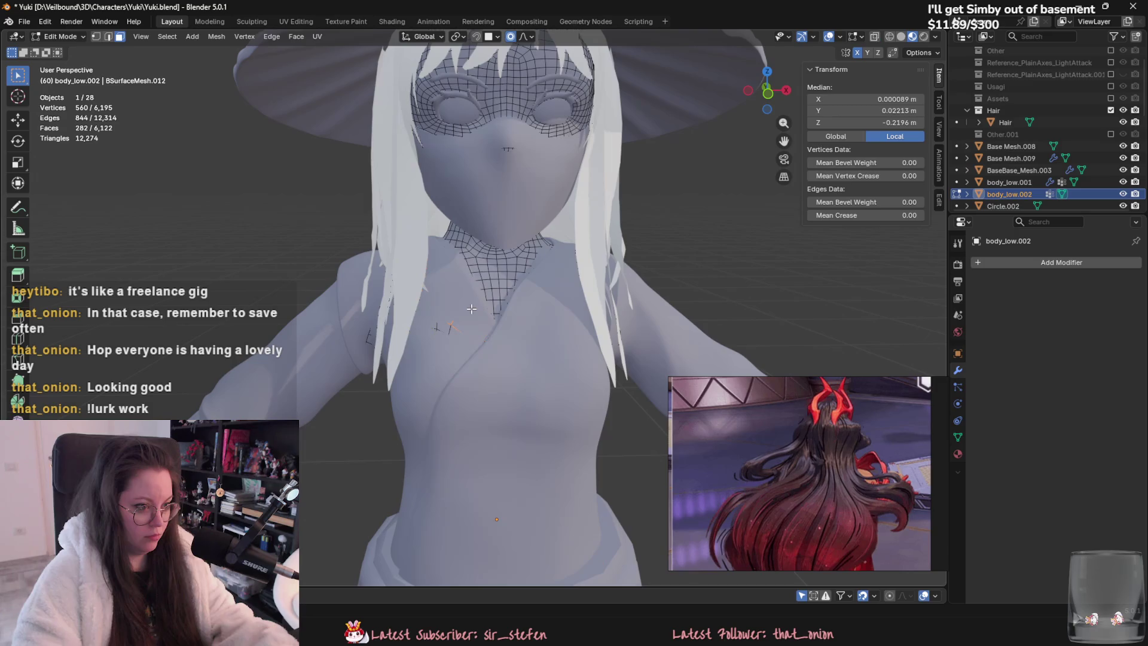
scroll(473, 310, "down", 3)
Step: Inspect the selection around the character, then return body_low.002 to Object Mode
mouse_move(473, 310)
middle_mouse_down()
mouse_move(676, 344)
mouse_move(326, 347)
middle_mouse_up()
key("alt+z")
scroll(325, 347, "up", 5)
right_click(460, 562)
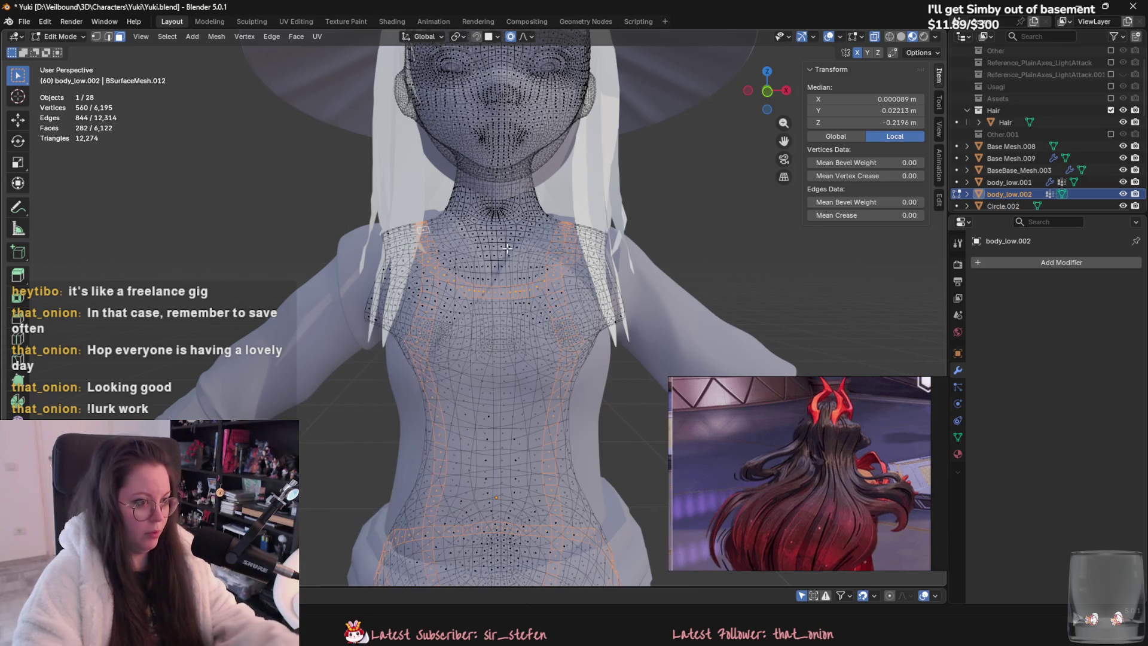
key("Tab")
scroll(571, 289, "down", 4)
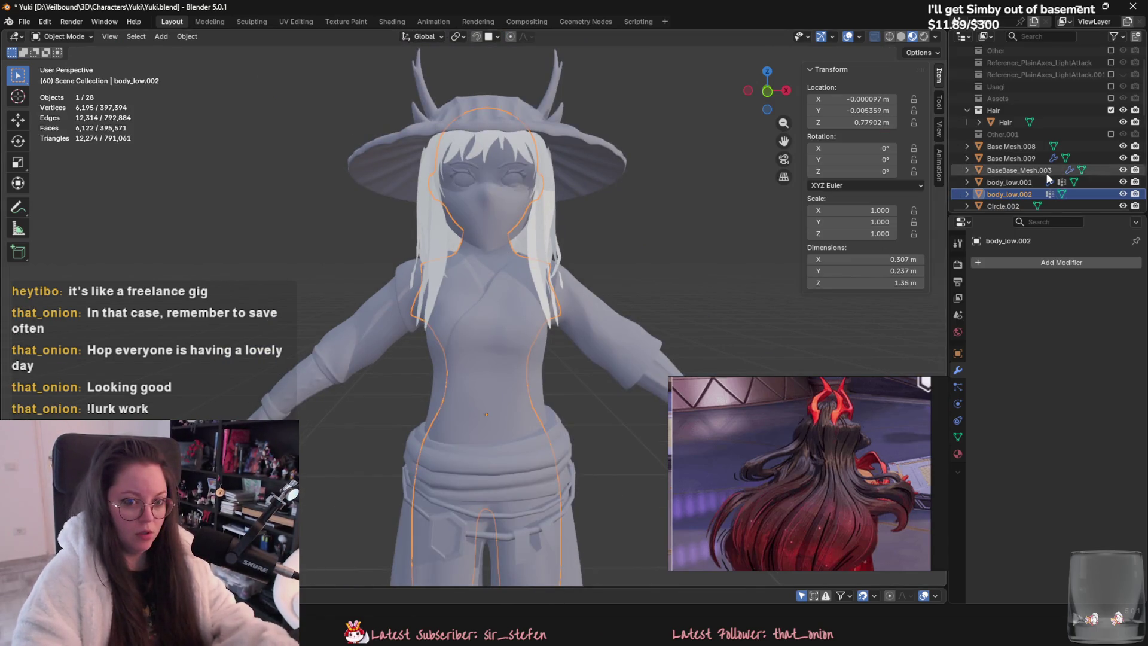
left_click(1017, 182)
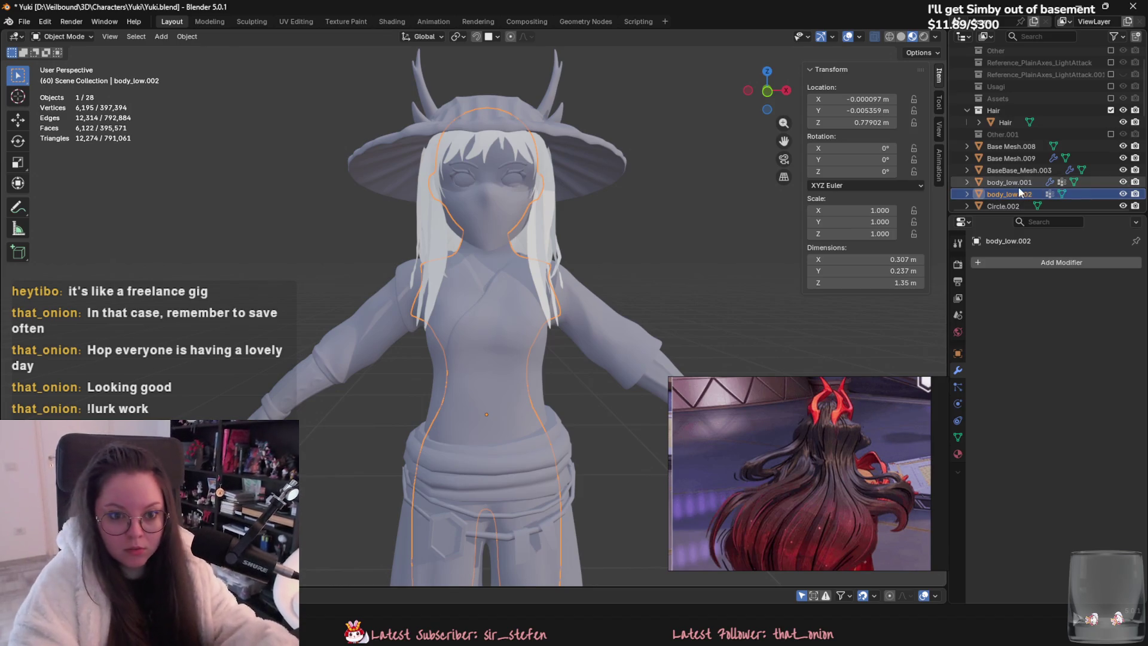
Step: Rename body_low.002 to main_body and delete all its vertex groups
scroll(723, 248, "down", 5)
middle_click_drag(723, 248, 680, 254)
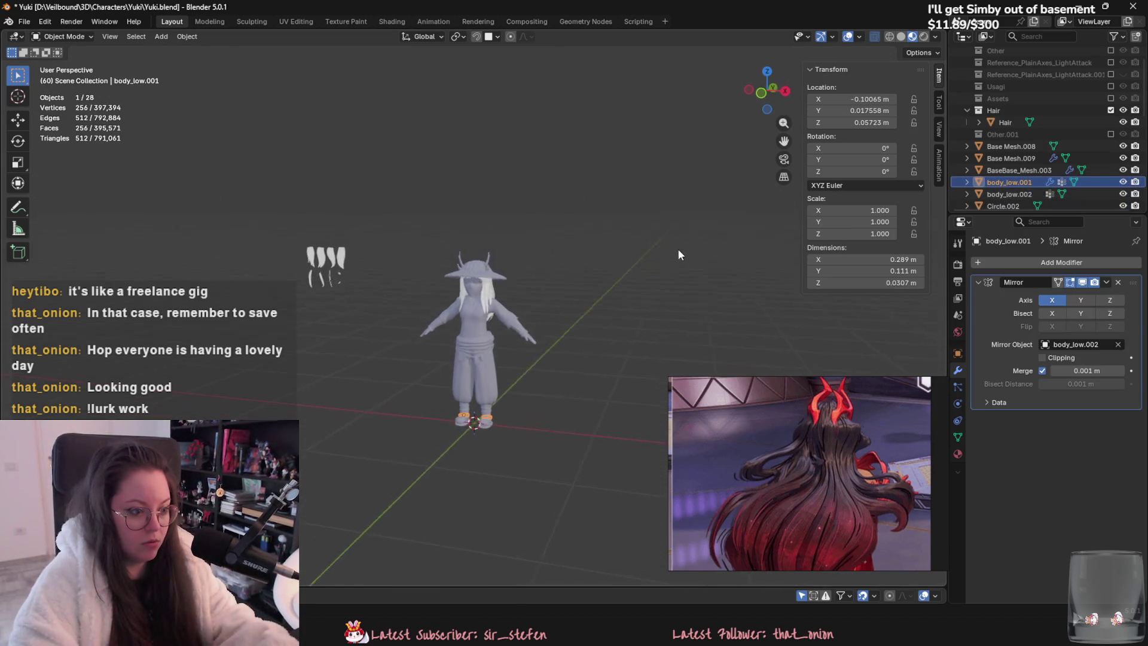
scroll(677, 249, "up", 5)
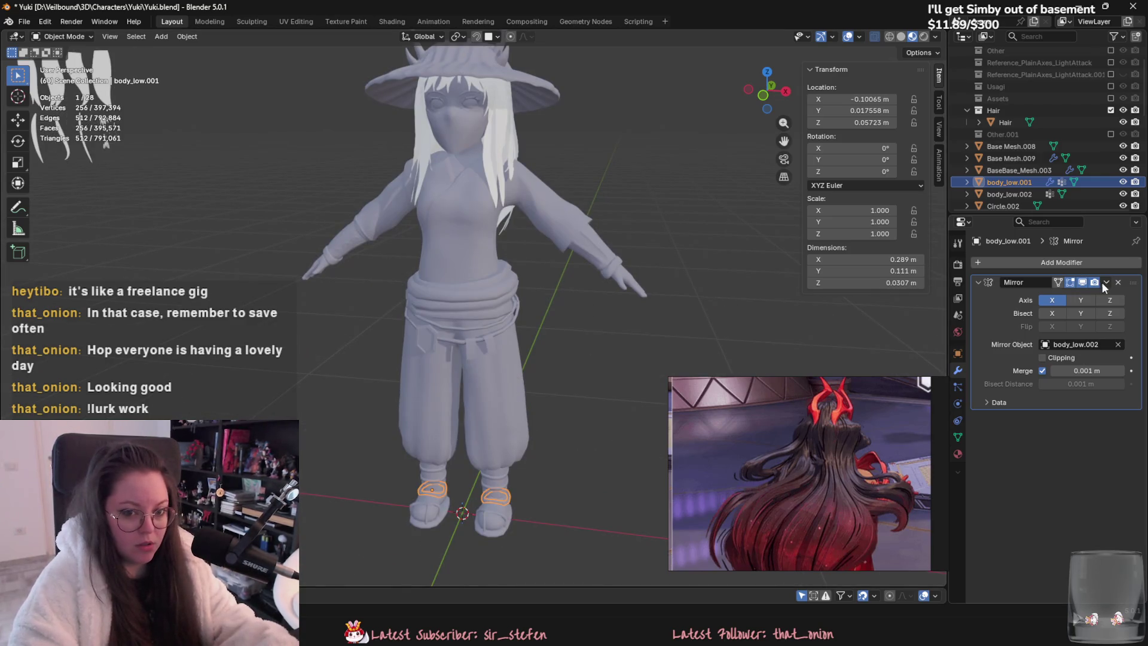
left_click(1029, 195)
scroll(1009, 195, "down", 3)
key("F2")
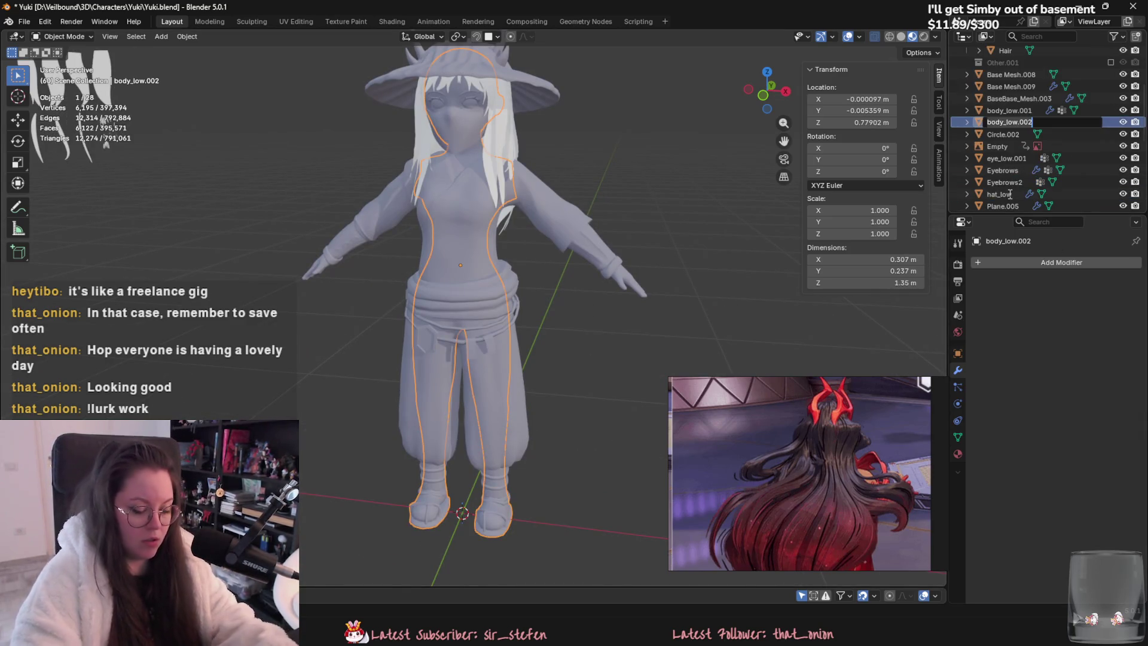
left_click(1043, 121)
type("main_body")
key("Return")
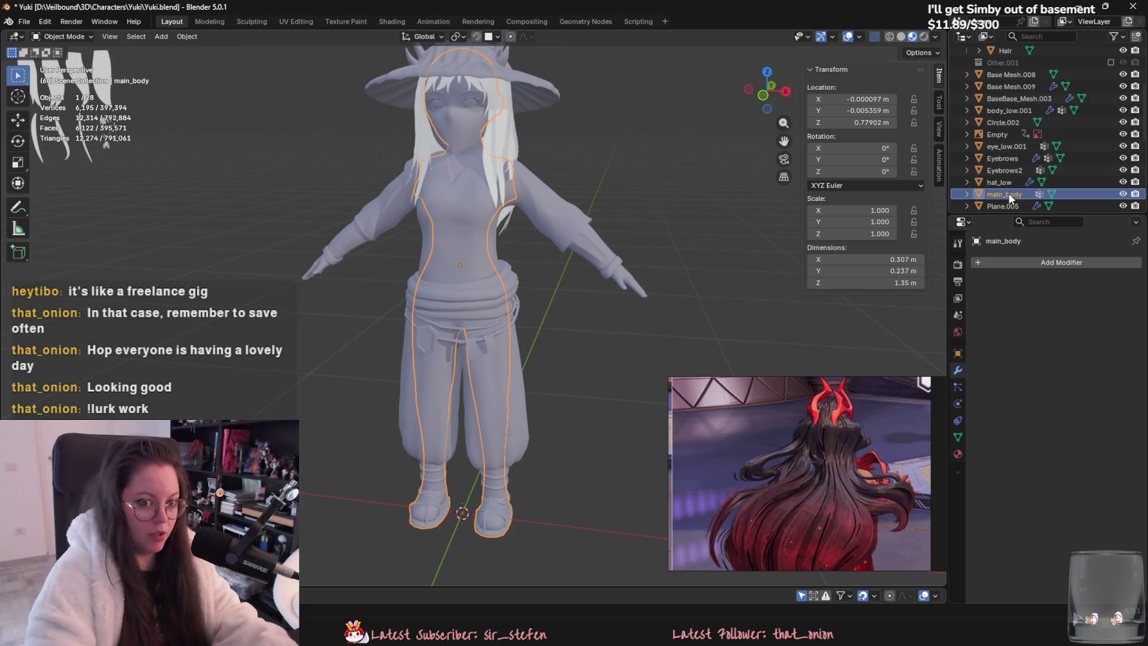
left_click(957, 437)
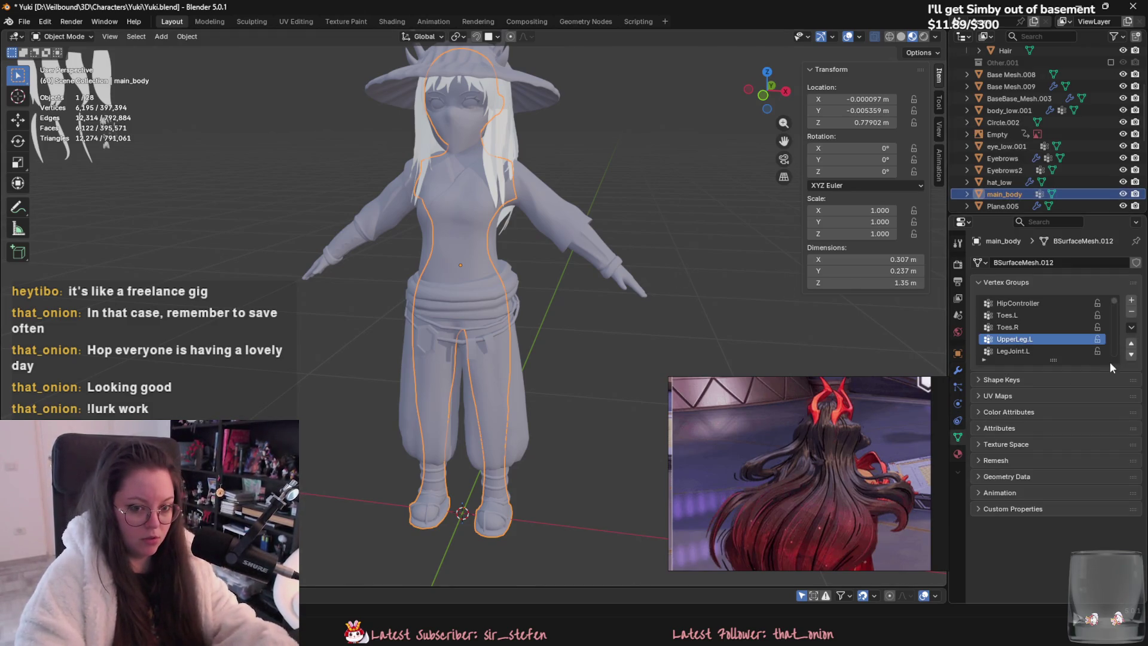
left_click(1131, 327)
left_click(1062, 464)
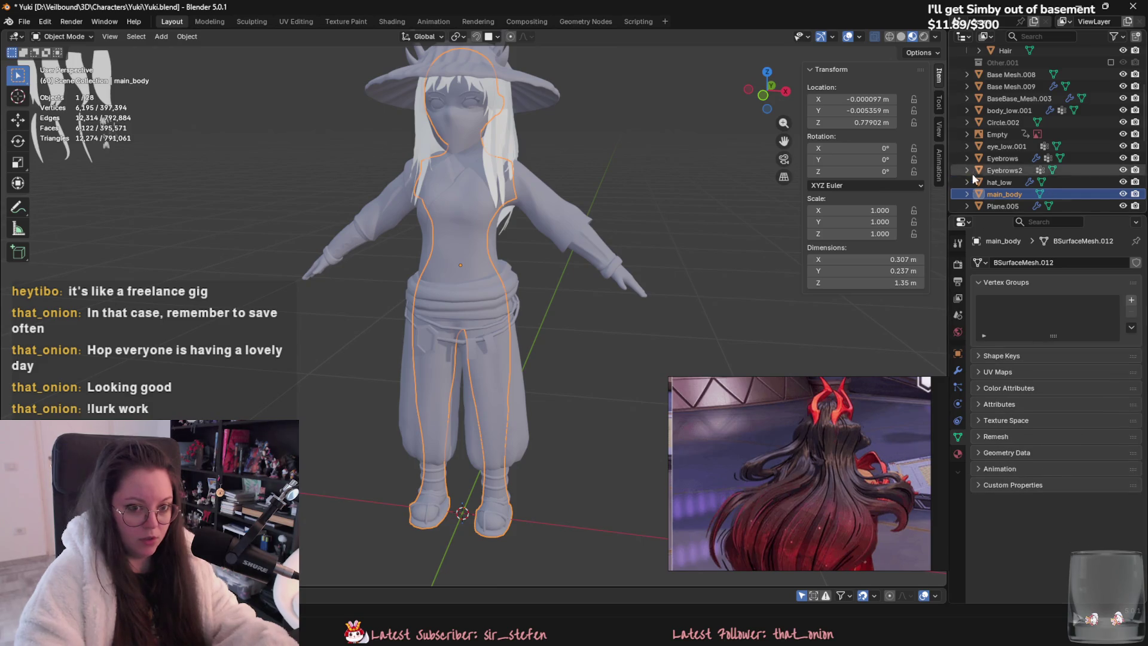
Step: Duplicate main_body as hidden main_body_backup and move it into the Hair collection
scroll(655, 274, "up", 3)
key("shift+d")
key("Escape")
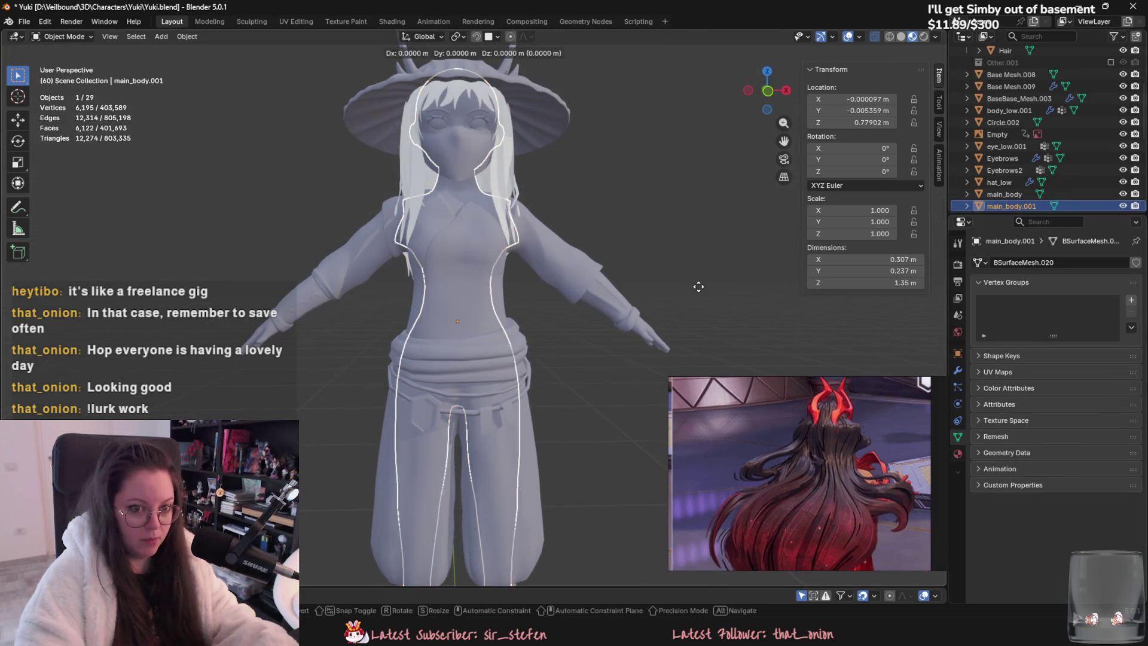
scroll(1007, 203, "down", 4)
key("F2")
type("main")
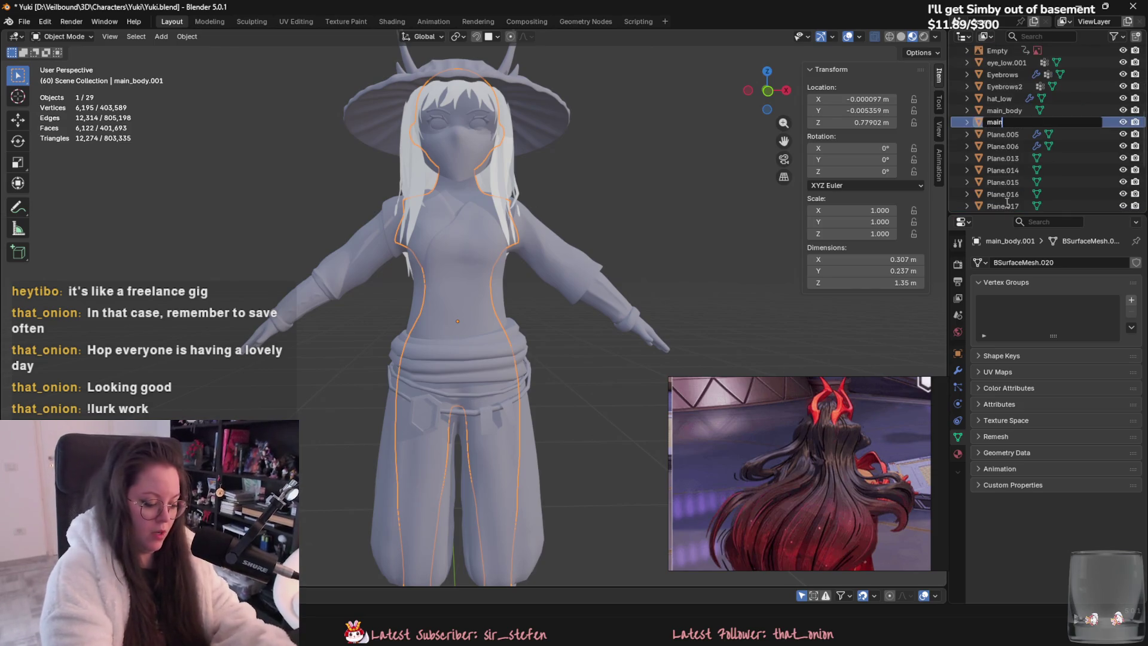
type("p")
key("Return")
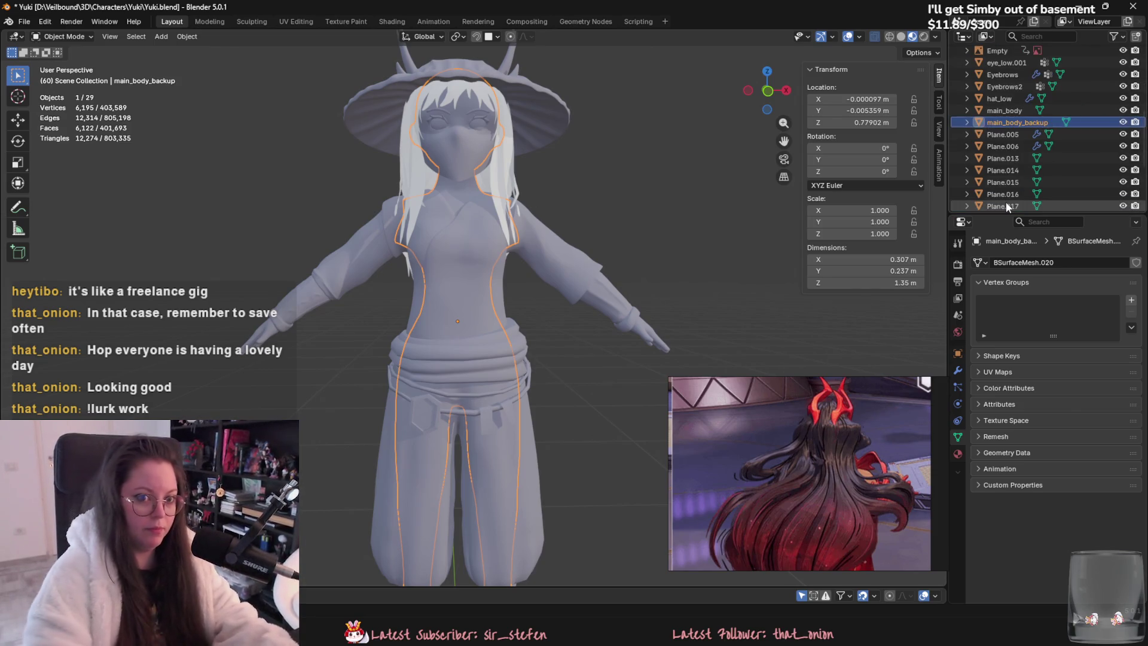
key("h")
mouse_move(1055, 128)
left_mouse_down()
mouse_move(1027, 149)
mouse_move(1024, 186)
mouse_move(1019, 57)
mouse_move(1014, 82)
left_mouse_up()
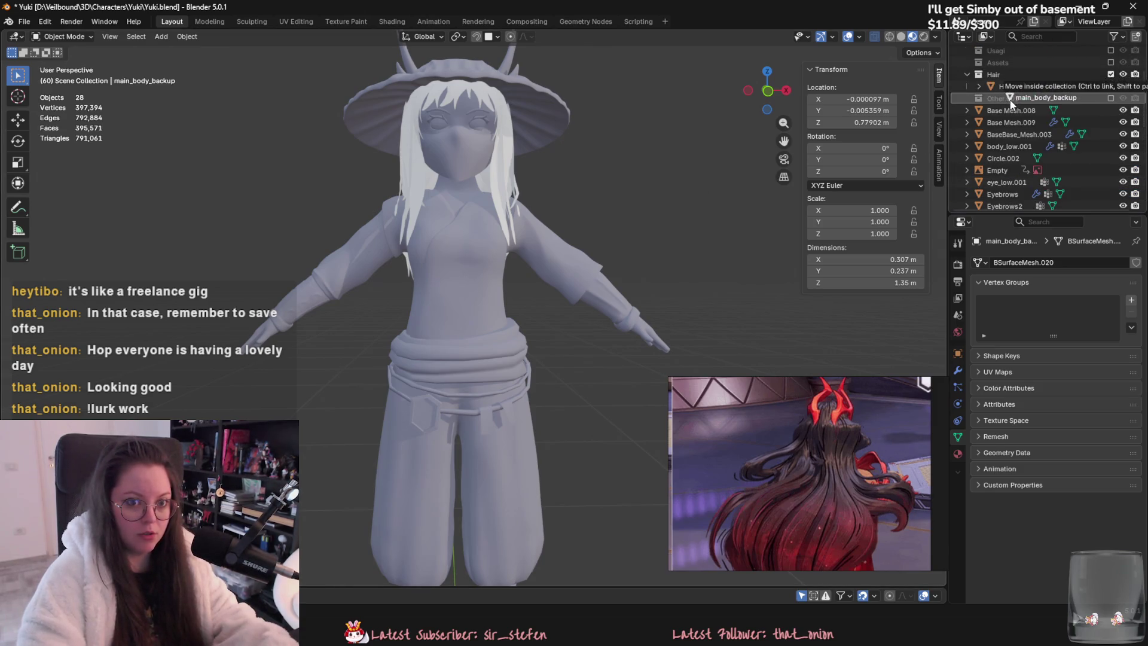
Step: Select main_body, enter Edit Mode and bring up the face operations menu
scroll(598, 189, "down", 2)
left_click(468, 209)
left_click(468, 210)
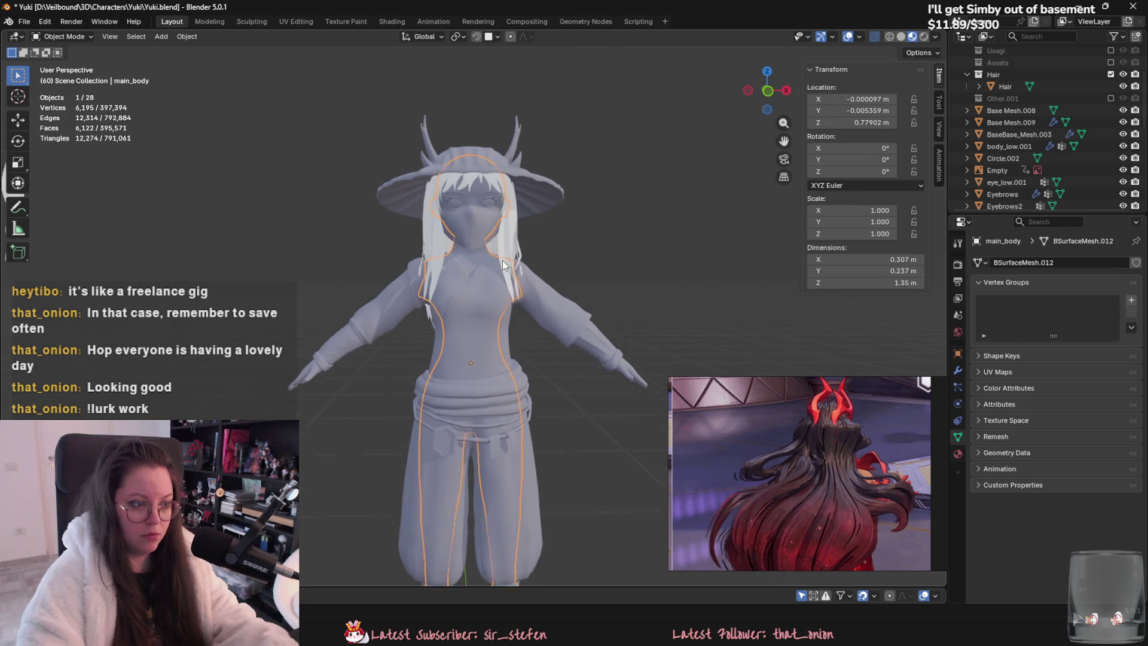
key("Tab")
scroll(469, 191, "up", 4)
right_click(473, 449)
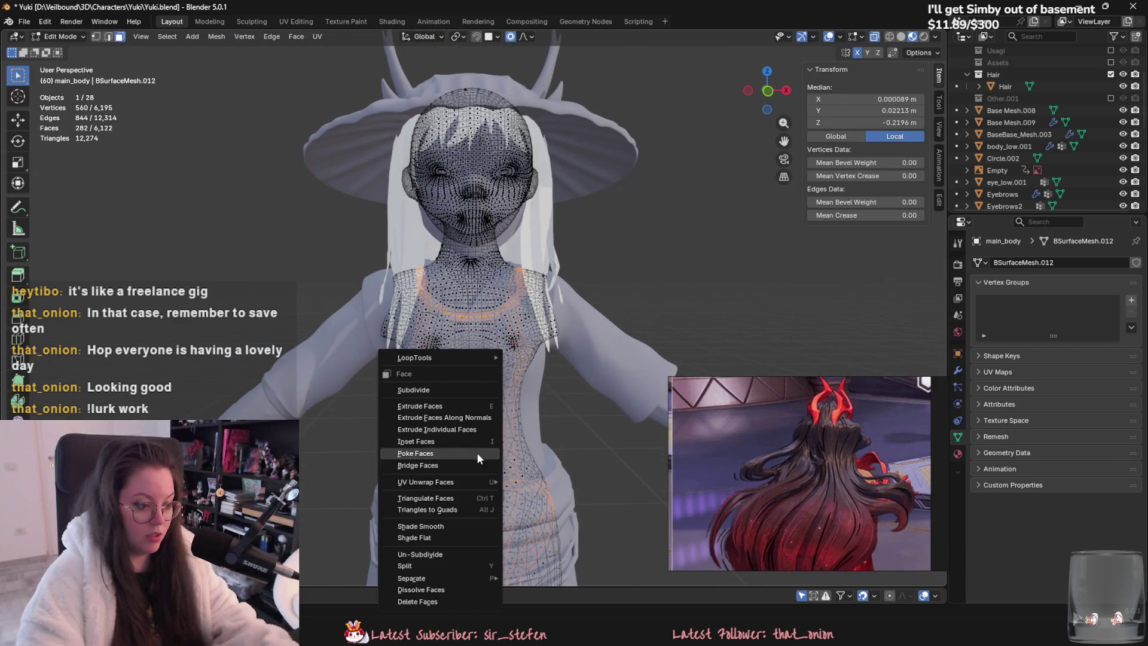
Step: Delete the selected chest ring faces of main_body
left_click(457, 605)
scroll(512, 339, "down", 3)
scroll(512, 340, "up", 3)
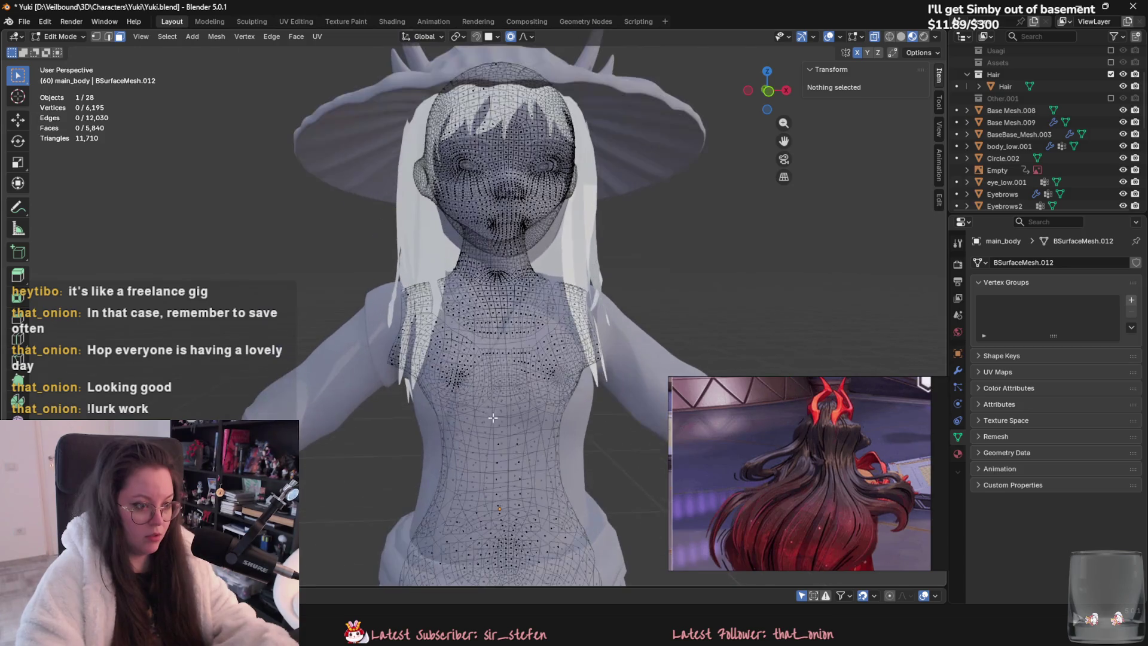
scroll(479, 359, "down", 3)
scroll(448, 387, "up", 2)
scroll(447, 387, "down", 3)
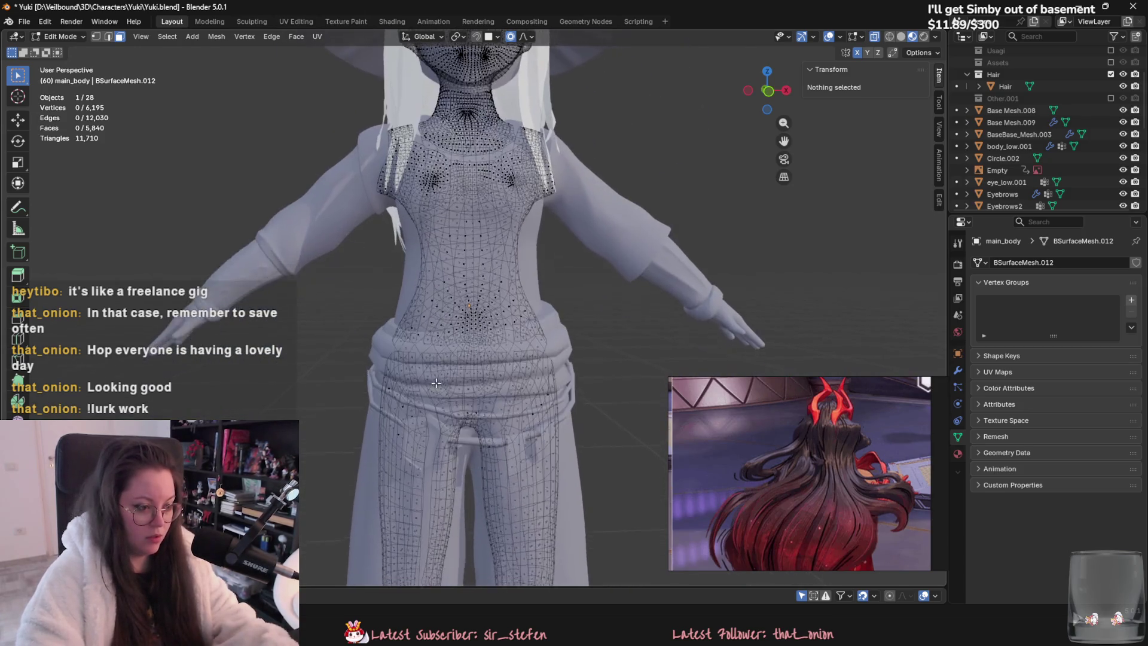
scroll(469, 368, "up", 4)
Step: Inspect the feet with a trial ankle loop selection, then undo to restore the chest ring faces
middle_click_drag(483, 416, 646, 410)
scroll(520, 441, "up", 2)
middle_click_drag(520, 440, 495, 345)
scroll(495, 345, "up", 2)
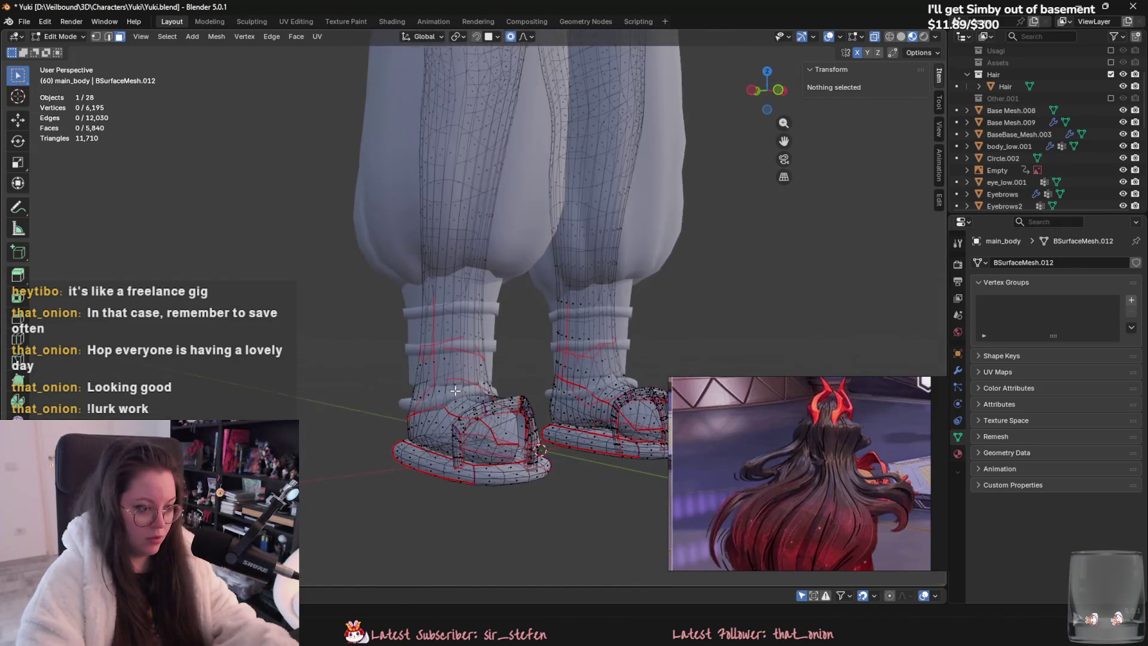
left_click(452, 384, "alt")
scroll(419, 379, "up", 1)
mouse_move(445, 370)
middle_mouse_down()
mouse_move(429, 328)
mouse_move(341, 330)
middle_mouse_up()
key("alt+a")
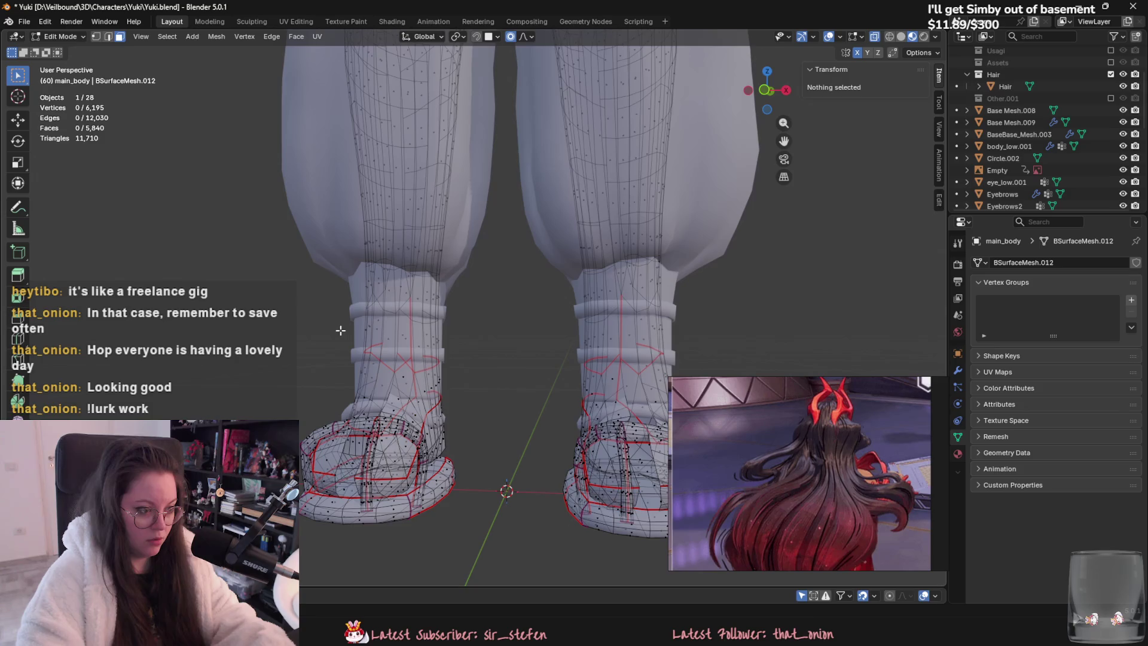
key("ctrl+z")
Step: Select face loops on the left calf and delete those calf faces
key("Tab")
mouse_move(389, 322)
middle_mouse_down("shift")
mouse_move(462, 415)
mouse_move(413, 335)
middle_mouse_up("shift")
key("Tab")
left_click(406, 359, "alt")
mouse_move(402, 377)
middle_mouse_down()
mouse_move(432, 361)
mouse_move(416, 330)
middle_mouse_up()
left_click(425, 325, "alt")
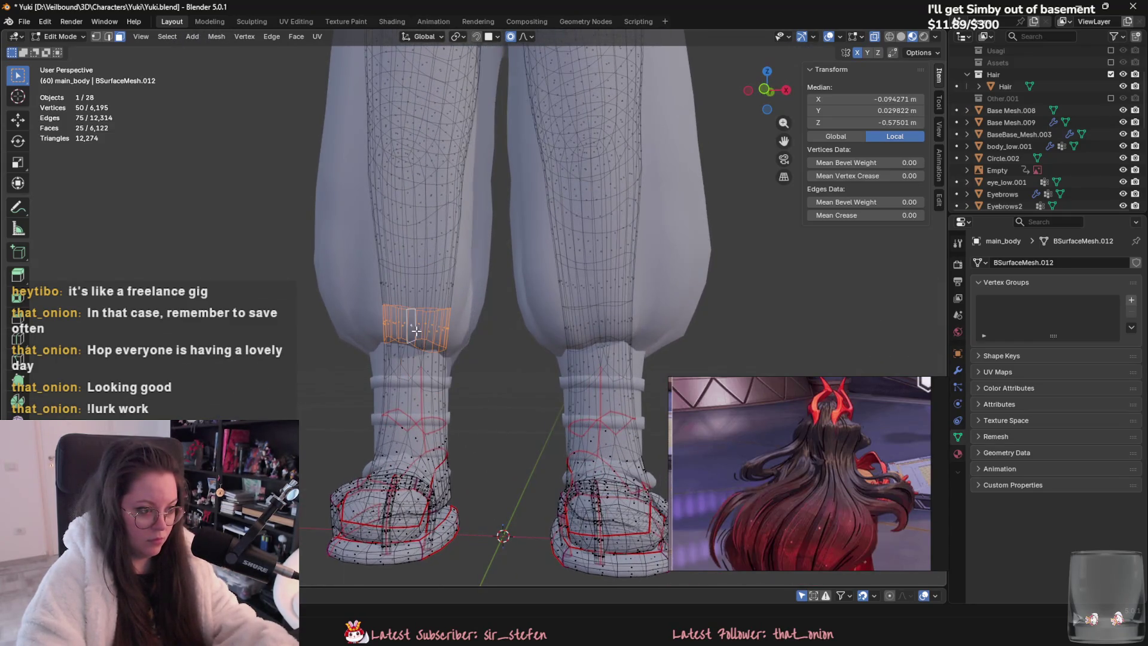
right_click(592, 321)
left_click(592, 322)
Step: Select the linked chest region with L and delete its faces
mouse_move(592, 180)
middle_mouse_down("shift")
mouse_move(478, 538)
mouse_move(431, 228)
middle_mouse_up("shift")
scroll(422, 179, "up", 2)
key("l")
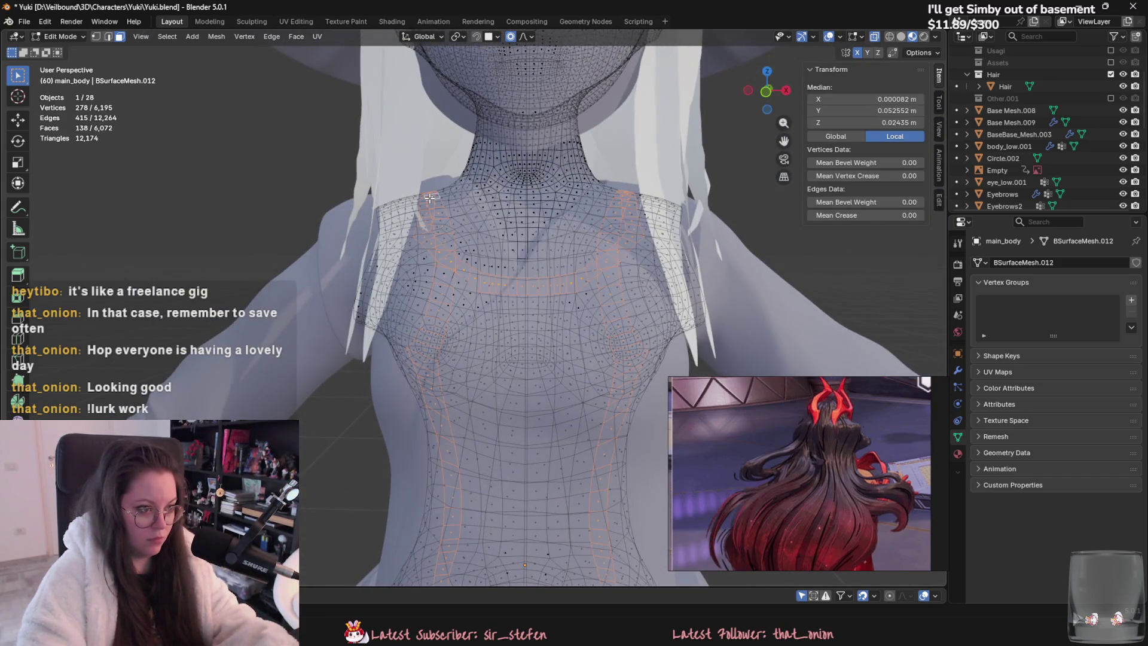
right_click(428, 197)
left_click(416, 272)
scroll(454, 287, "down", 4)
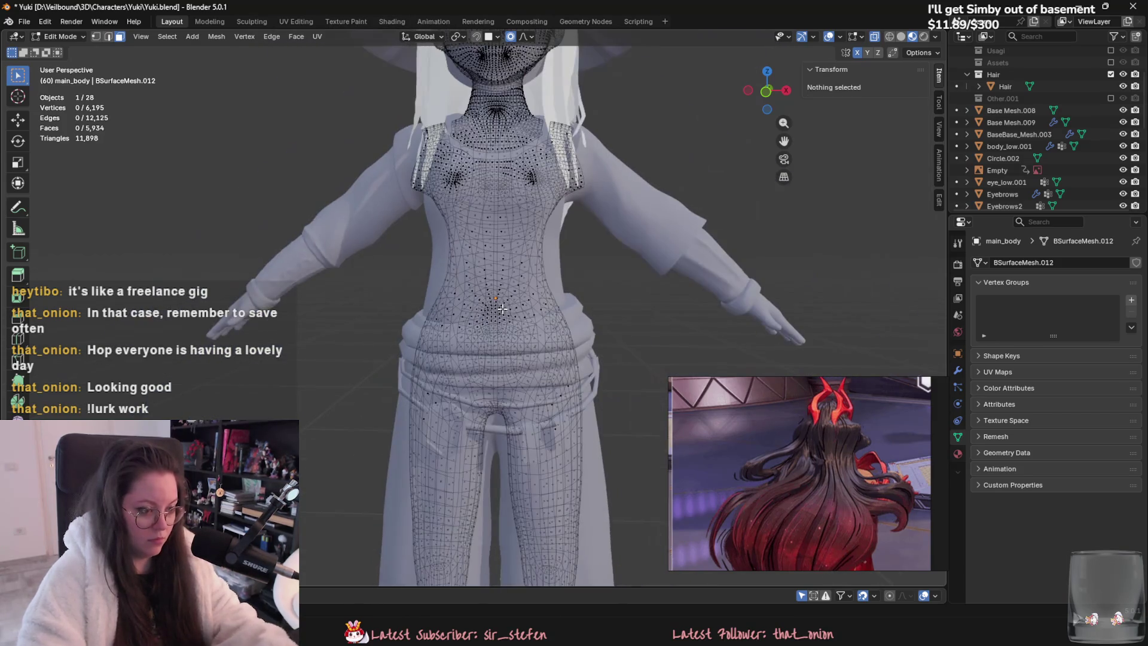
Step: Build a selection over the upper torso and belly by picking linked patches and growing them
key("l")
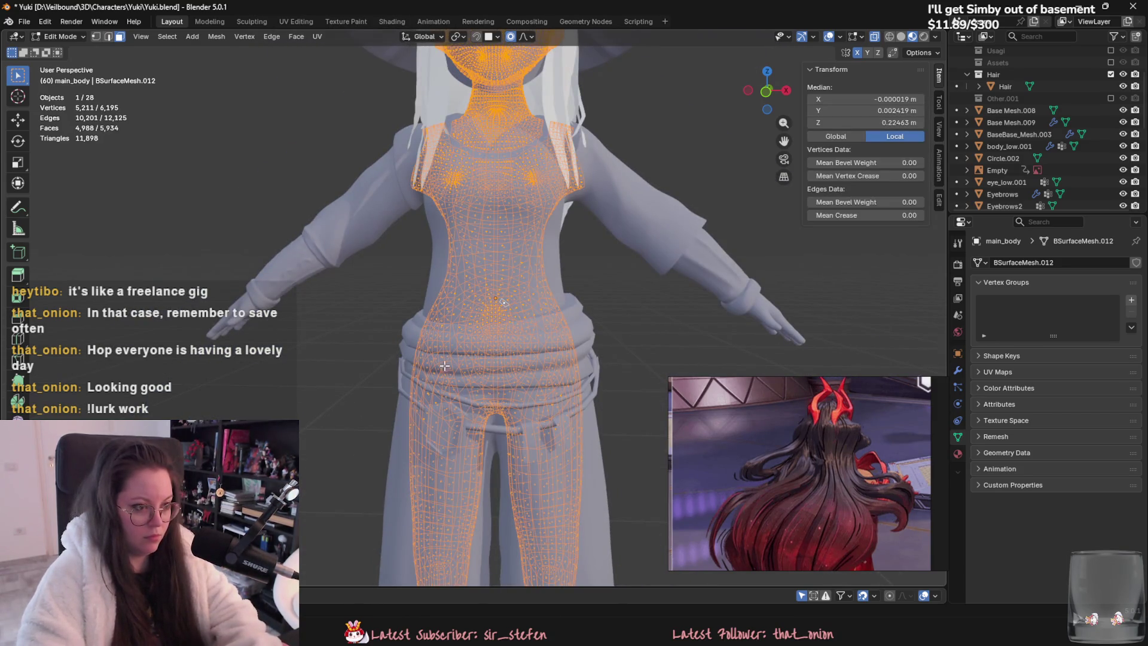
left_click(504, 302)
key("l")
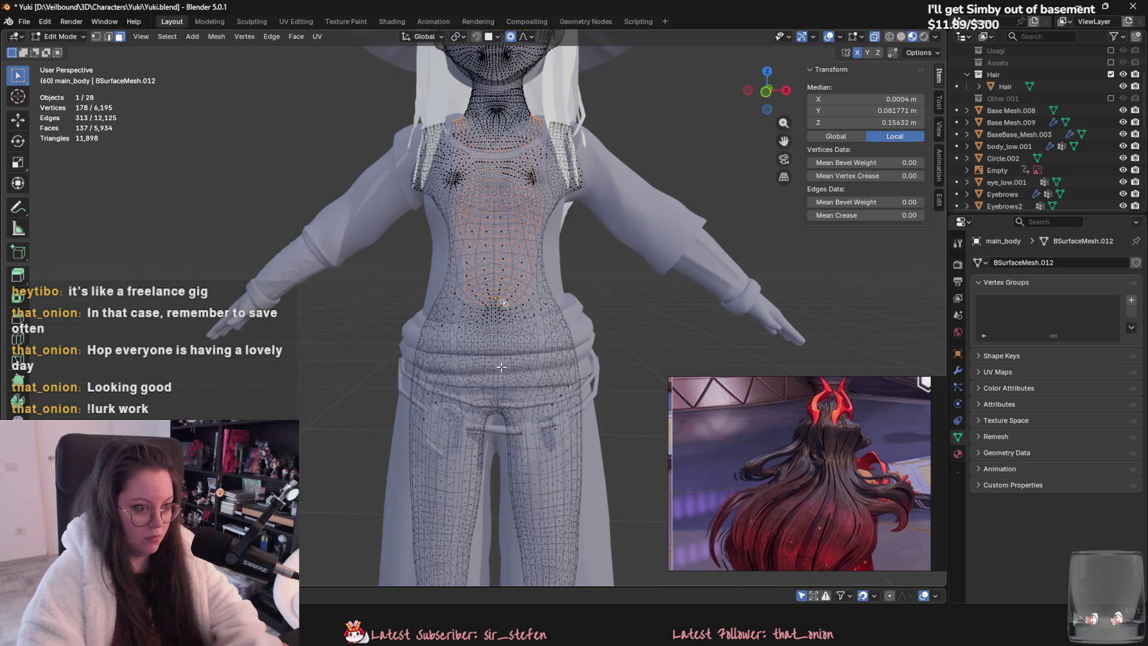
key("ctrl+KP_Add")
key("ctrl+KP_Add")
key("ctrl+KP_Add")
mouse_move(501, 366)
middle_mouse_down()
mouse_move(299, 397)
mouse_move(348, 469)
mouse_move(455, 383)
middle_mouse_up()
left_click(491, 335)
middle_click_drag(491, 335, 498, 353)
key("ctrl+KP_Add")
key("ctrl+KP_Add")
key("ctrl+KP_Add")
key("ctrl+l")
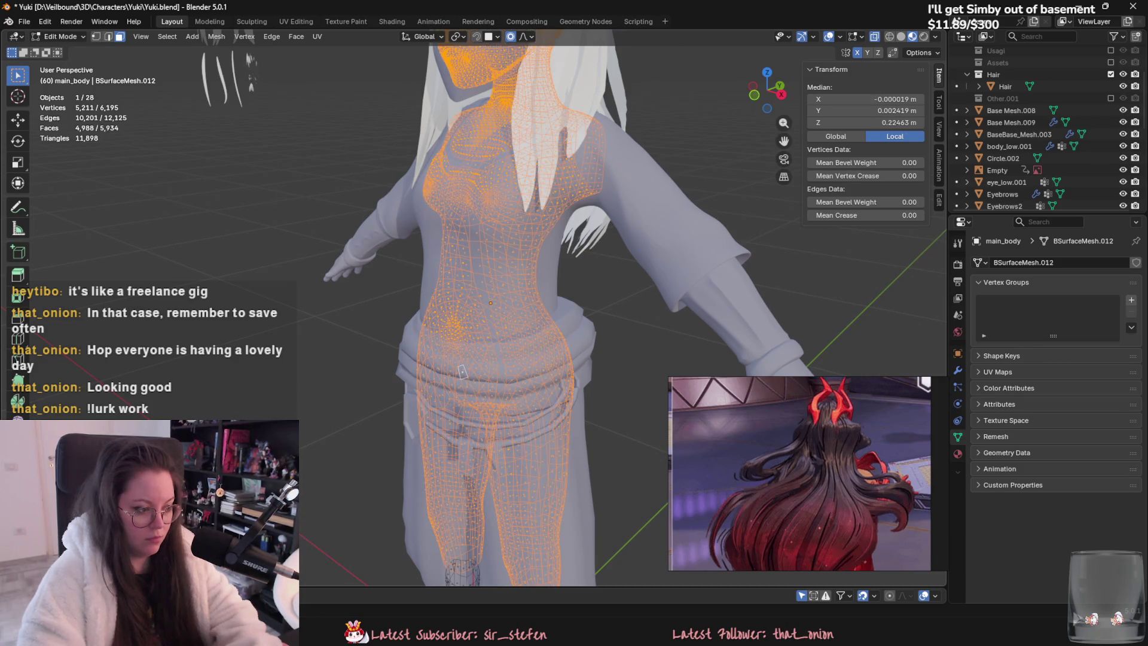
key("ctrl+z")
Step: Delete the selected inner body faces and select the leftover knee vertices
middle_click_drag(462, 371, 525, 355)
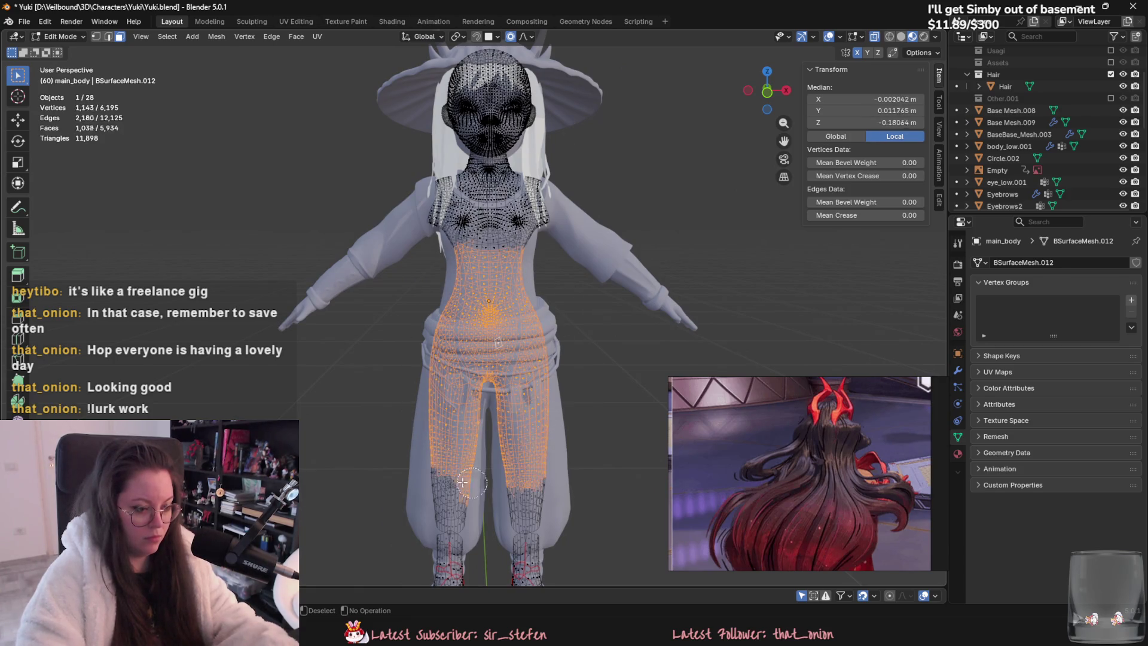
right_click(554, 501)
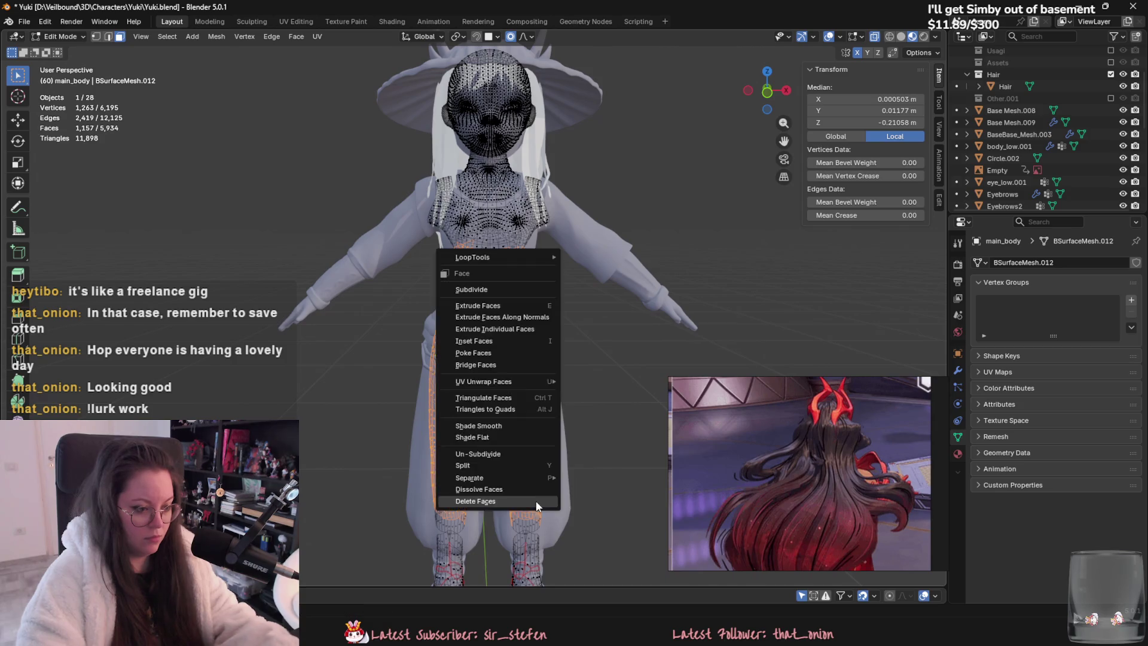
left_click(541, 502)
scroll(490, 419, "up", 3)
left_click(438, 378)
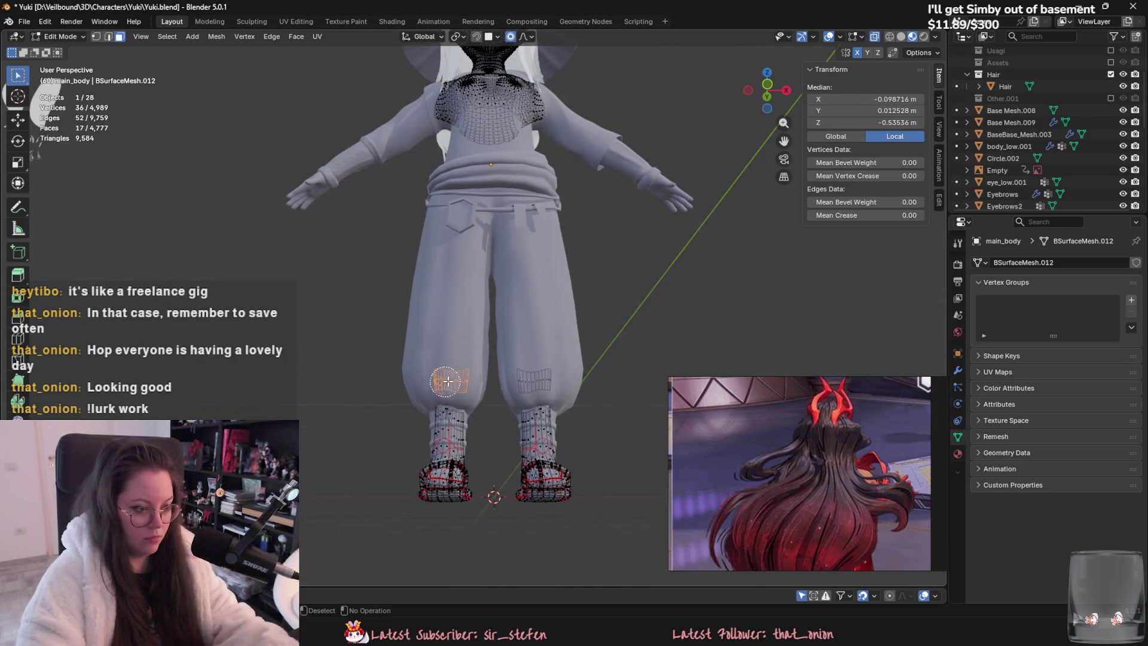
Step: Delete the leftover knee vertices
right_click(567, 377)
left_click(565, 382)
scroll(538, 419, "down", 3)
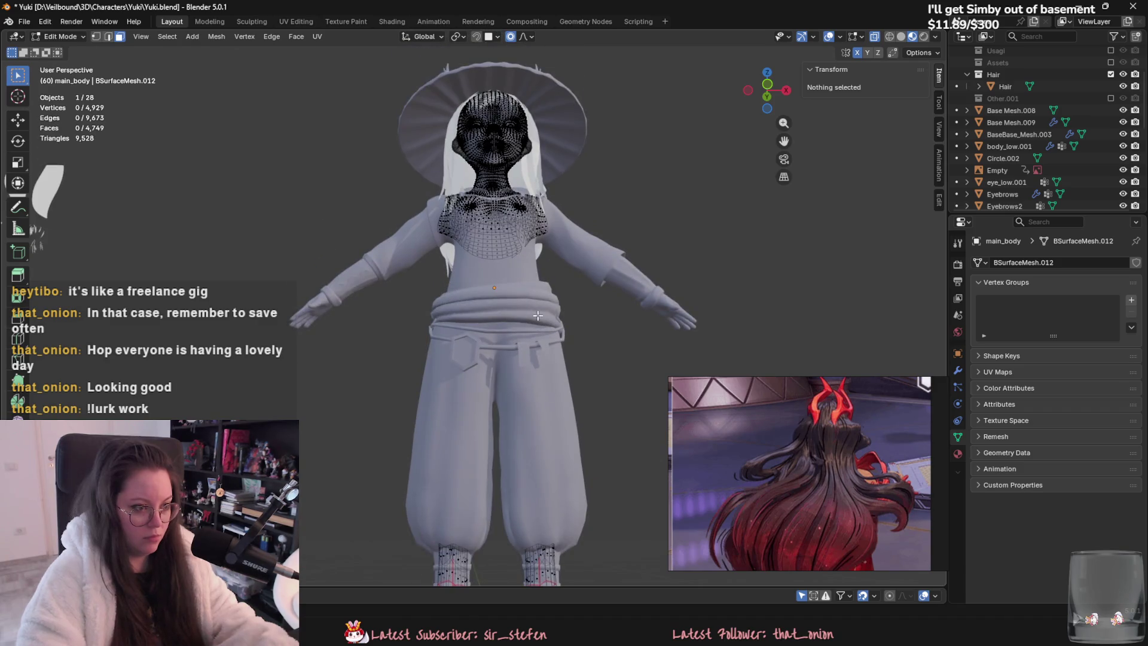
scroll(518, 497, "up", 4)
scroll(518, 498, "up", 3)
Step: Select the whole linked chest piece with Ctrl+L and delete it
left_click(497, 443)
key("ctrl+l")
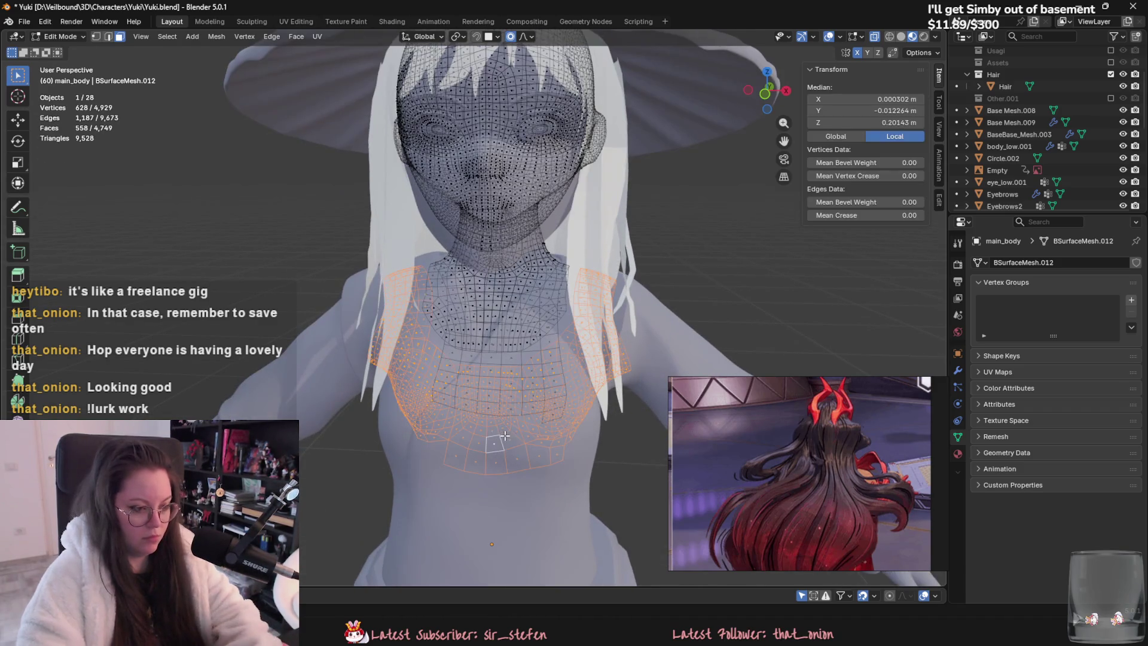
right_click(493, 438)
left_click(492, 443)
scroll(502, 419, "down", 3)
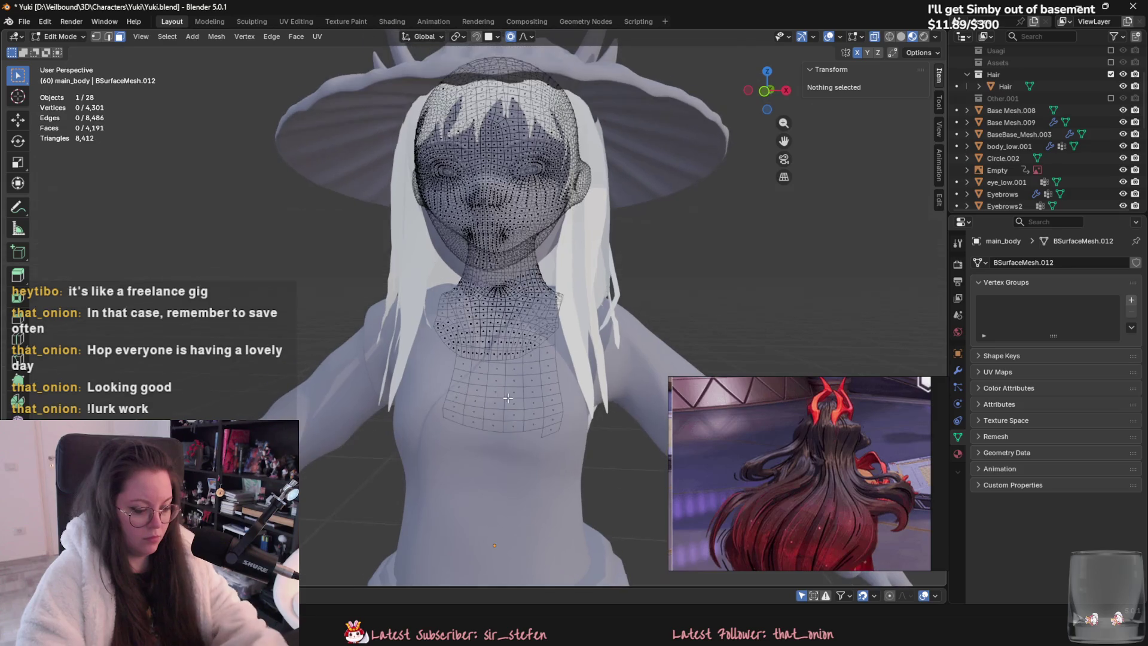
left_click(512, 403)
Step: From a low back view, select and delete a row of hidden body faces
key("ctrl+l")
middle_click_drag(508, 398, 487, 392)
left_click(507, 387)
right_click(426, 431)
left_click(425, 431)
Step: Circle-select a column of chest faces and delete them
key("c")
left_click_drag(394, 412, 370, 503)
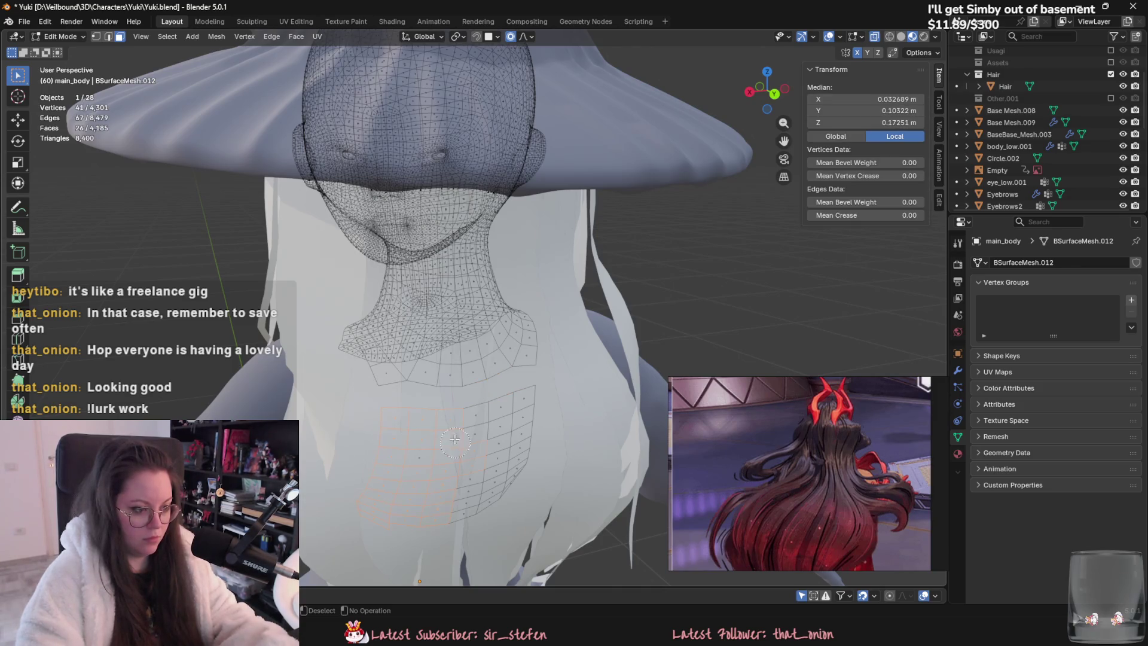
right_click(477, 491)
left_click(477, 491)
mouse_move(477, 492)
middle_mouse_down()
mouse_move(556, 446)
mouse_move(592, 407)
mouse_move(557, 307)
mouse_move(558, 386)
mouse_move(436, 411)
mouse_move(566, 382)
mouse_move(572, 226)
middle_mouse_up()
scroll(555, 446, "down", 3)
Step: Check the body in Object Mode, then back in Edit Mode select the ankle band faces
key("Tab")
scroll(530, 362, "up", 5)
key("Tab")
scroll(566, 382, "up", 3)
left_click_drag(335, 395, 462, 358)
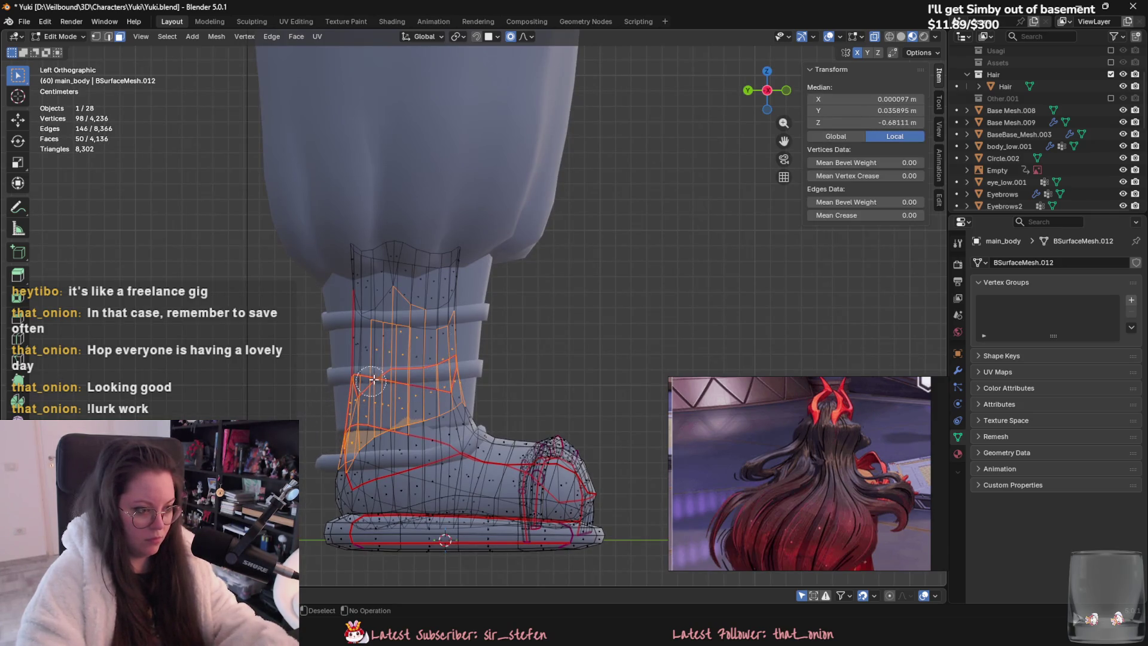
Step: Delete the selected ankle faces inside the leg wrap
right_click(442, 388)
left_click(443, 390)
mouse_move(442, 390)
middle_mouse_down()
mouse_move(566, 348)
mouse_move(480, 404)
mouse_move(571, 413)
mouse_move(418, 449)
middle_mouse_up()
Step: Start patching the shoe-top opening by filling faces between rim vertices in see-through view
key("1")
left_click(420, 454)
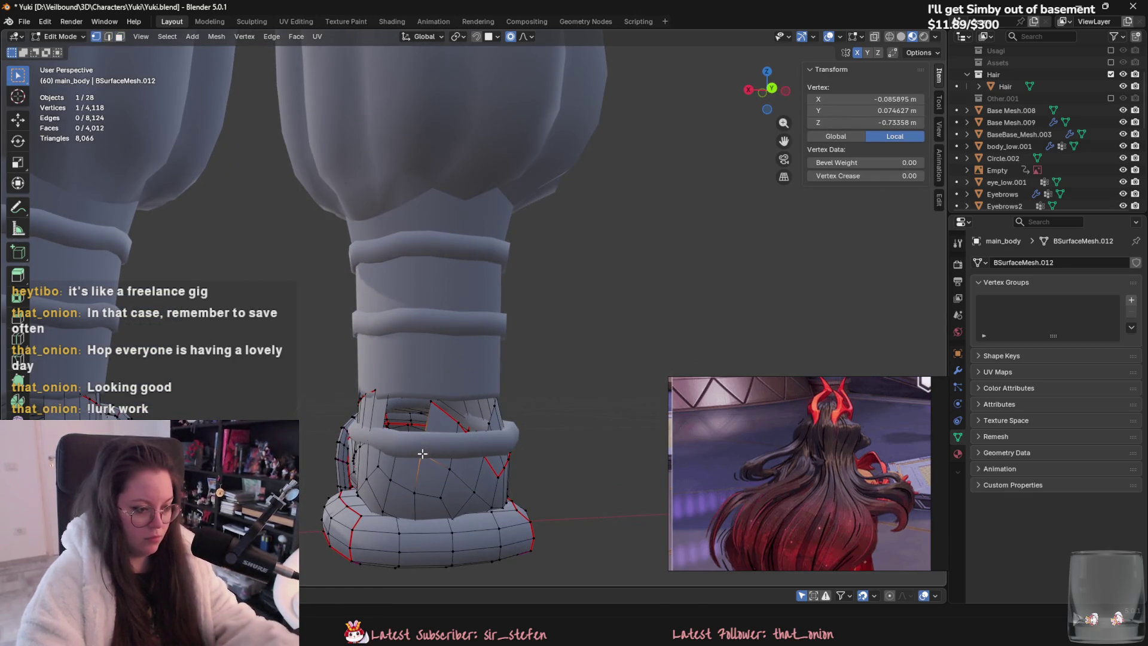
key("alt+v")
left_click(413, 448)
key("alt+v")
left_click(407, 443)
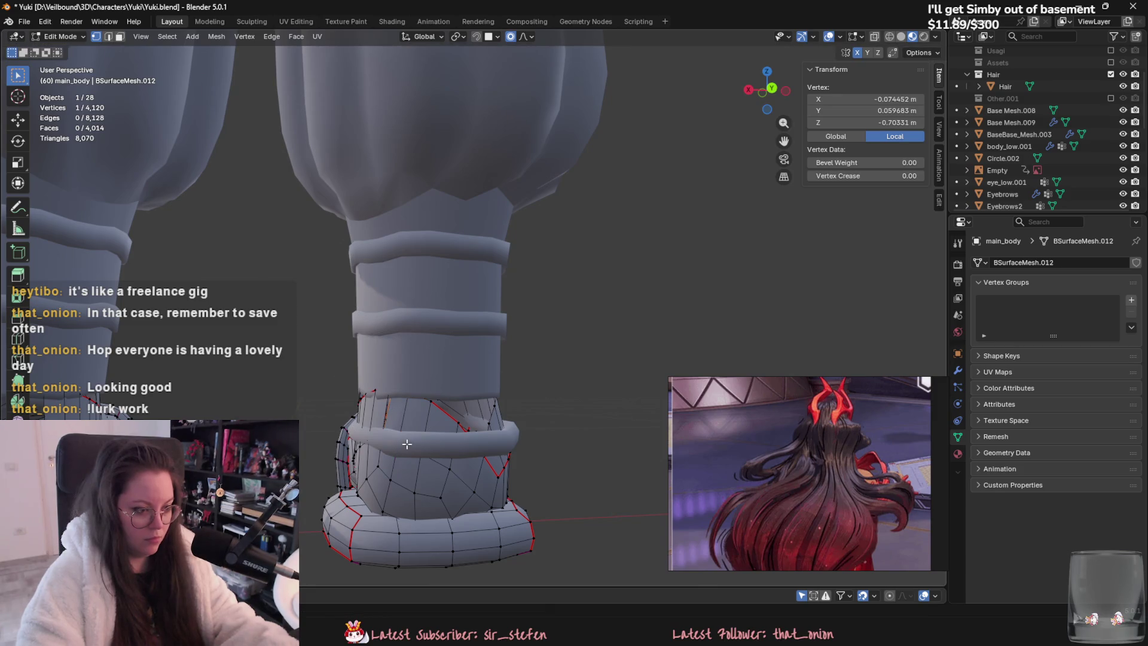
scroll(427, 420, "up", 2)
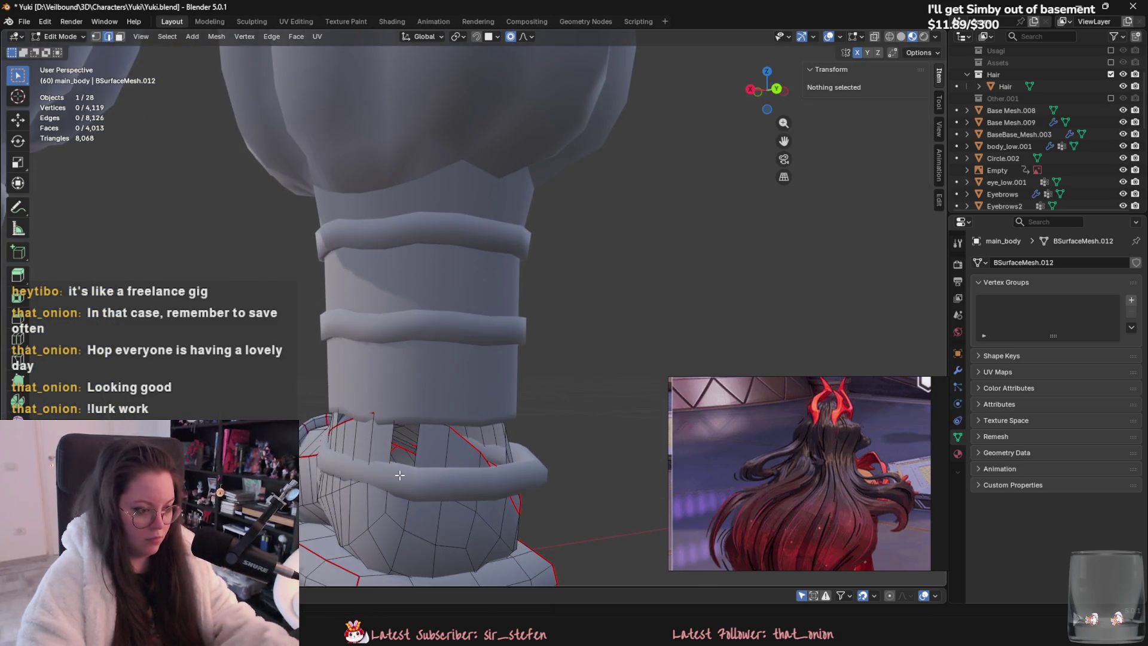
key("2")
left_click(410, 447)
key("alt+z")
left_click(401, 478)
mouse_move(401, 478)
middle_mouse_down()
mouse_move(423, 479)
mouse_move(392, 448)
middle_mouse_up()
Step: Keep filling new faces along the ankle rim to close the gap
key("1")
left_click(391, 448)
key("alt+d")
left_click(387, 444)
key("alt+d")
left_click(441, 453)
key("alt+d")
left_click(465, 427)
mouse_move(465, 426)
middle_mouse_down()
mouse_move(441, 430)
mouse_move(563, 421)
mouse_move(534, 406)
middle_mouse_up()
Step: Select the ankle edge loops, return to Object Mode and hide everything except the shoe
key("Tab")
key("Tab")
key("2")
key("alt+z")
mouse_move(440, 402)
middle_mouse_down()
mouse_move(422, 402)
mouse_move(435, 402)
middle_mouse_up()
left_click(429, 404, "alt")
left_click(429, 404, "alt+shift")
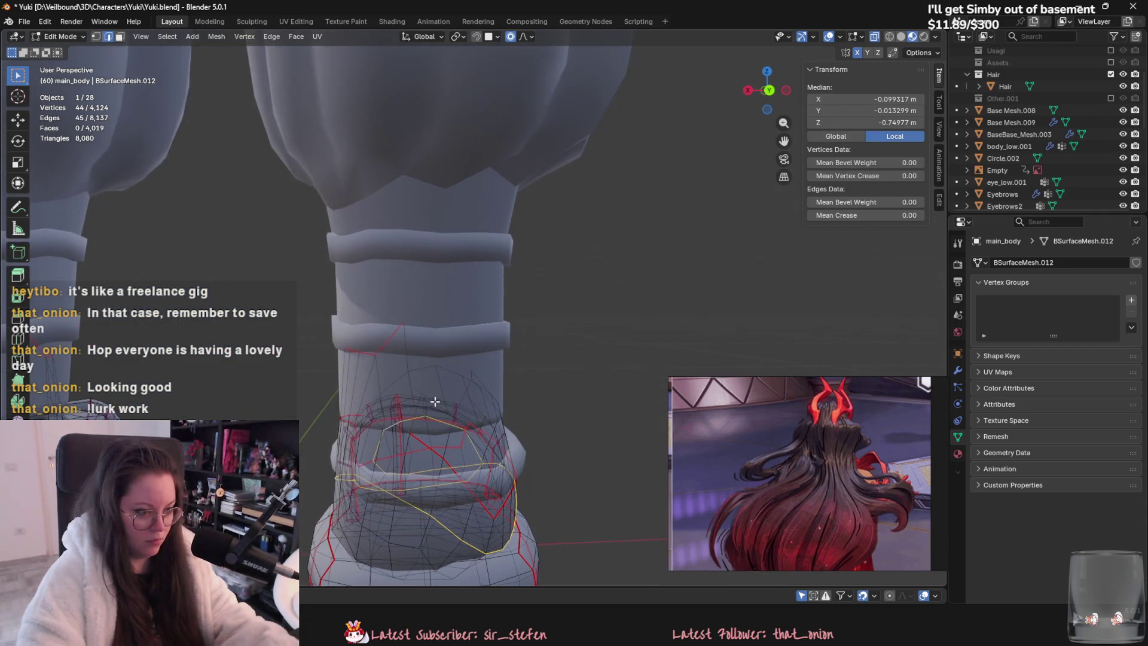
key("Tab")
key("alt+z")
key("shift+h")
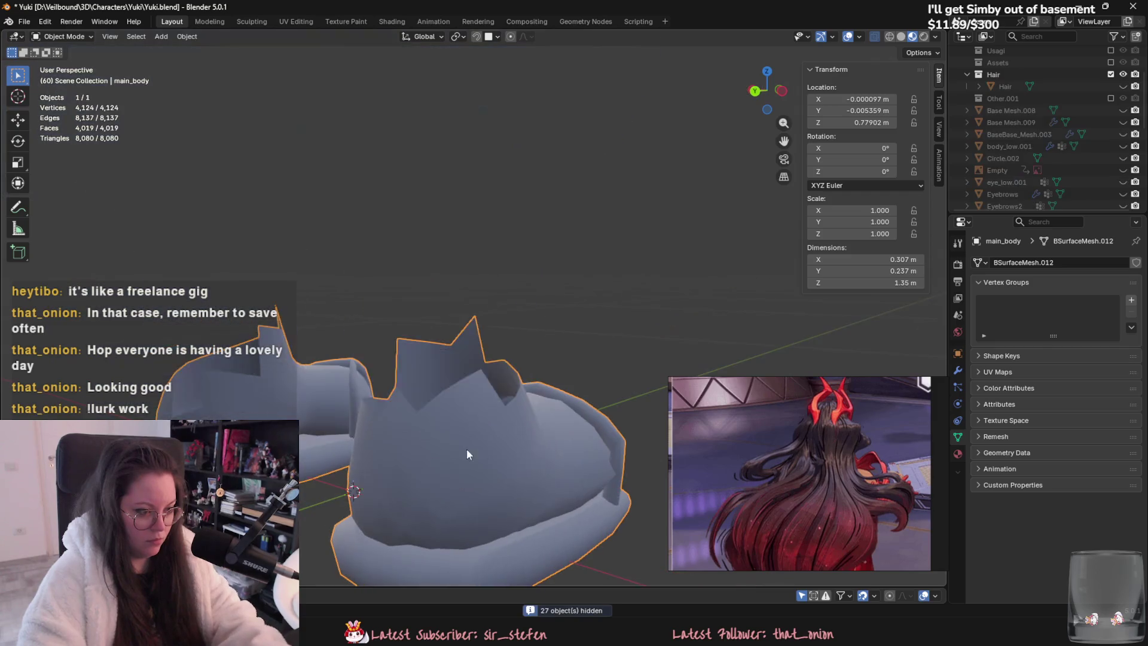
Step: Turn off see-through view on the isolated shoe and undo the stray edits near the opening's notch
key("Tab")
mouse_move(466, 448)
middle_mouse_down()
mouse_move(509, 398)
mouse_move(495, 397)
mouse_move(479, 410)
mouse_move(543, 391)
mouse_move(530, 435)
mouse_move(522, 411)
mouse_move(582, 393)
mouse_move(550, 383)
mouse_move(400, 390)
mouse_move(451, 383)
middle_mouse_up()
key("alt+z")
key("1")
left_click(478, 410, "ctrl")
key("2")
left_click(485, 409)
key("ctrl+z")
key("ctrl+z")
scroll(510, 372, "up", 3)
key("ctrl+z")
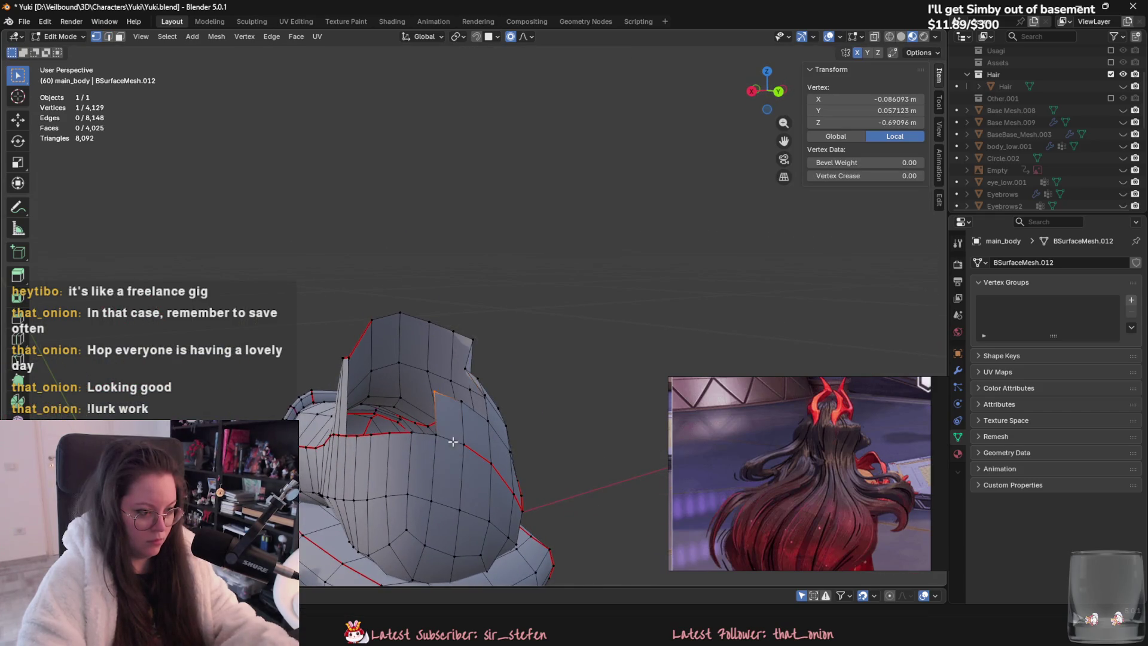
middle_click_drag(417, 433, 452, 449)
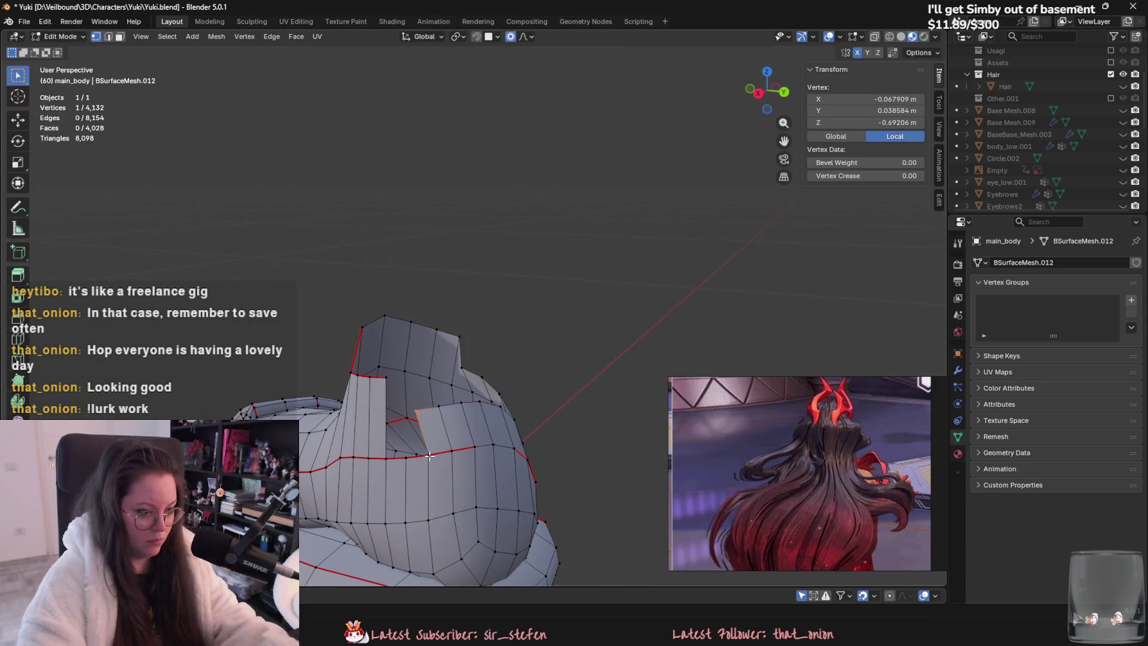
key("ctrl+z")
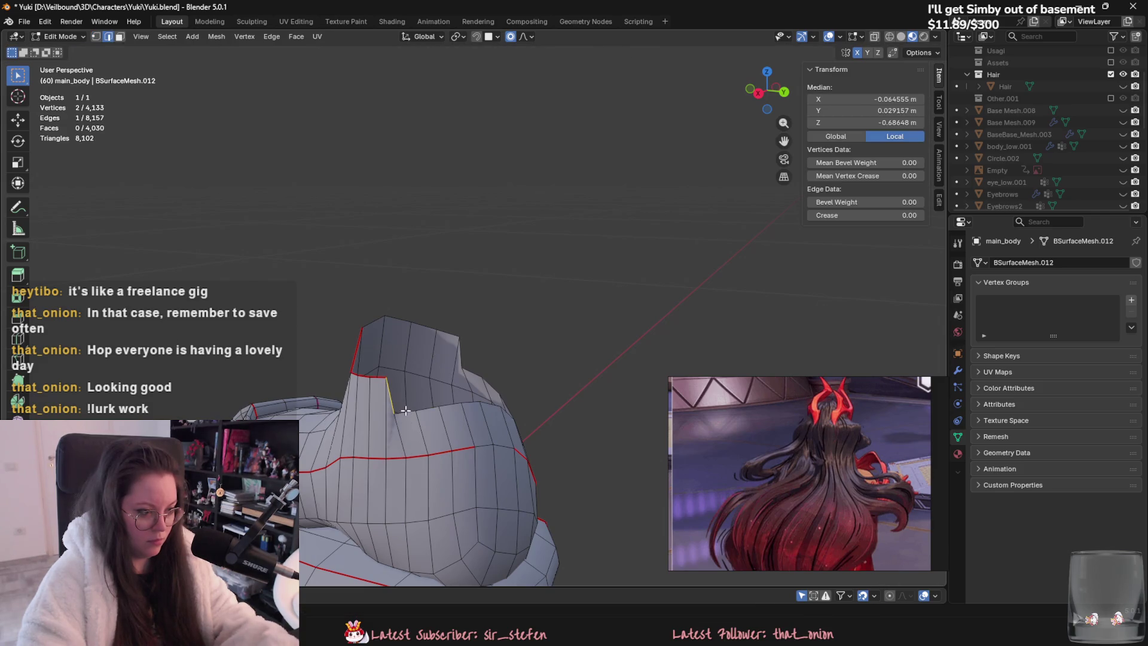
Step: Make the shoe's rim loop a perfect circle with LoopTools Circle and rotate it about Z
left_click(408, 412, "alt")
middle_click_drag(409, 413, 461, 422)
left_click(938, 198)
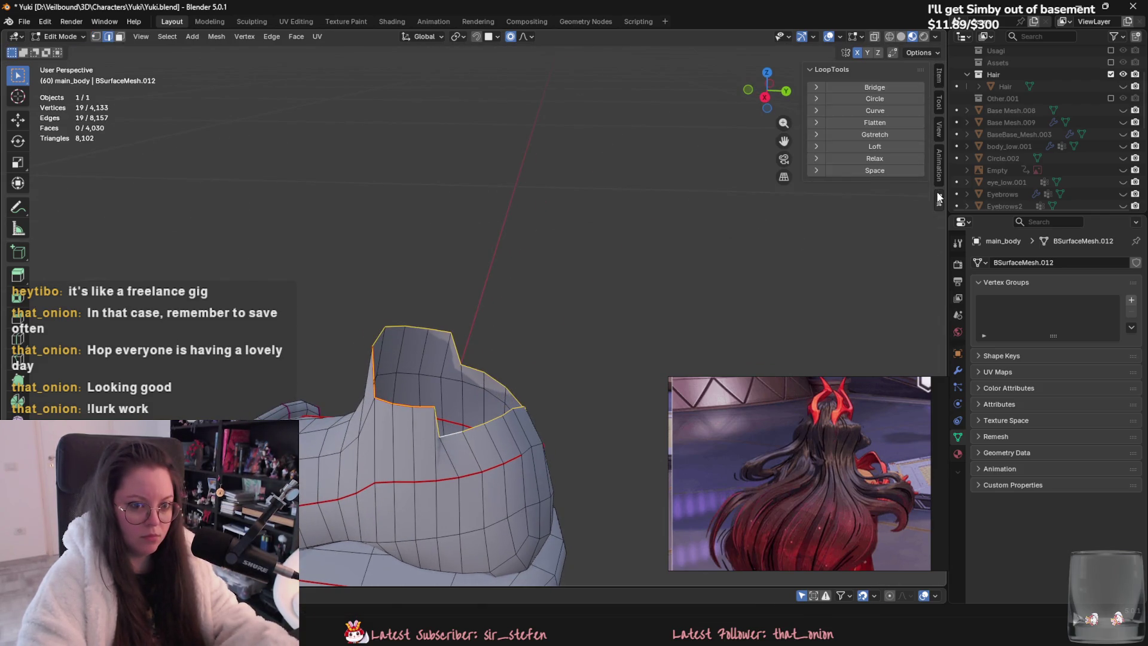
left_click(872, 100)
middle_click_drag(742, 205, 639, 277)
key("r")
key("z")
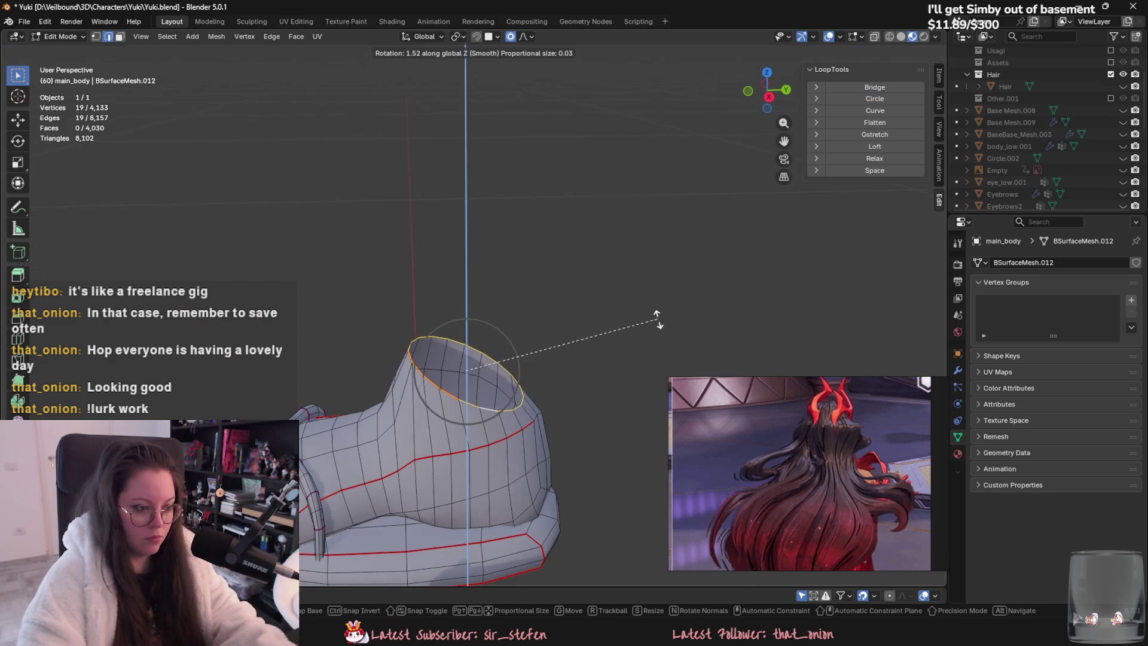
left_click(626, 278)
mouse_move(626, 278)
middle_mouse_down()
mouse_move(625, 257)
mouse_move(526, 307)
mouse_move(483, 299)
mouse_move(448, 312)
middle_mouse_up()
Step: Mark the edges around the shoe opening as seams
key("Tab")
key("Tab")
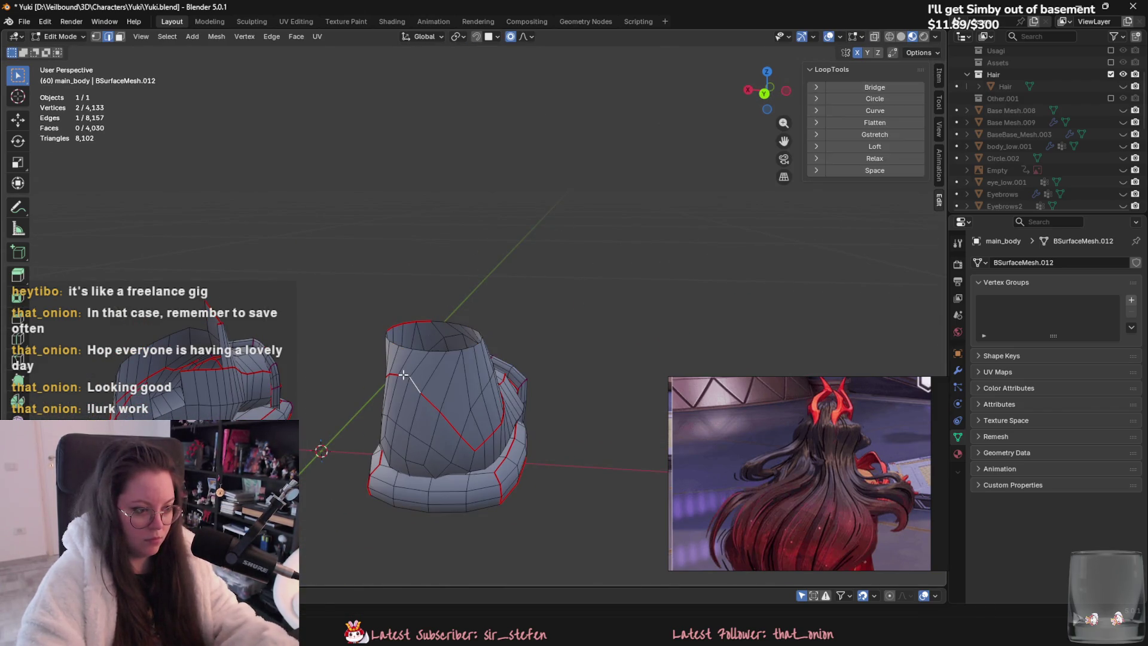
left_click(404, 375, "shift")
right_click(403, 375)
left_click(396, 461)
mouse_move(396, 460)
middle_mouse_down()
mouse_move(489, 379)
mouse_move(590, 373)
mouse_move(418, 383)
mouse_move(586, 417)
mouse_move(457, 379)
mouse_move(461, 415)
mouse_move(548, 444)
mouse_move(548, 432)
mouse_move(454, 440)
mouse_move(402, 397)
mouse_move(474, 425)
mouse_move(436, 399)
mouse_move(484, 400)
middle_mouse_up()
key("Tab")
key("Tab")
left_click(455, 400)
right_click(442, 409)
left_click(440, 410)
scroll(549, 444, "down", 3)
key("a")
key("Tab")
key("Tab")
Step: Select the whole right boot with Ctrl+L and delete its vertices, leaving one shoe
left_click(565, 413)
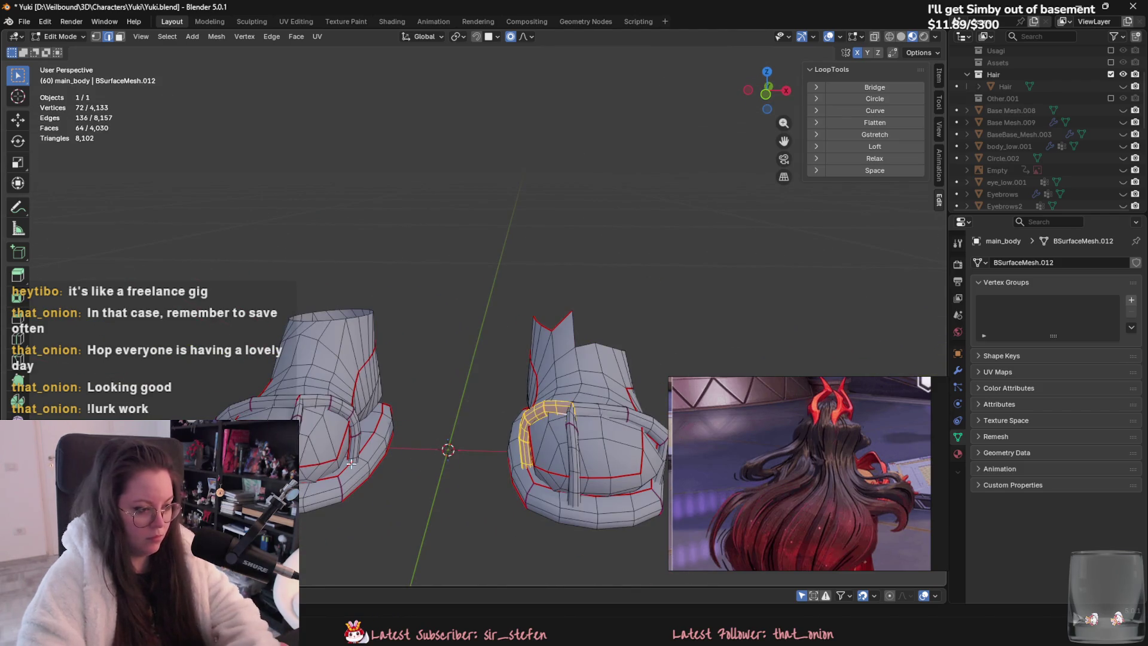
scroll(528, 351, "down", 3)
left_click(537, 359)
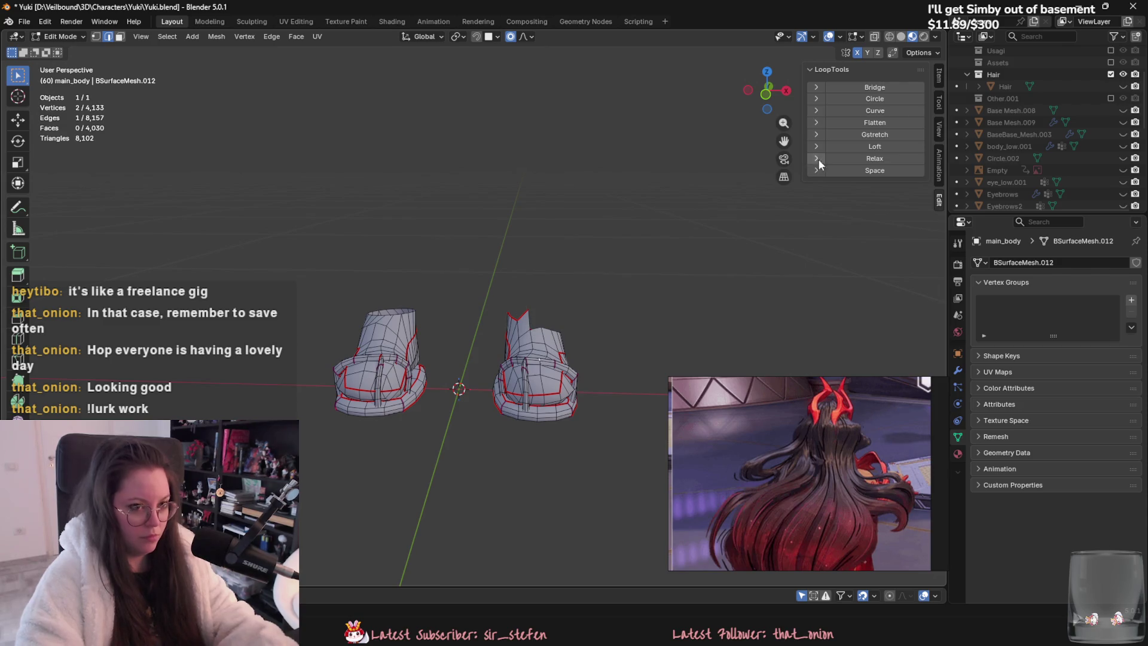
key("1")
key("ctrl+l")
right_click(562, 472)
left_click(514, 601)
key("Tab")
scroll(388, 383, "up", 2)
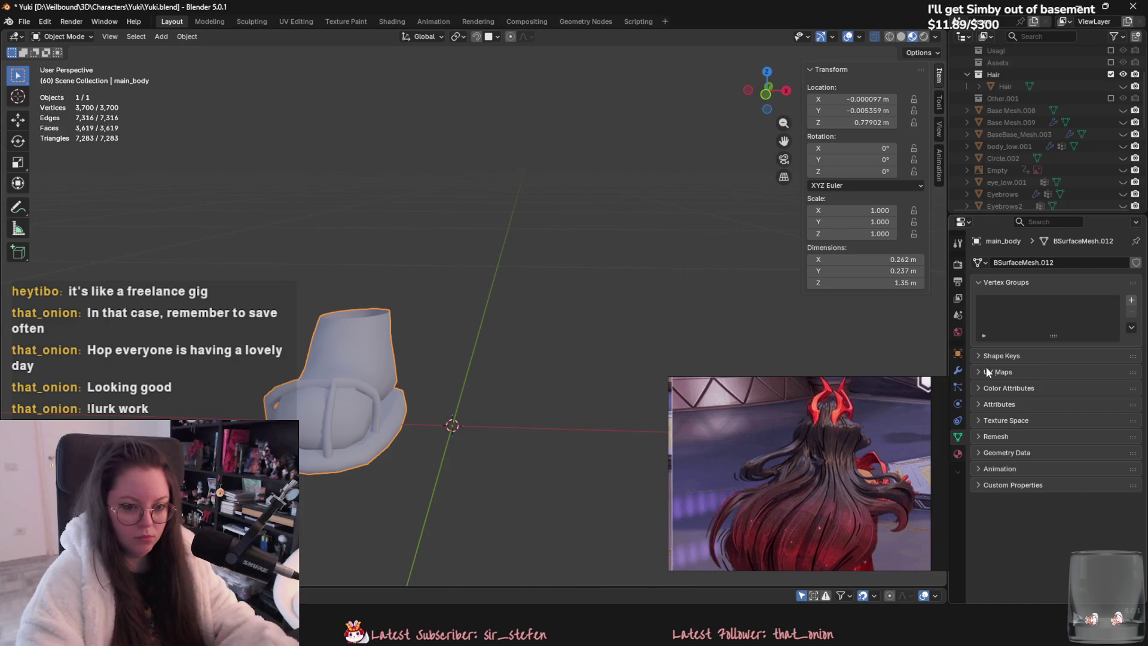
Step: Add a Mirror modifier to main_body, unhide everything with Alt+H, and apply the mirror
left_click(957, 370)
left_click(1020, 264)
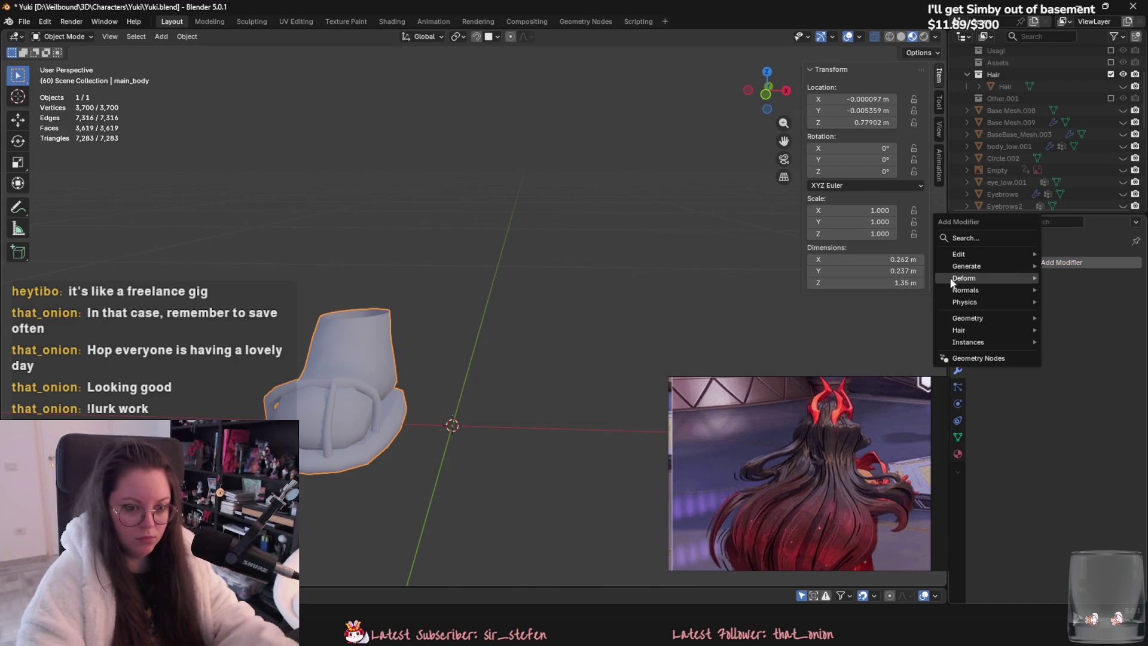
mouse_move(983, 264)
left_click(1089, 300)
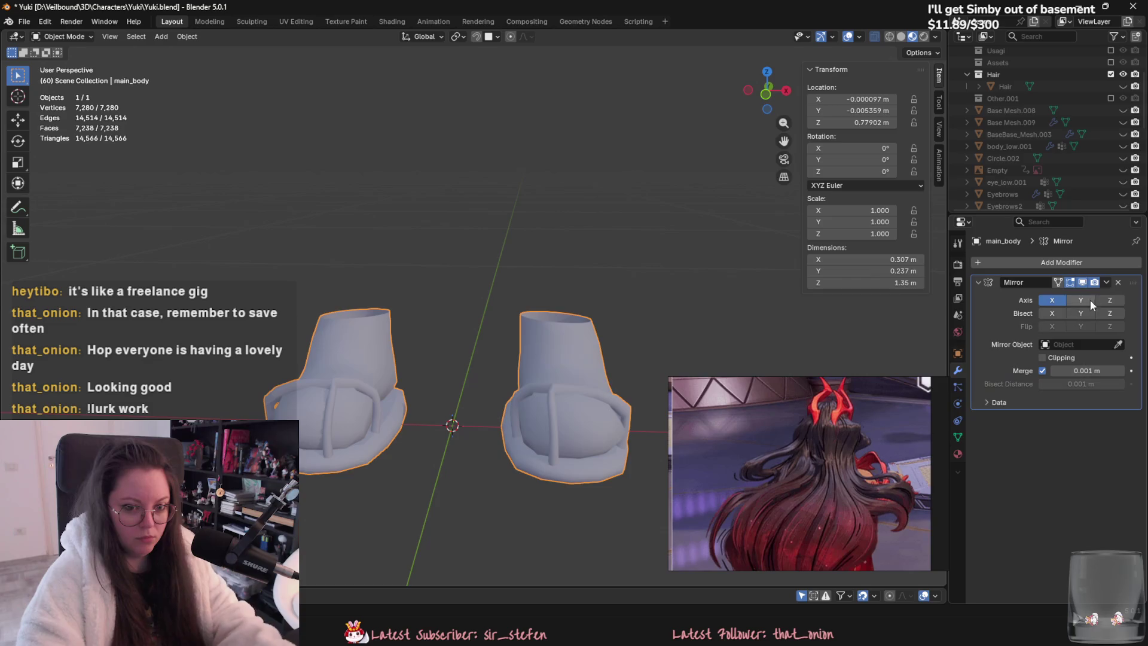
key("alt+h")
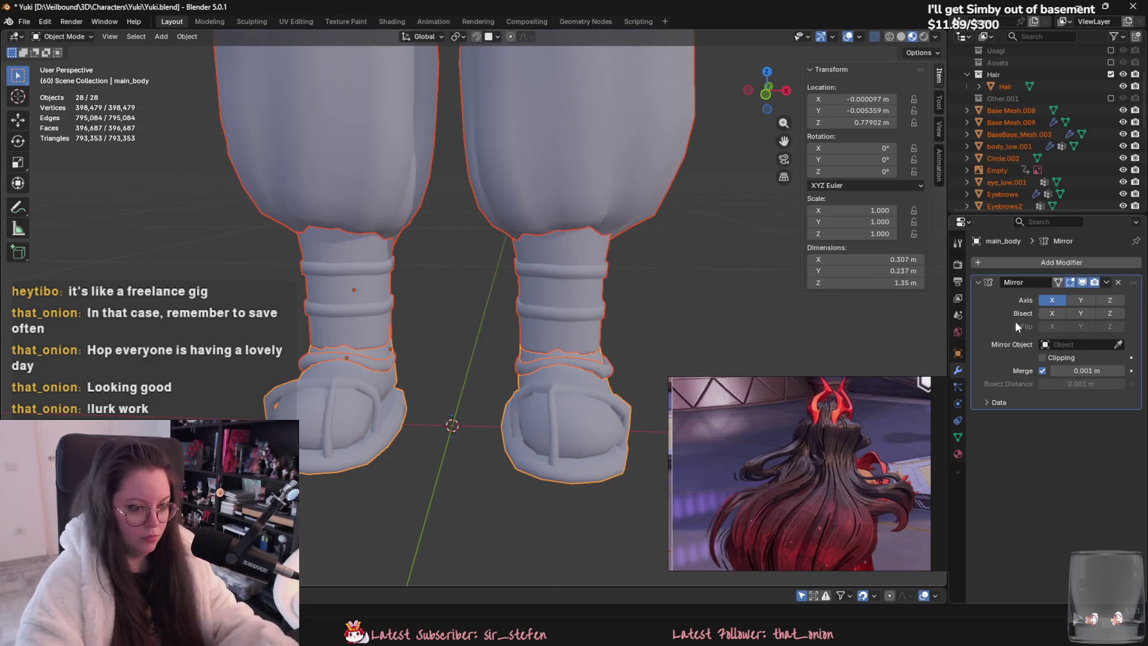
left_click(1106, 282)
left_click(1040, 296)
scroll(506, 314, "down", 5)
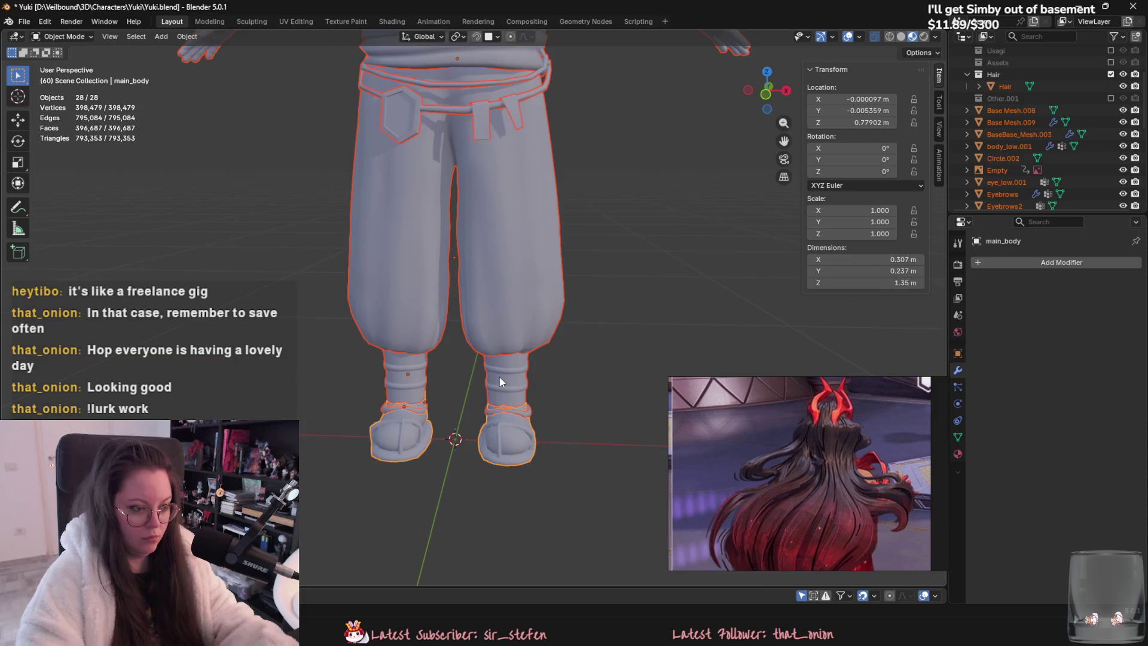
Step: Inspect the pants Base Mesh.008 and the leg cuffs Base Mesh.009 in Edit Mode
left_click(505, 372)
left_click(504, 257)
mouse_move(520, 278)
middle_mouse_down()
mouse_move(479, 321)
mouse_move(522, 155)
mouse_move(485, 225)
middle_mouse_up()
scroll(500, 308, "up", 3)
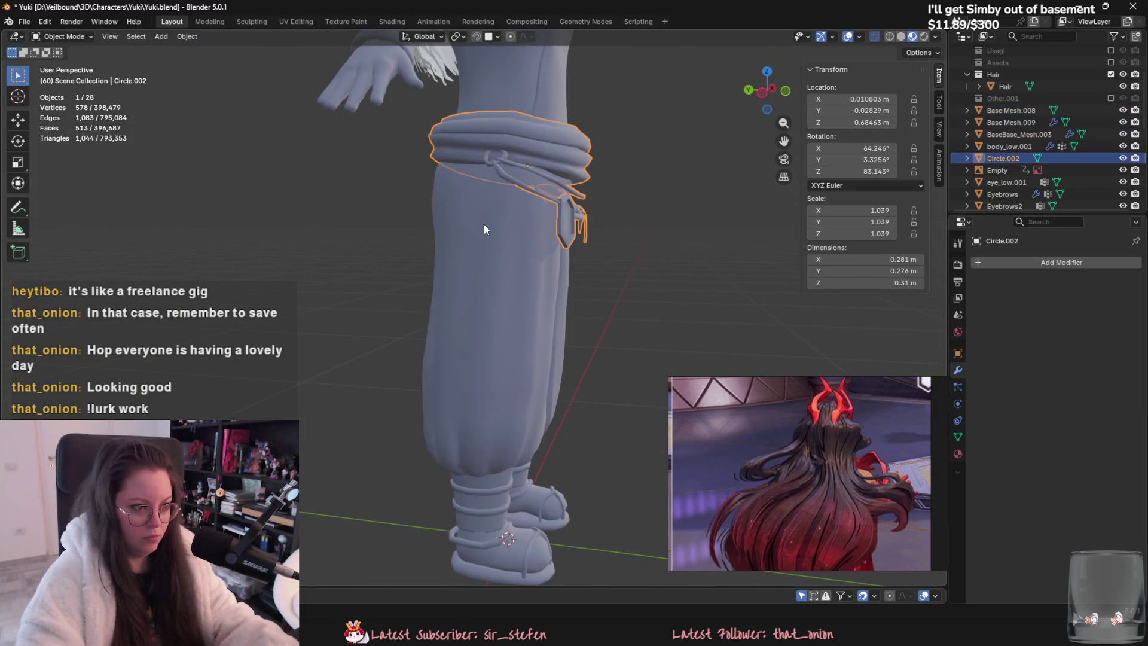
key("Tab")
scroll(664, 264, "down", 2)
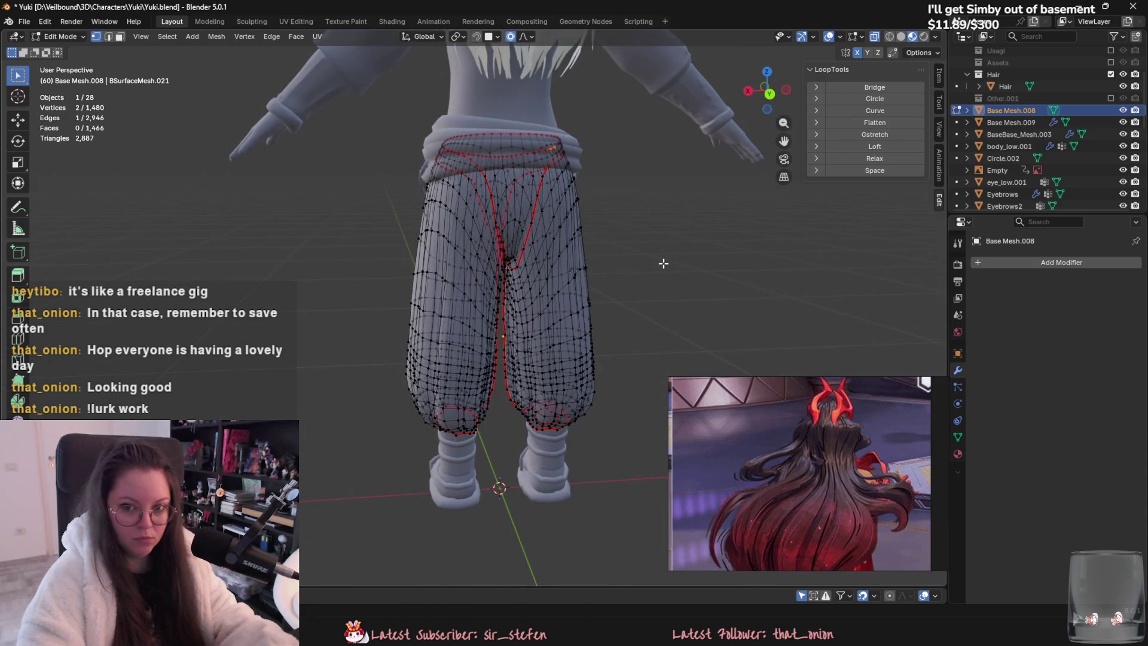
key("Tab")
scroll(596, 303, "down", 3, "shift")
left_click(541, 358)
key("Tab")
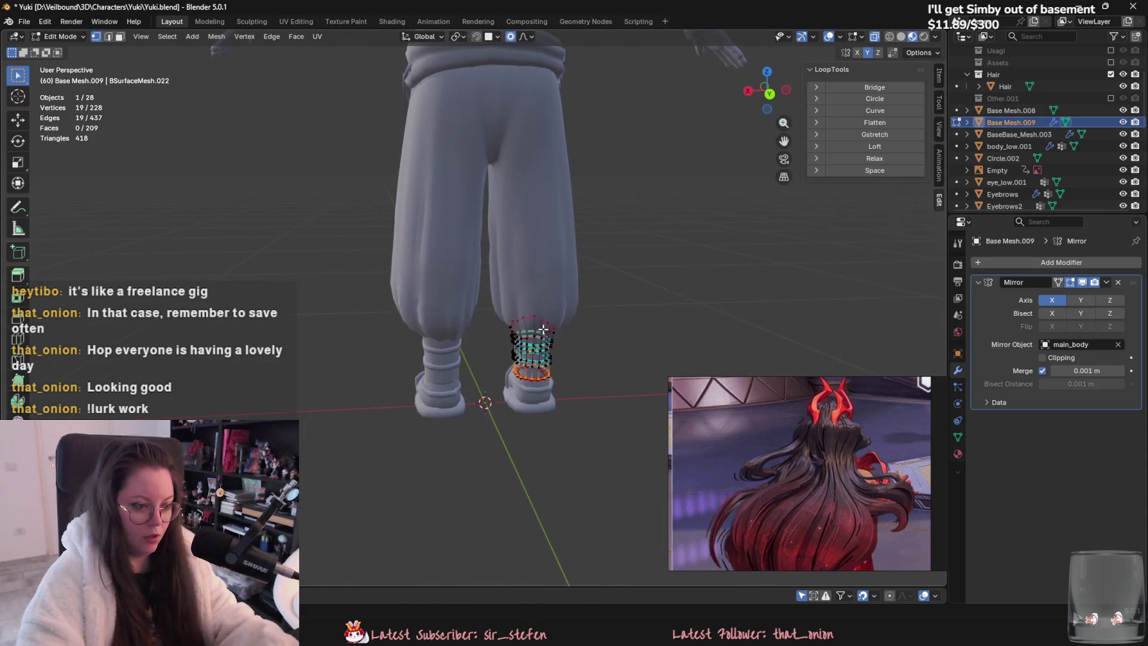
scroll(543, 329, "up", 5)
key("Tab")
middle_click_drag(445, 416, 436, 272)
scroll(484, 383, "up", 3)
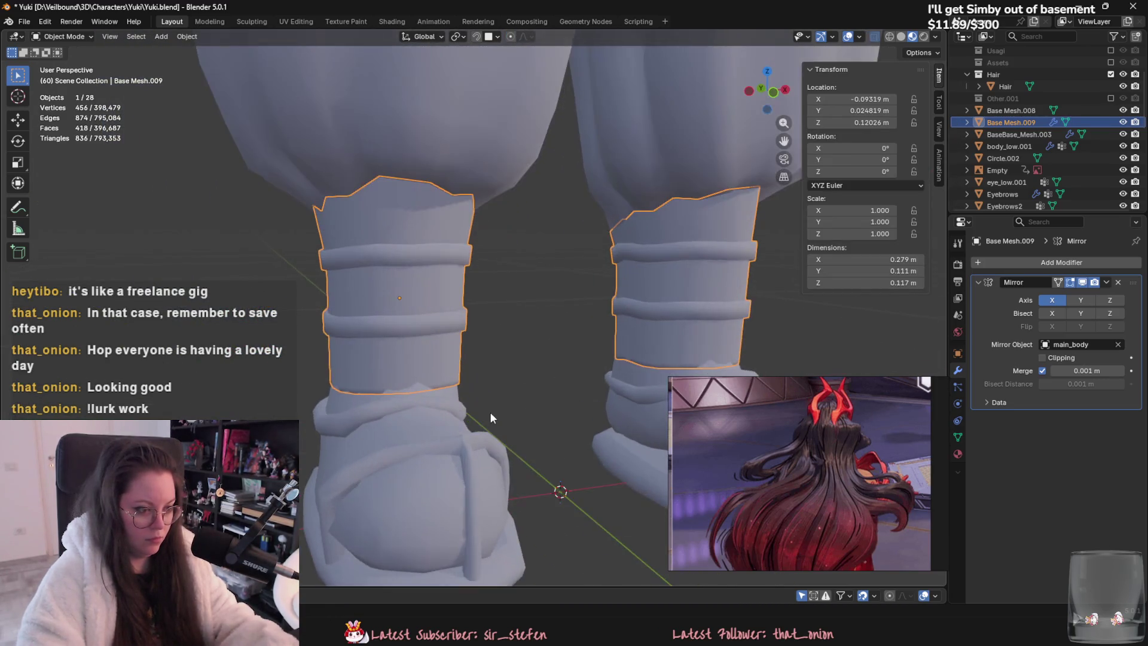
scroll(490, 411, "up", 2)
Step: Select main_body at the feet and switch it to Sculpt Mode
left_click(420, 396)
scroll(479, 428, "up", 2)
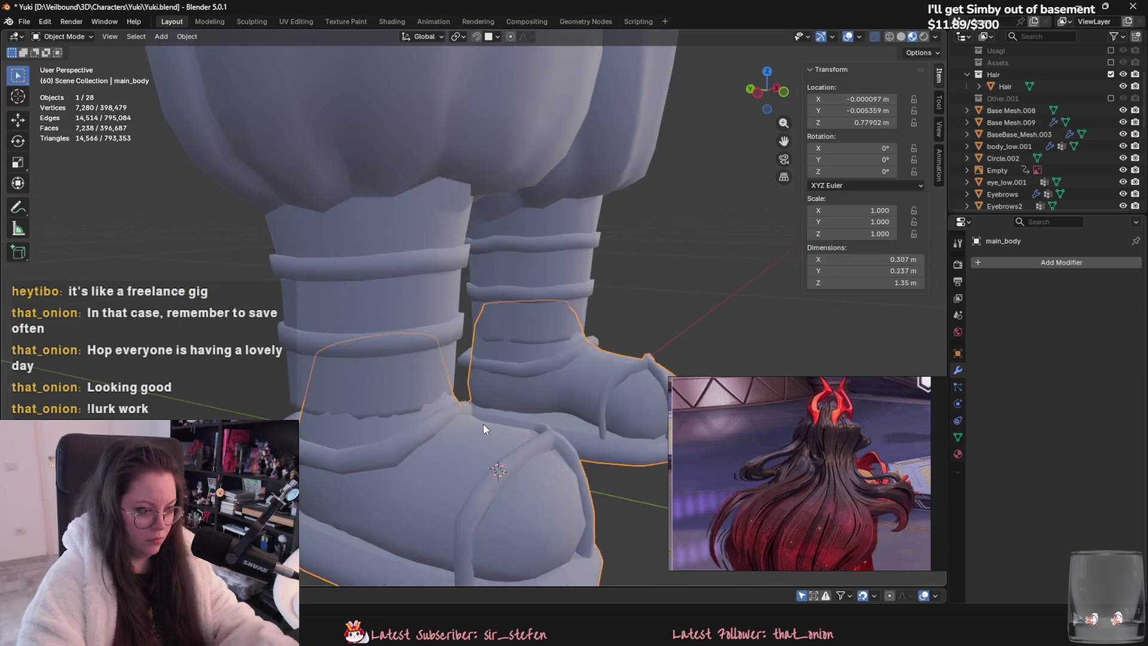
middle_click_drag(483, 424, 460, 395)
left_click(63, 36)
left_click(73, 77)
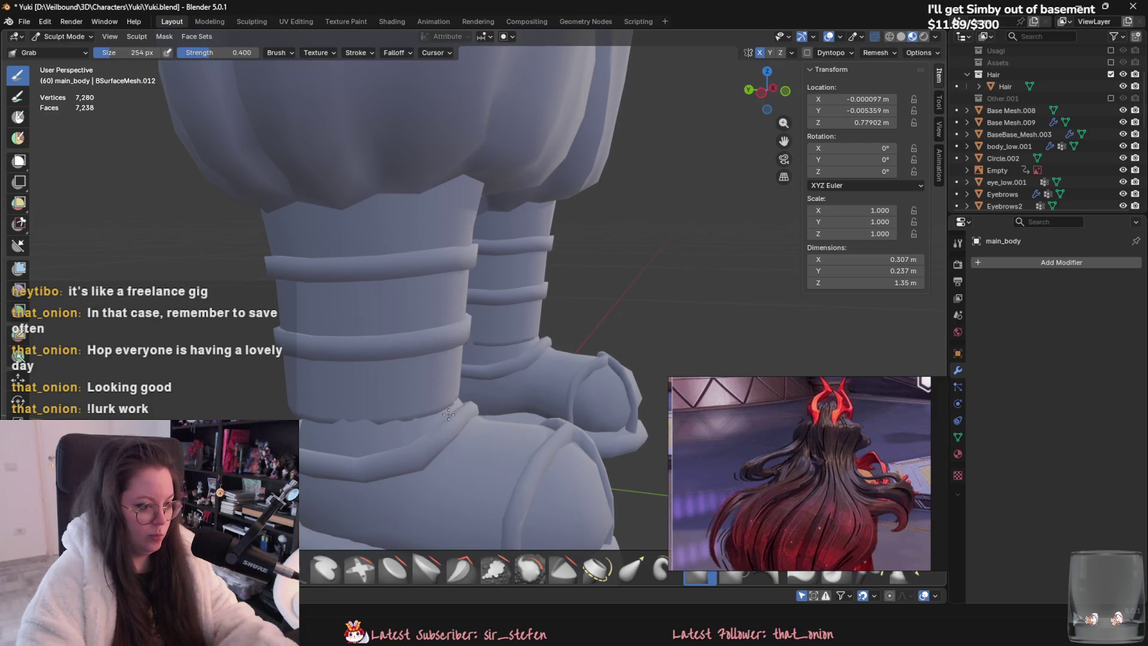
middle_click_drag(290, 487, 468, 443)
mouse_move(557, 447)
middle_mouse_down()
mouse_move(559, 487)
mouse_move(573, 422)
mouse_move(538, 414)
mouse_move(546, 486)
middle_mouse_up()
mouse_move(424, 400)
middle_mouse_down()
mouse_move(420, 432)
mouse_move(482, 430)
mouse_move(244, 320)
middle_mouse_up()
scroll(419, 432, "down", 2)
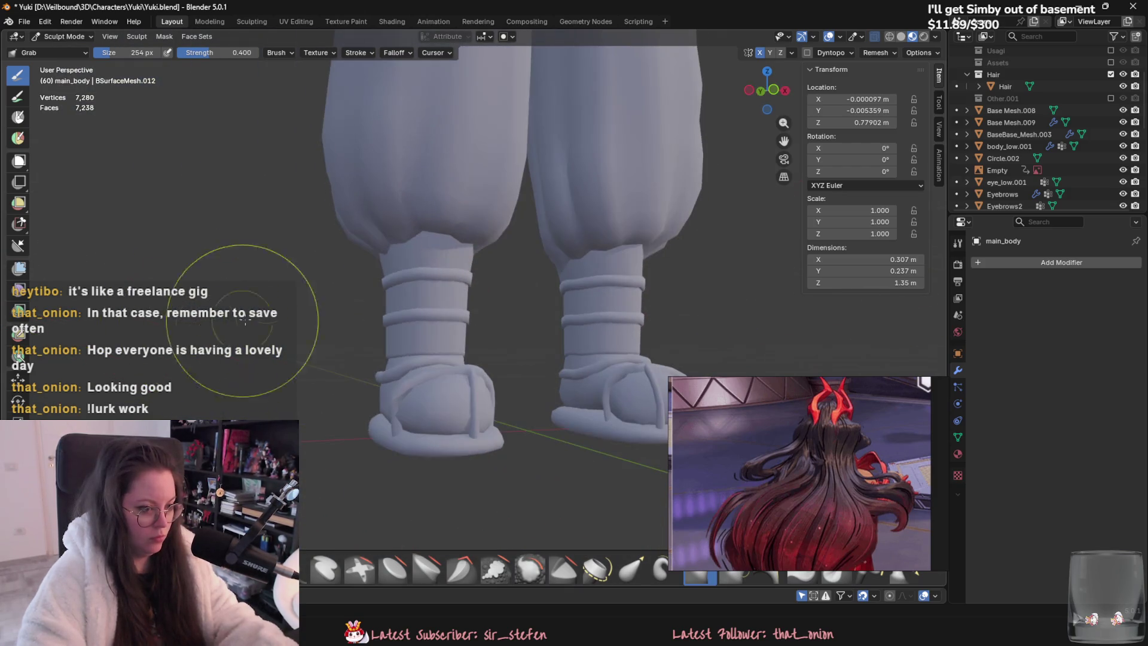
left_click(56, 36)
left_click(60, 48)
scroll(497, 380, "down", 3)
middle_click_drag(497, 379, 465, 336)
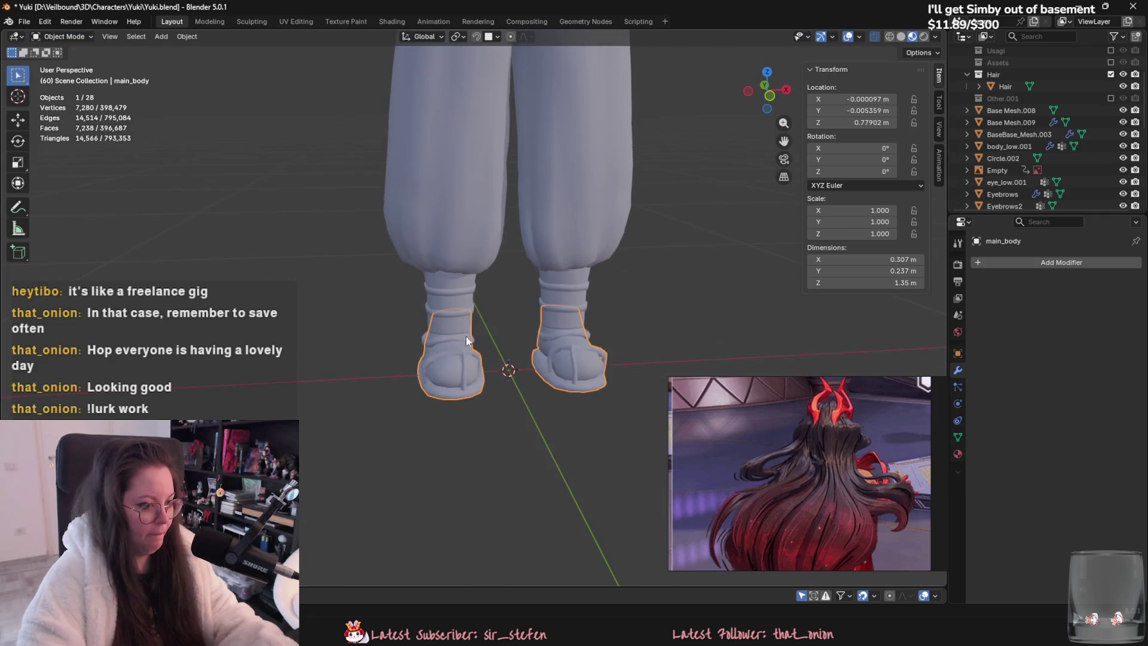
Step: Apply the Mirror modifier on the ankle wraps Base Mesh.009
left_click(457, 300)
scroll(457, 300, "down", 5)
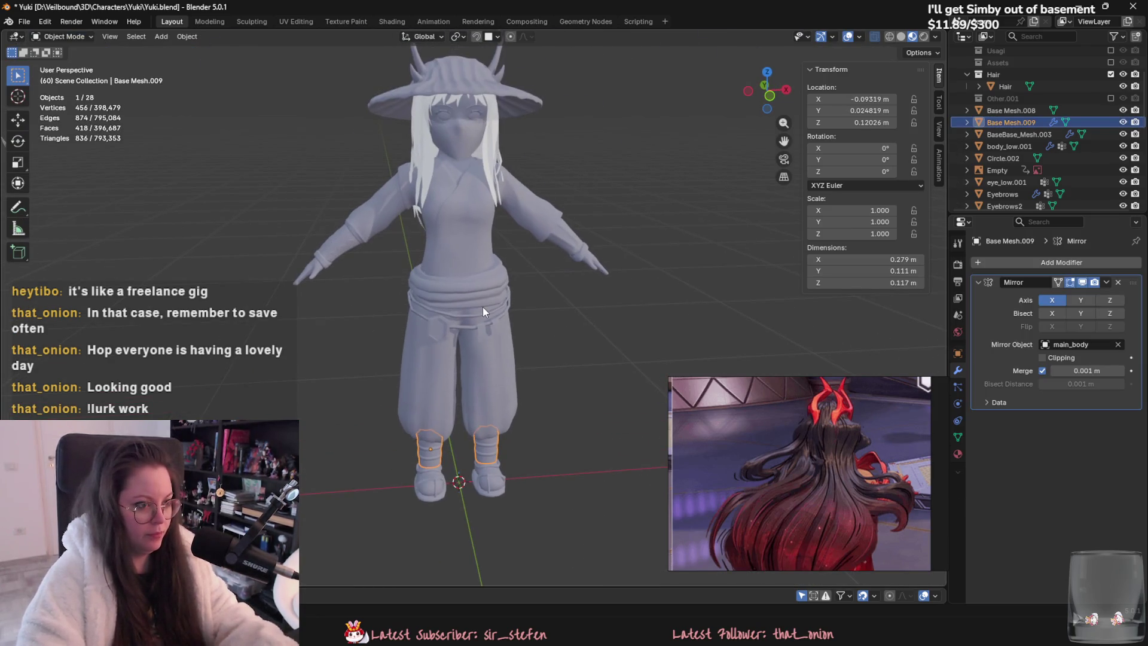
left_click(1105, 282)
left_click(1099, 293)
Step: Select the belt Circle.002 and add a loop cut to it in Edit Mode
left_click(501, 367)
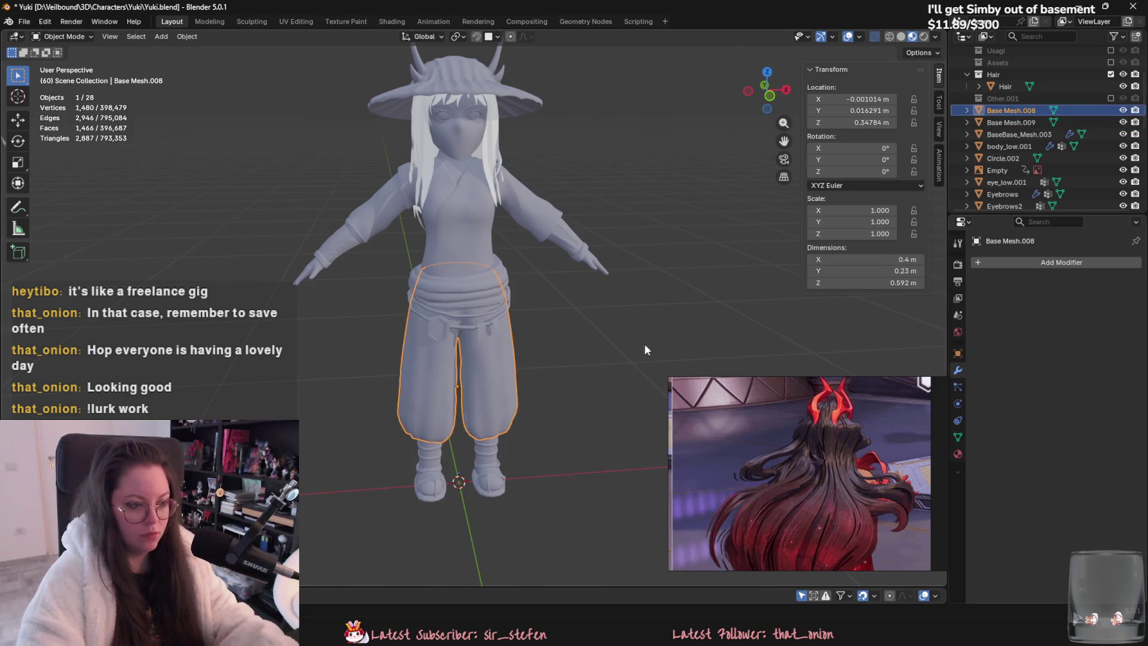
left_click(449, 325)
scroll(450, 325, "up", 2)
scroll(479, 330, "up", 3)
mouse_move(562, 328)
middle_mouse_down()
mouse_move(577, 321)
mouse_move(518, 335)
mouse_move(509, 325)
middle_mouse_up()
key("Tab")
scroll(538, 354, "up", 2)
scroll(538, 354, "down", 2)
left_click(529, 438)
key("ctrl+r")
left_click(584, 399)
Step: Add three more loop cuts on the belt strap, then undo them
key("Tab")
key("Tab")
middle_click_drag(500, 381, 495, 417)
key("Tab")
key("Tab")
key("ctrl+r")
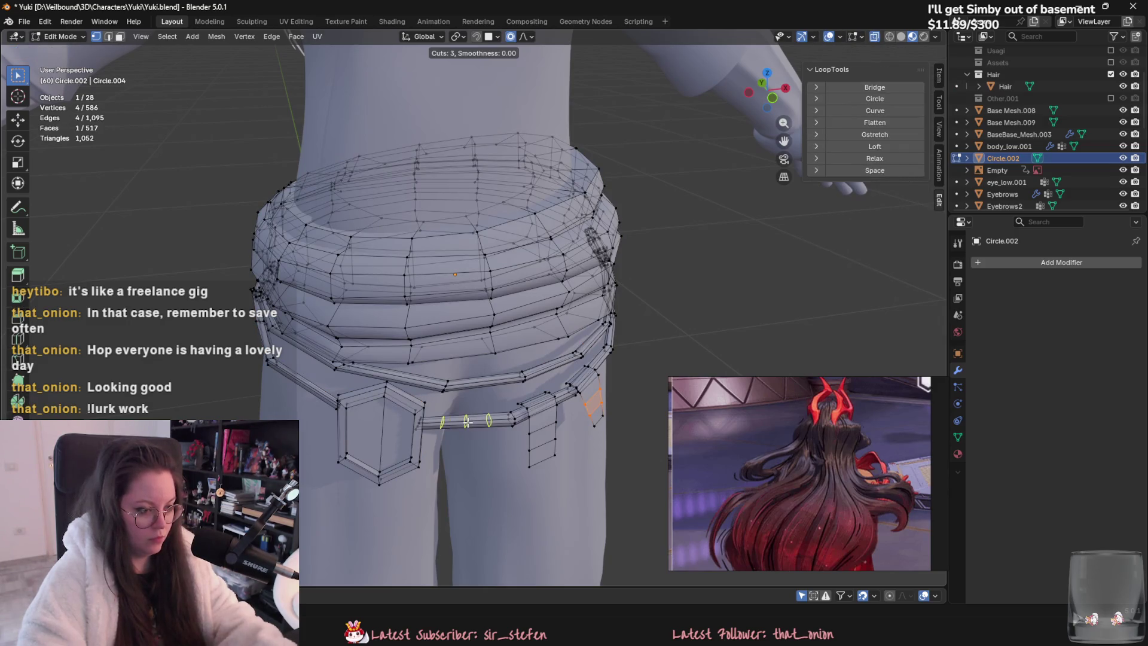
left_click(467, 422)
key("ctrl+r")
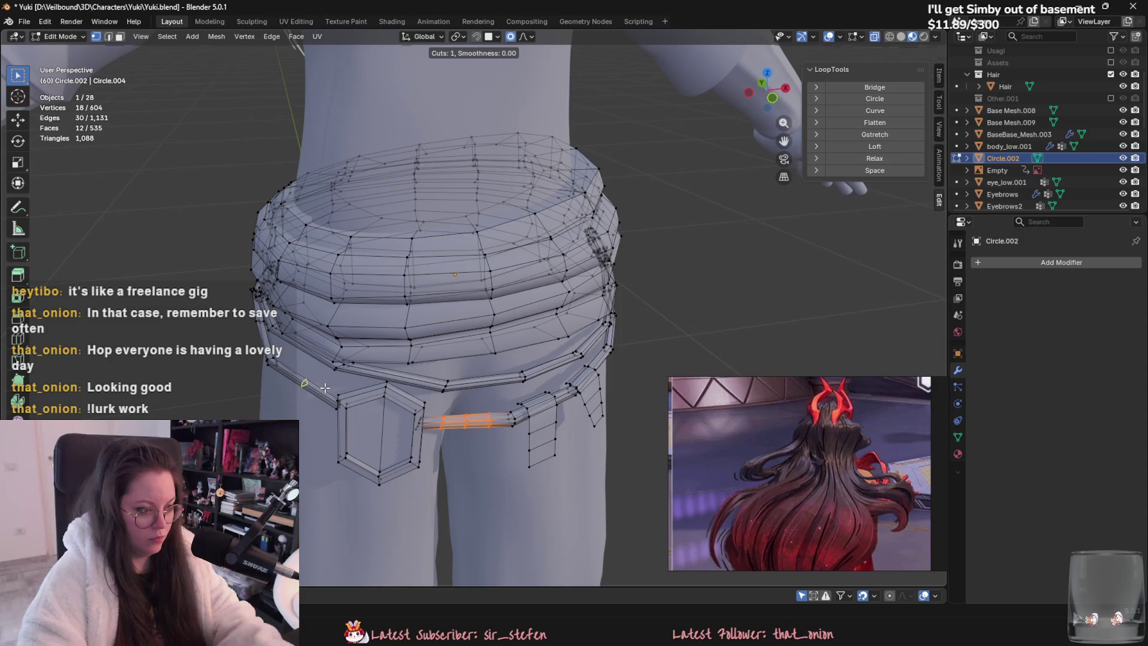
left_click(324, 389)
middle_click_drag(325, 388, 513, 355)
key("ctrl+z")
key("ctrl+z")
key("ctrl+z")
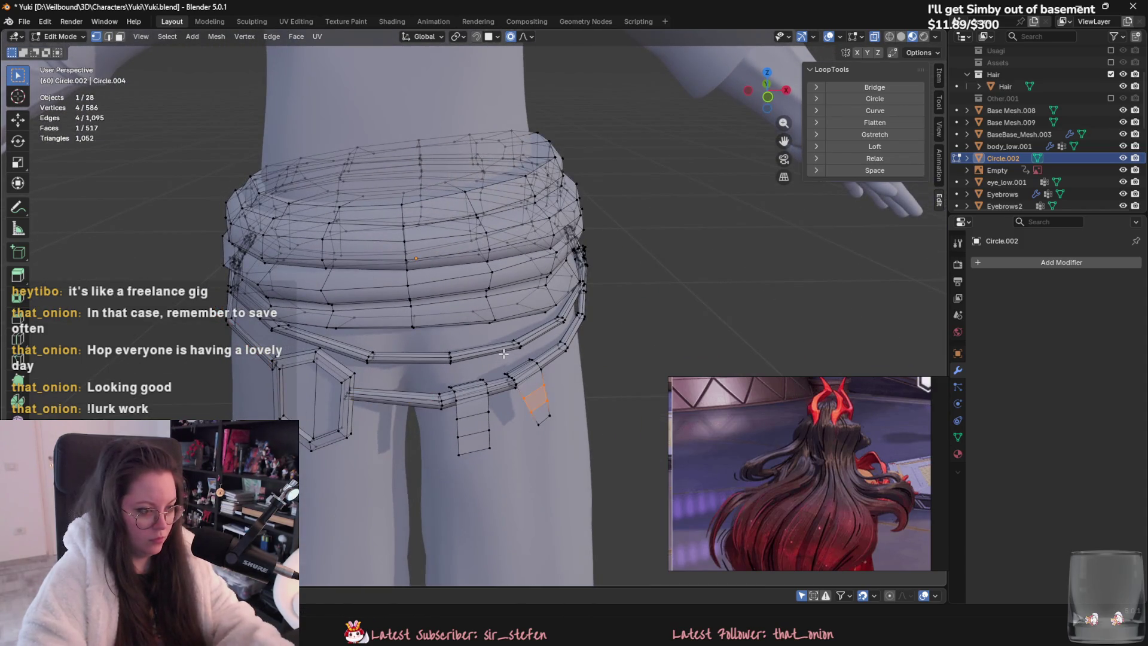
key("ctrl+z")
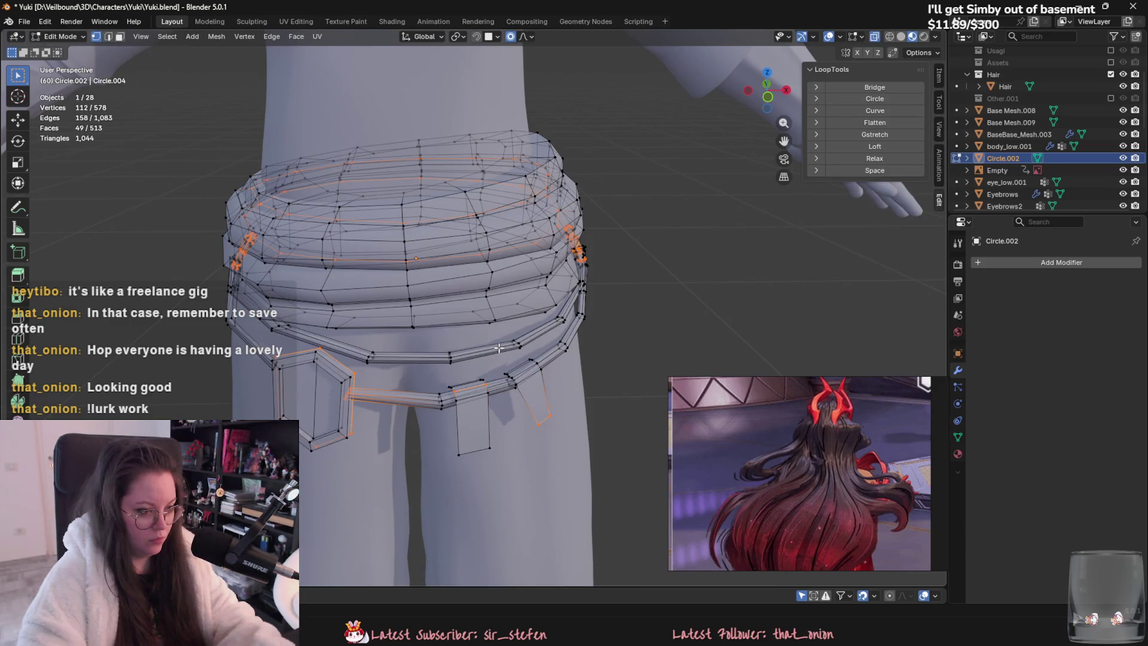
Step: Preview a Subdivision Surface modifier on the belt, then remove it and return to Edit Mode
key("Tab")
left_click(1061, 262)
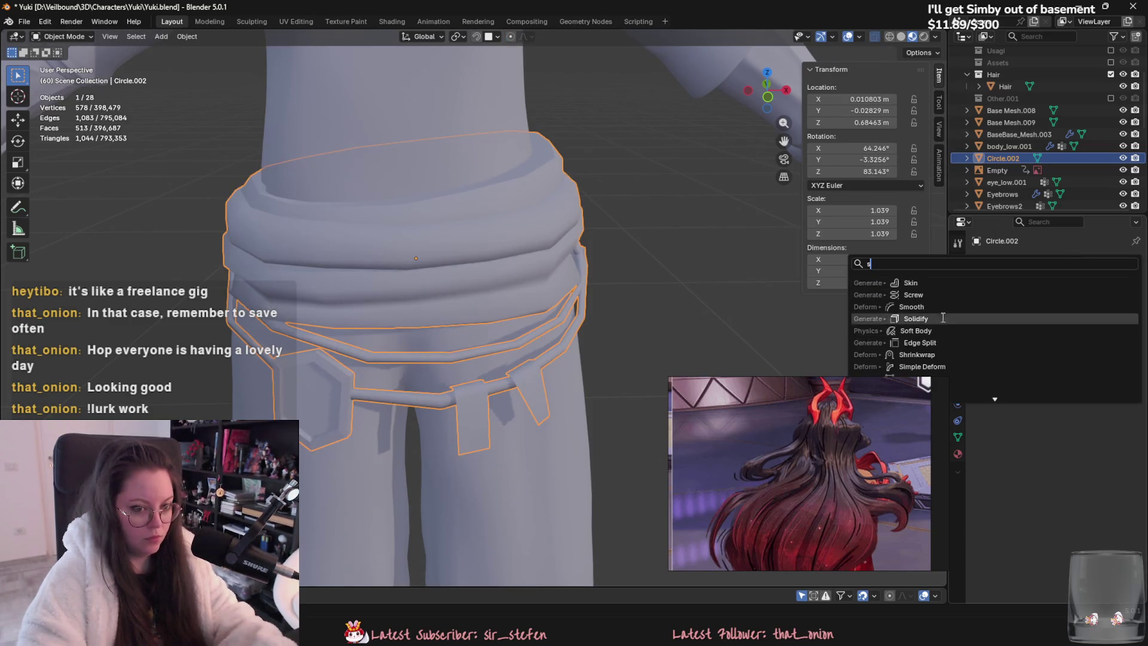
key("Escape")
left_click(1038, 266)
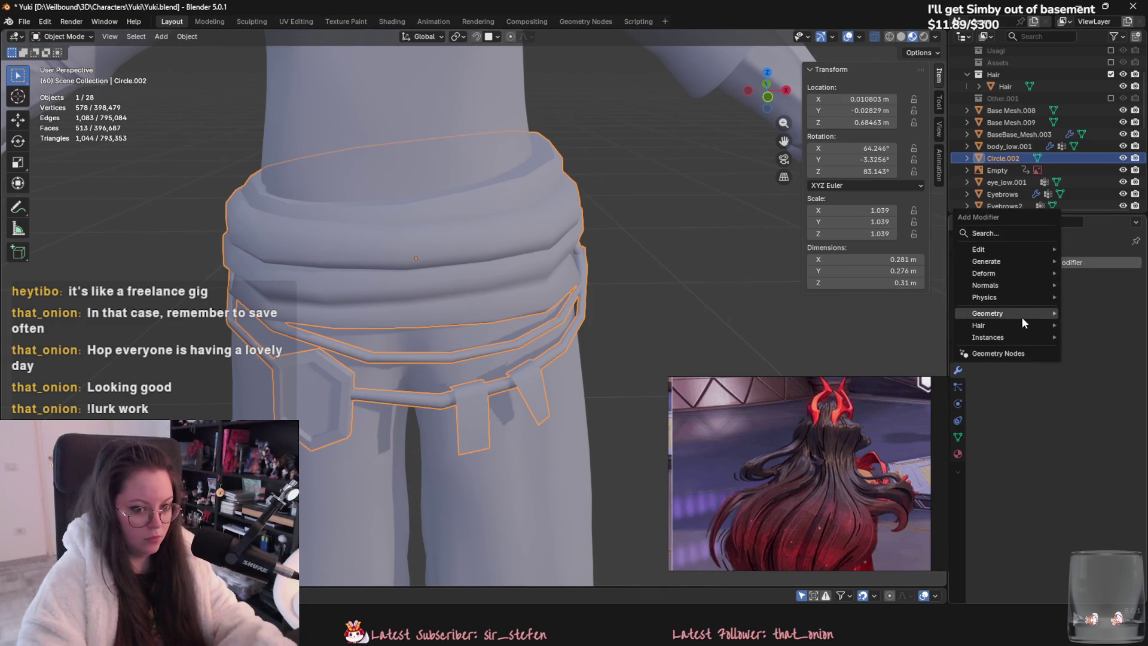
mouse_move(1005, 261)
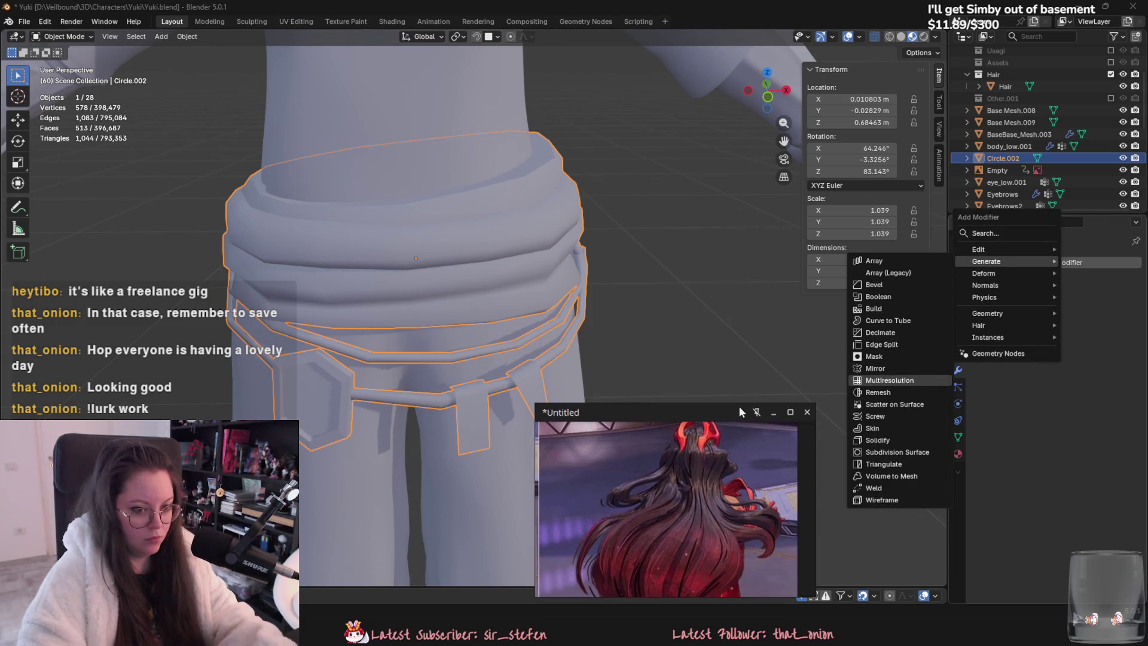
left_click(899, 447)
mouse_move(751, 334)
middle_mouse_down()
mouse_move(766, 325)
mouse_move(727, 375)
mouse_move(668, 355)
middle_mouse_up()
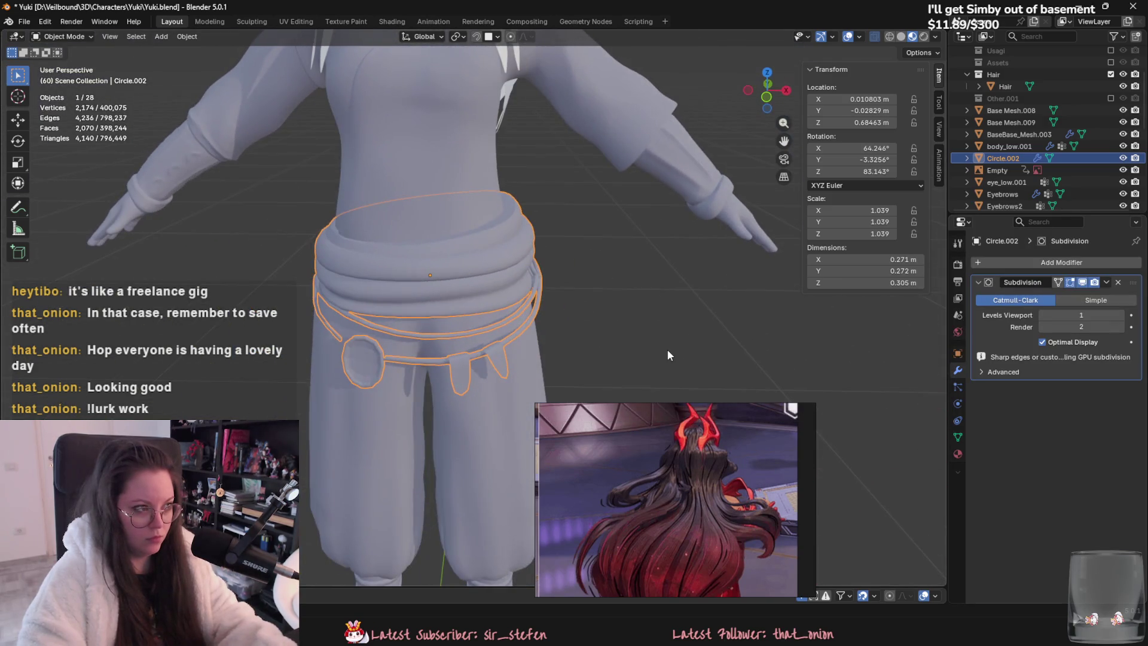
left_click(1117, 283)
scroll(519, 245, "up", 5)
key("Tab")
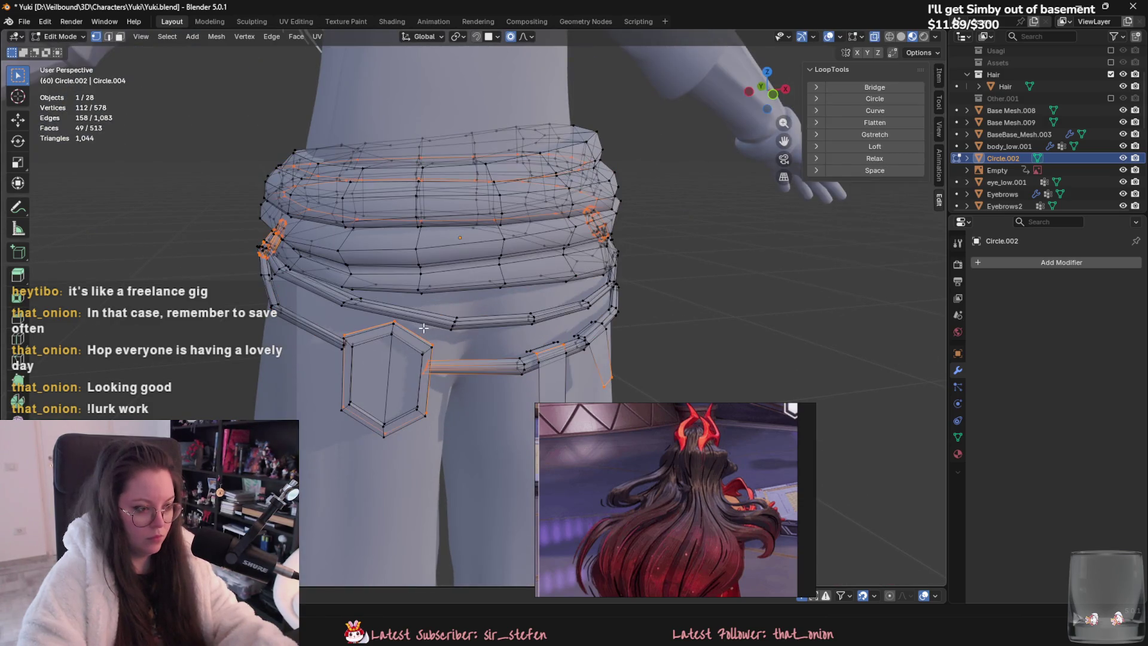
Step: Select the whole belt mesh and add a loop cut to the hexagon buckle
middle_click_drag(423, 328, 428, 345)
key("a")
right_click(551, 296)
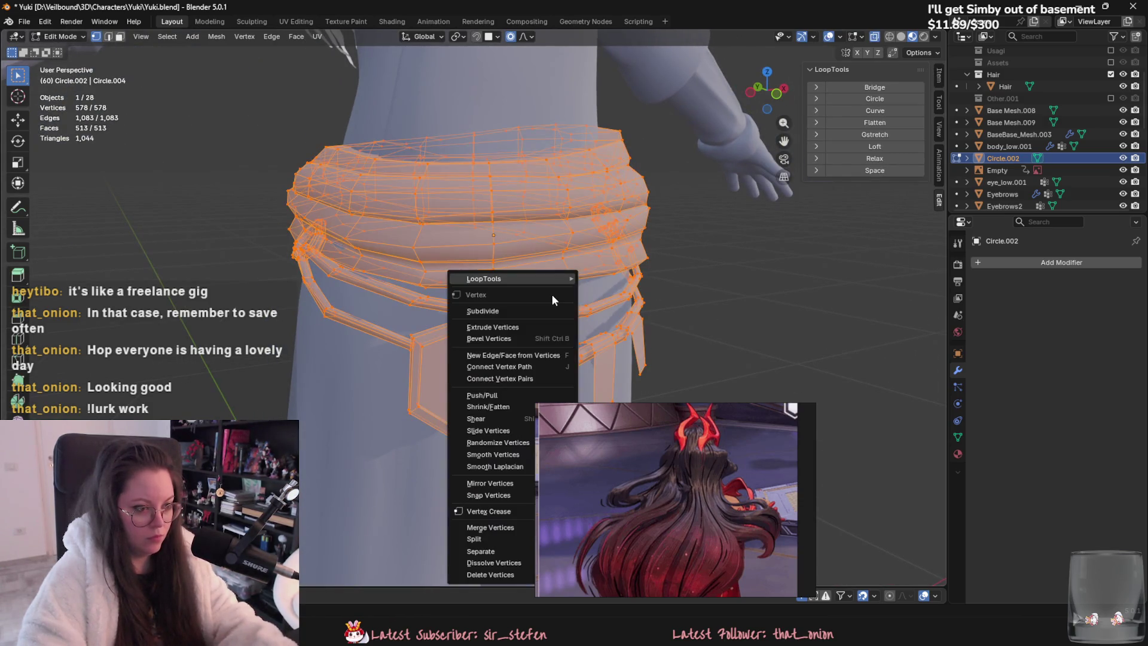
left_click(551, 315)
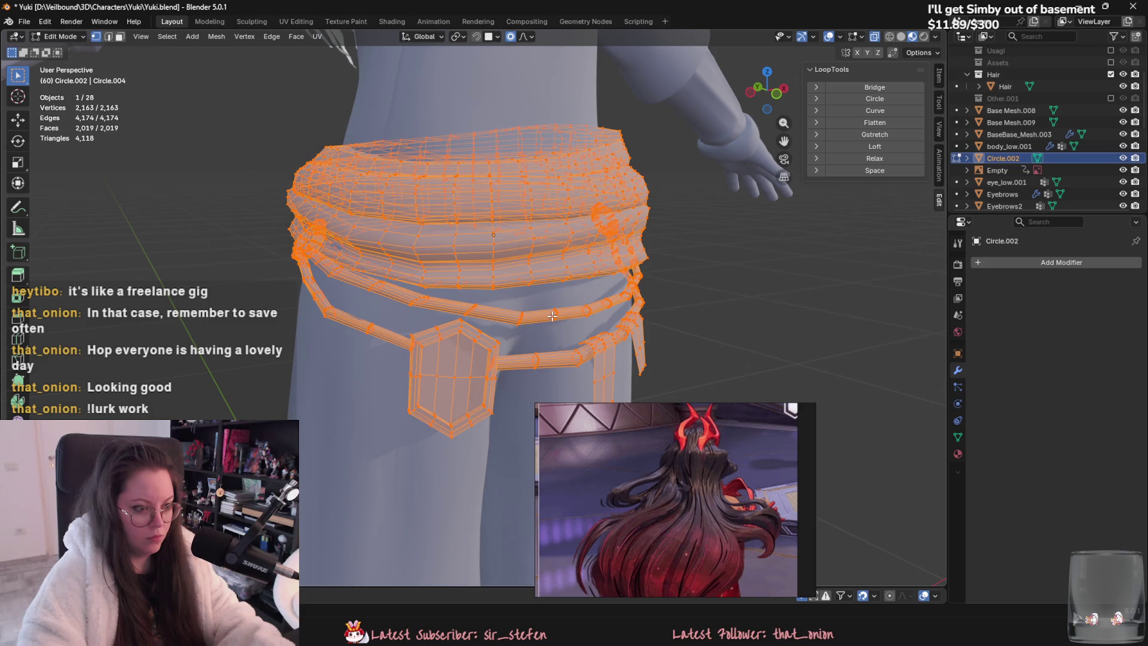
key("ctrl+r")
left_click(451, 375)
scroll(506, 375, "down", 3)
Step: Loop-cut the right hanging strap and add two edge loops to the front strap
mouse_move(506, 375)
middle_mouse_down()
mouse_move(434, 340)
mouse_move(599, 349)
middle_mouse_up()
key("ctrl+r")
left_click(599, 350)
key("ctrl+r")
left_click(600, 349)
key("ctrl+r")
scroll(459, 349, "up", 1)
left_click(460, 350)
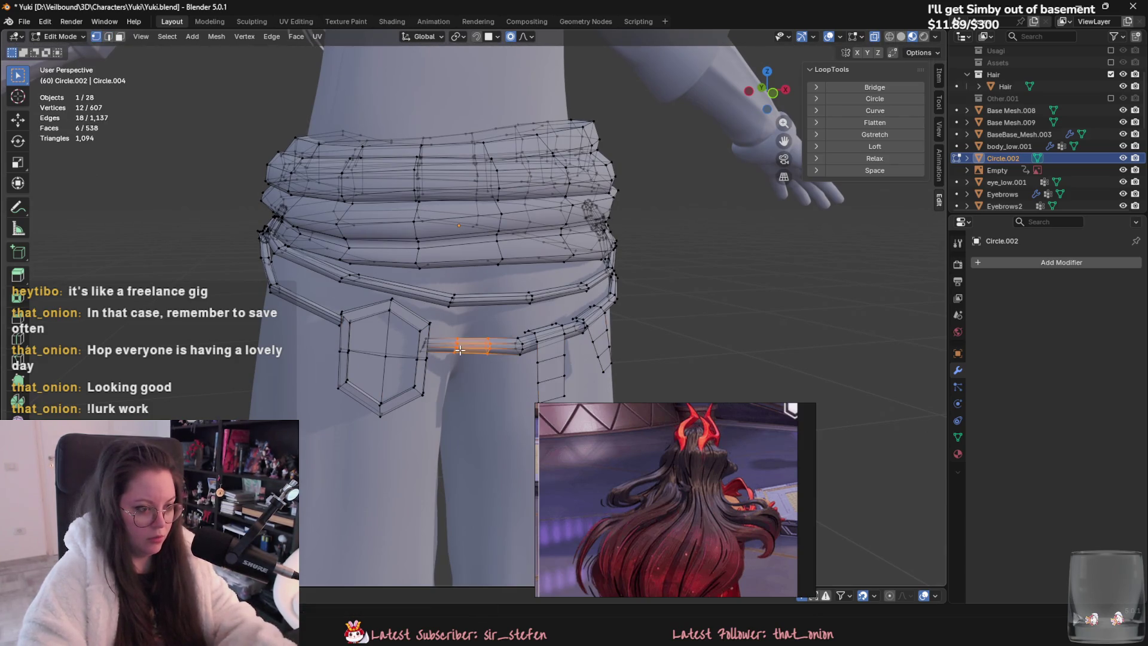
Step: In edge mode, move a belt edge up along Z and extrude it into a new face
key("2")
left_click(525, 334)
middle_click_drag(525, 334, 566, 381)
key("g")
key("z")
left_click(566, 381)
scroll(472, 282, "up", 6)
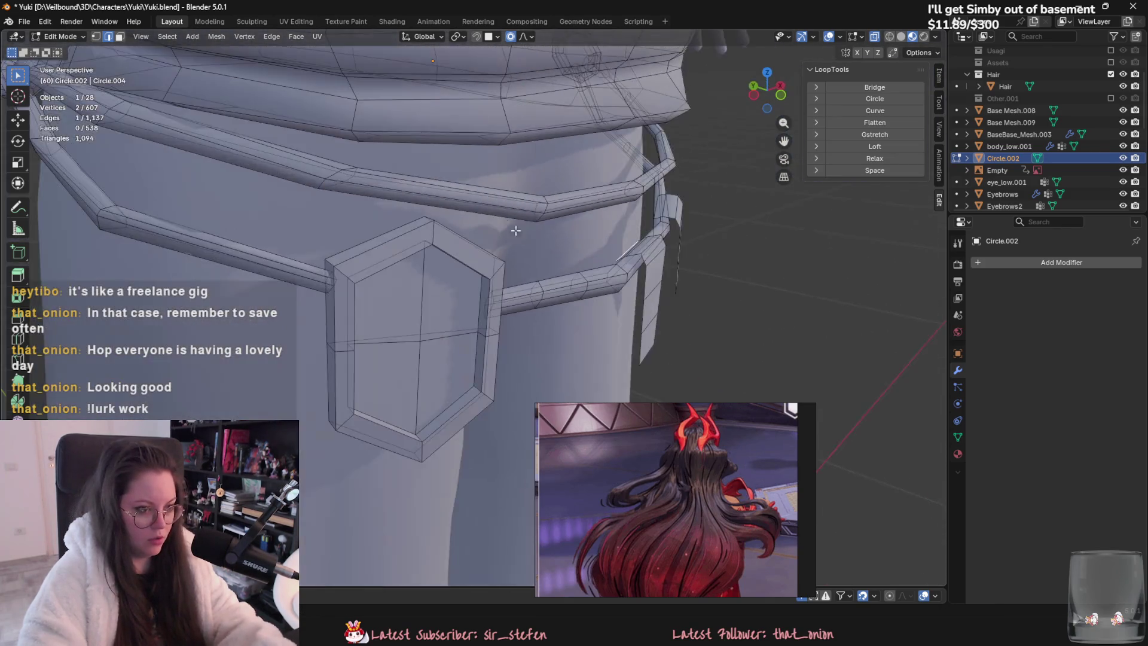
scroll(473, 282, "down", 3)
key("e")
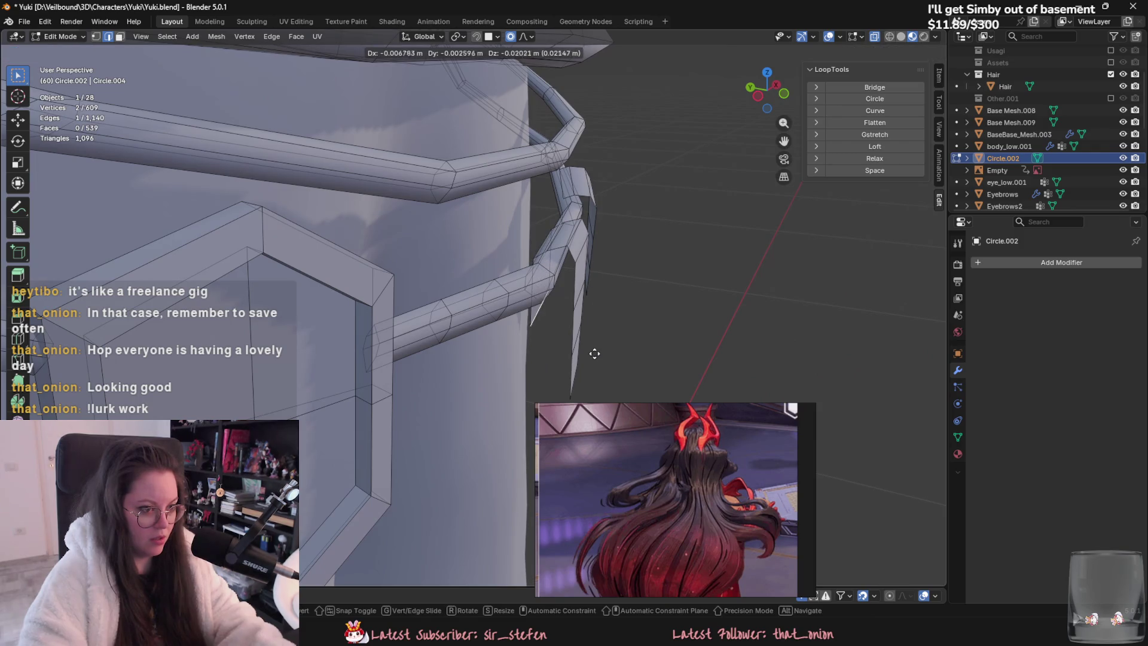
left_click(594, 365)
Step: Extrude the new face's edge again to lengthen the hanging loop strap
middle_click_drag(594, 365, 520, 322)
scroll(455, 281, "up", 4)
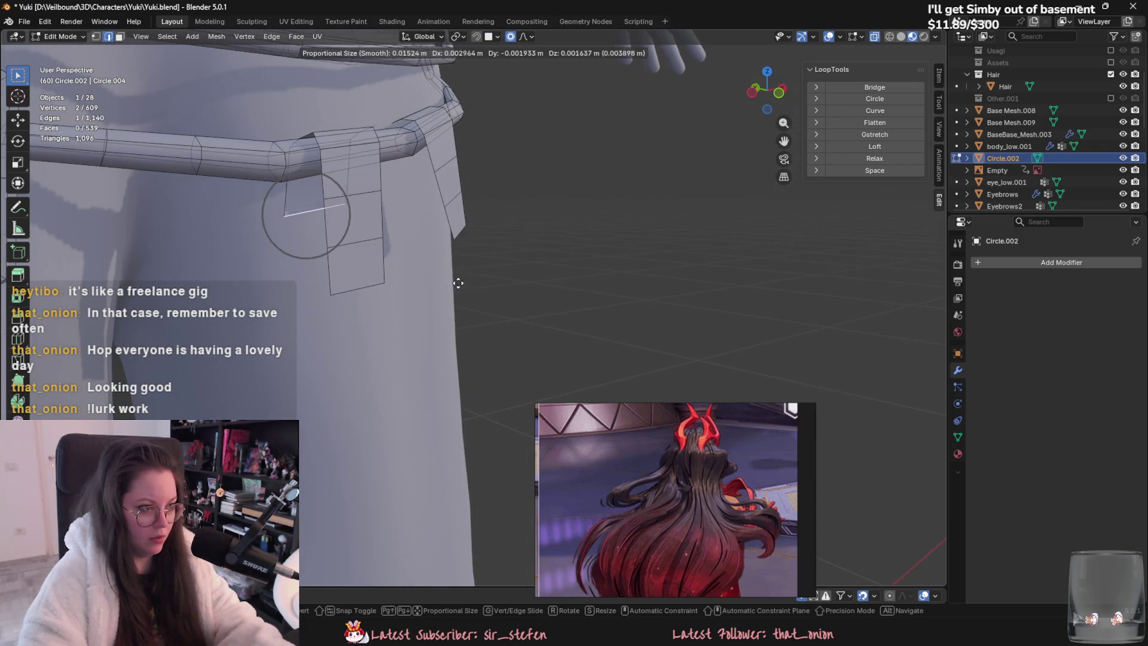
mouse_move(484, 274)
middle_mouse_down("shift")
mouse_move(537, 354)
mouse_move(538, 311)
mouse_move(526, 335)
middle_mouse_up("shift")
key("e")
left_click(542, 309)
scroll(528, 347, "up", 3)
Step: Add a three-cut loop cut across the belt
middle_click_drag(672, 256, 366, 438)
mouse_move(340, 357)
middle_mouse_down()
mouse_move(555, 311)
mouse_move(458, 265)
mouse_move(553, 369)
mouse_move(423, 336)
middle_mouse_up()
key("ctrl+r")
scroll(554, 310, "up", 2)
left_click(555, 310)
Step: Extrude the strap's edge loop twice to add segments to the hanging strap
left_click(457, 264, "alt")
key("e")
right_click(457, 265)
key("e")
right_click(458, 265)
Step: Add several more loop cuts to the belt, including a two-cut loop, then return to Object Mode
key("ctrl+r")
left_click(479, 318)
key("ctrl+r")
left_click(578, 304)
middle_click_drag(577, 303, 422, 344)
key("ctrl+r")
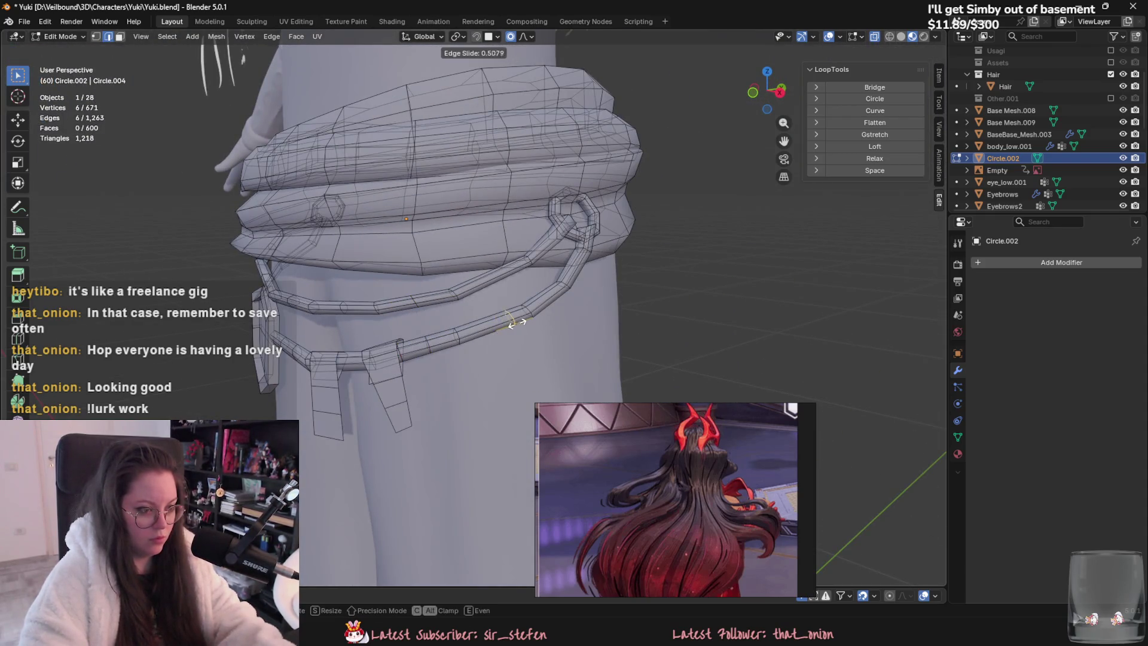
left_click(553, 303)
left_click(561, 296)
key("ctrl+r")
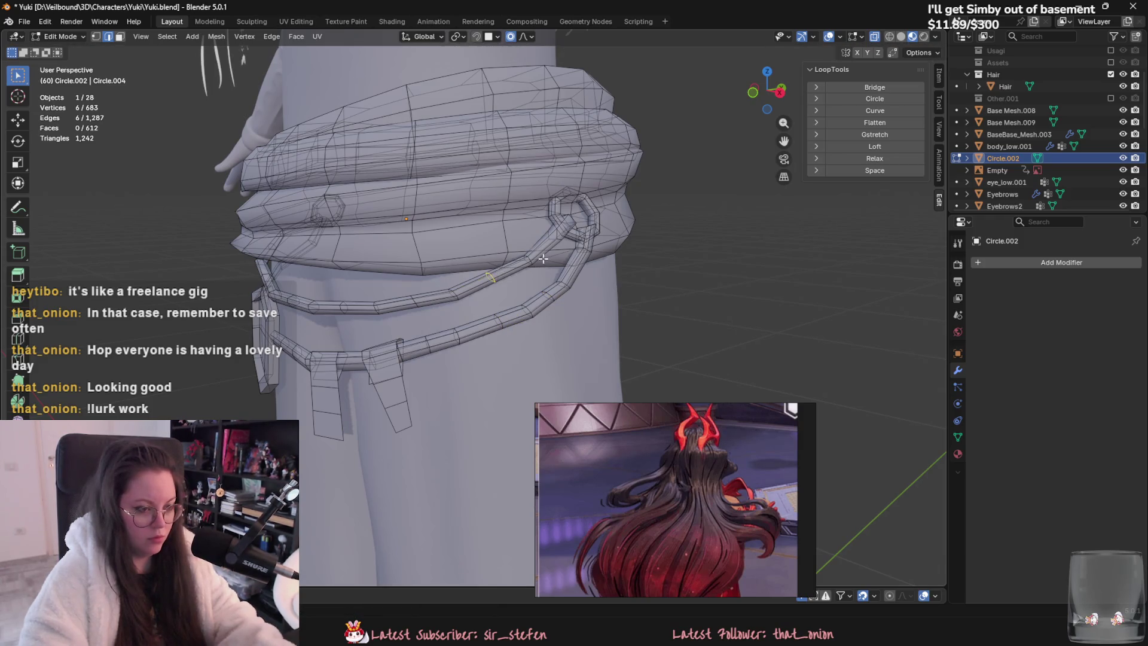
left_click(576, 278)
left_click(579, 293)
scroll(550, 330, "down", 3)
key("Tab")
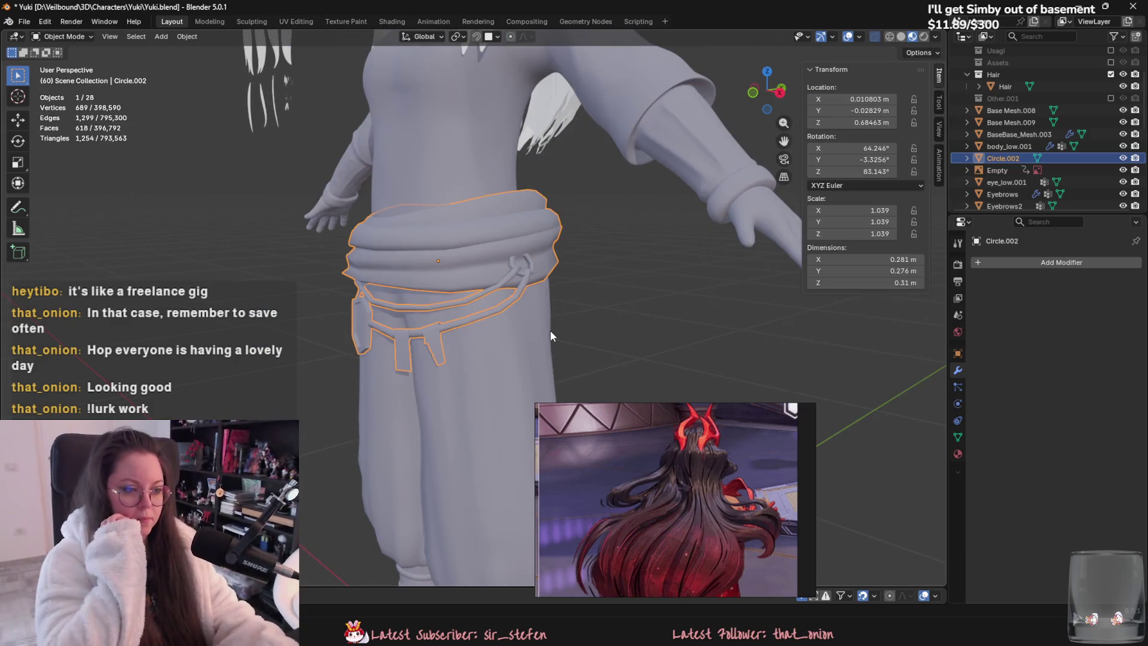
Step: Apply Shade Smooth to the belt
right_click(504, 311)
left_click(504, 311)
scroll(513, 336, "up", 5)
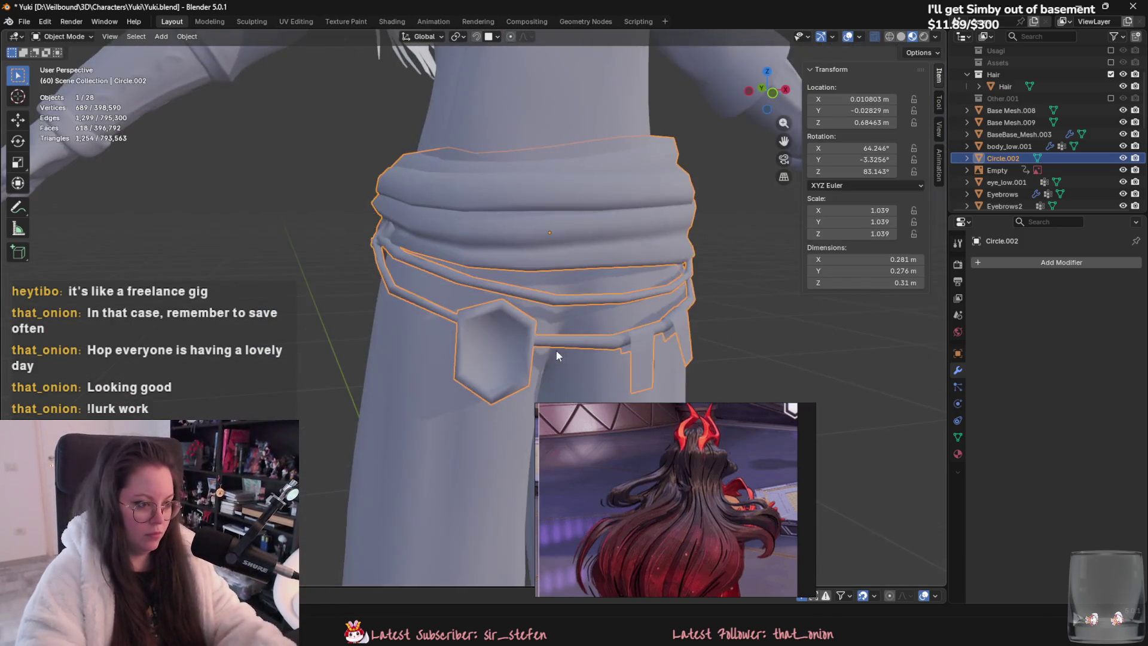
Step: Select the hexagon buckle's edge ring with X-ray off and extrude it
key("Tab")
left_click(381, 220)
key("alt+z")
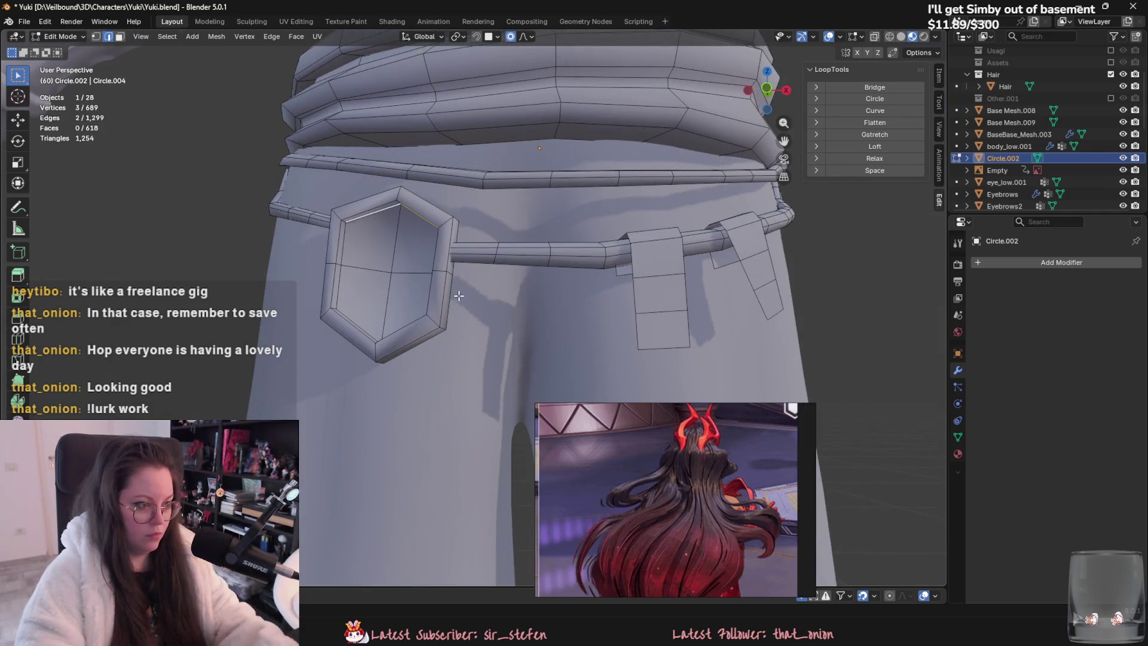
left_click(337, 284, "shift")
middle_click_drag(337, 284, 419, 358)
left_click(443, 410, "shift")
mouse_move(443, 411)
middle_mouse_down()
mouse_move(572, 348)
mouse_move(628, 359)
mouse_move(615, 339)
middle_mouse_up()
left_click(546, 366, "shift")
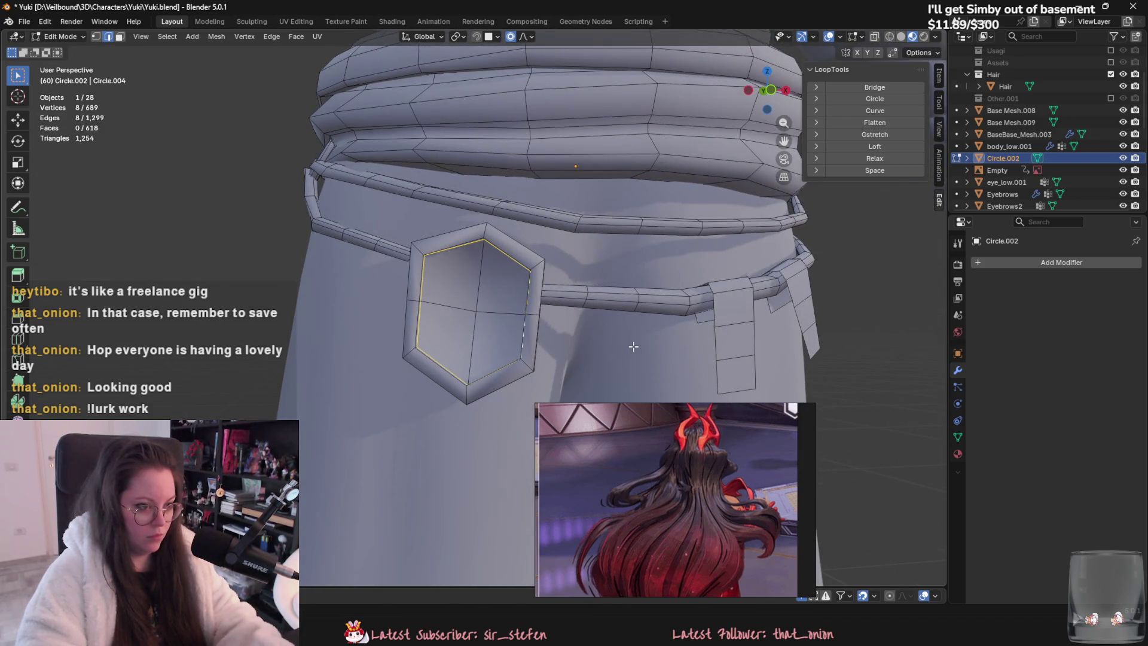
key("e")
key("Return")
Step: Check the extrusion, then bevel the buckle's inner rim and inspect it in Object Mode
key("Tab")
mouse_move(633, 346)
middle_mouse_down()
mouse_move(612, 379)
mouse_move(626, 362)
middle_mouse_up()
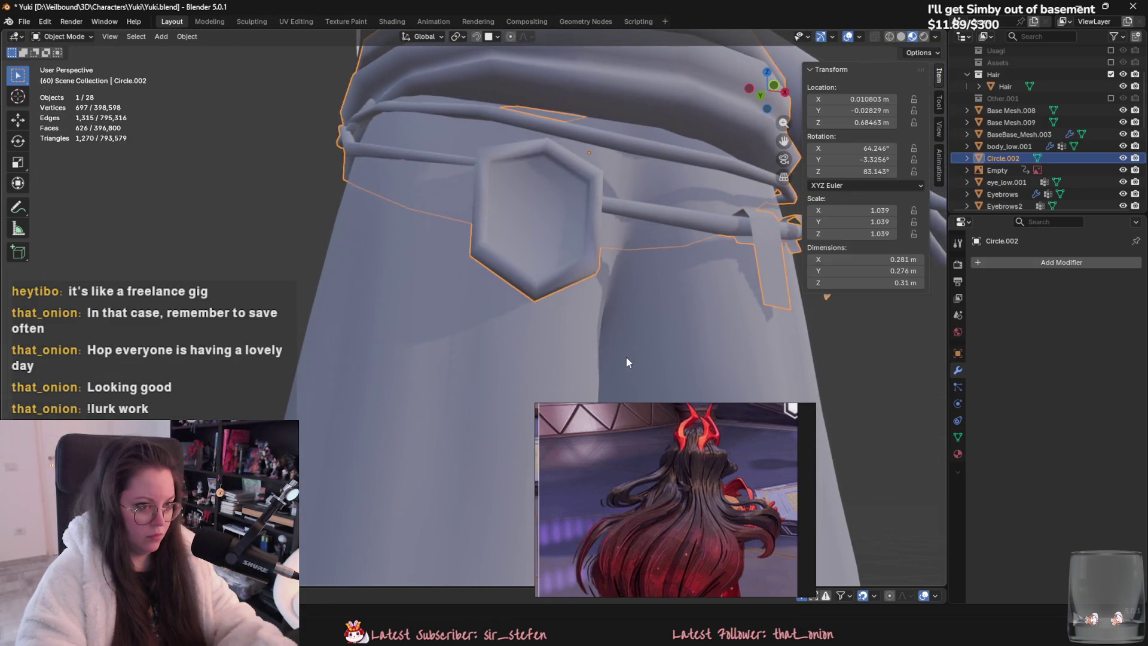
key("Tab")
key("e")
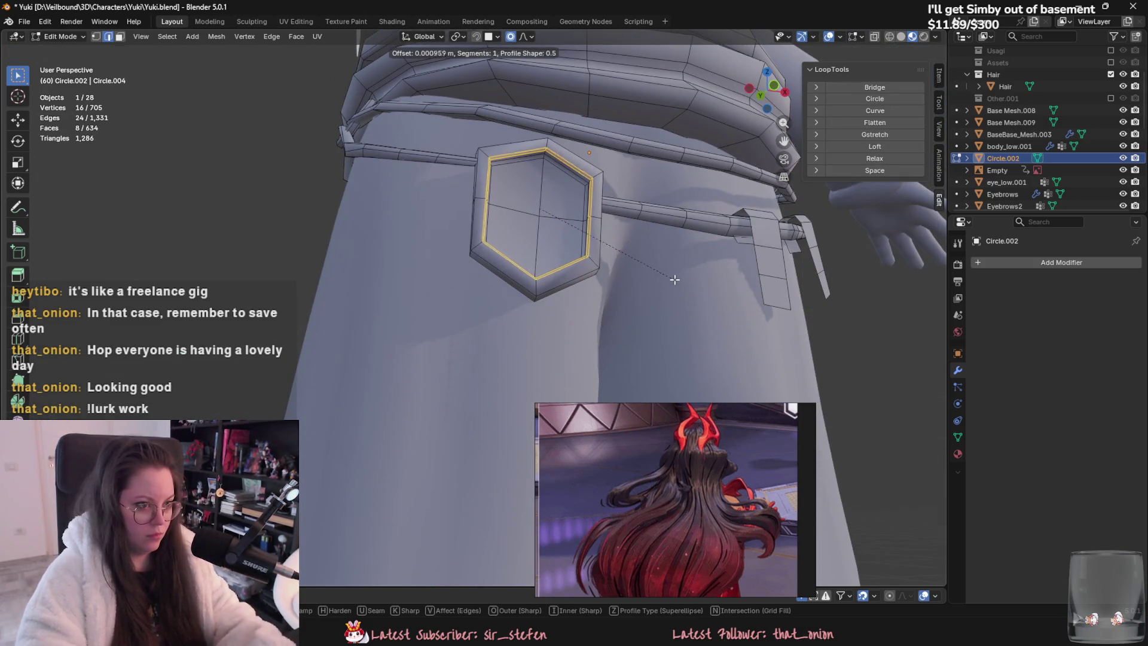
key("Return")
key("Tab")
middle_click_drag(671, 275, 644, 318)
Step: Pull back to view the torso and save the file with Ctrl+S
scroll(642, 313, "down", 6)
mouse_move(586, 397)
middle_mouse_down()
mouse_move(696, 361)
mouse_move(537, 311)
middle_mouse_up()
scroll(697, 364, "down", 5)
key("ctrl+s")
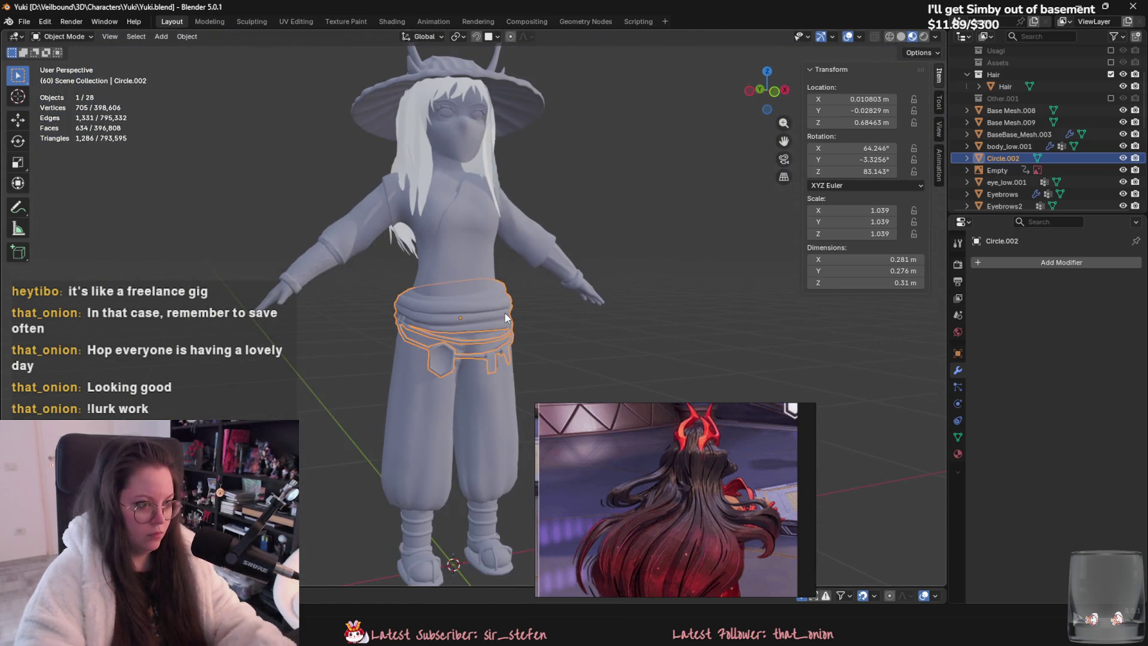
Step: Reselect the belt and select an edge chain along the buckle's inner loop, then return to Object Mode
left_click(451, 276)
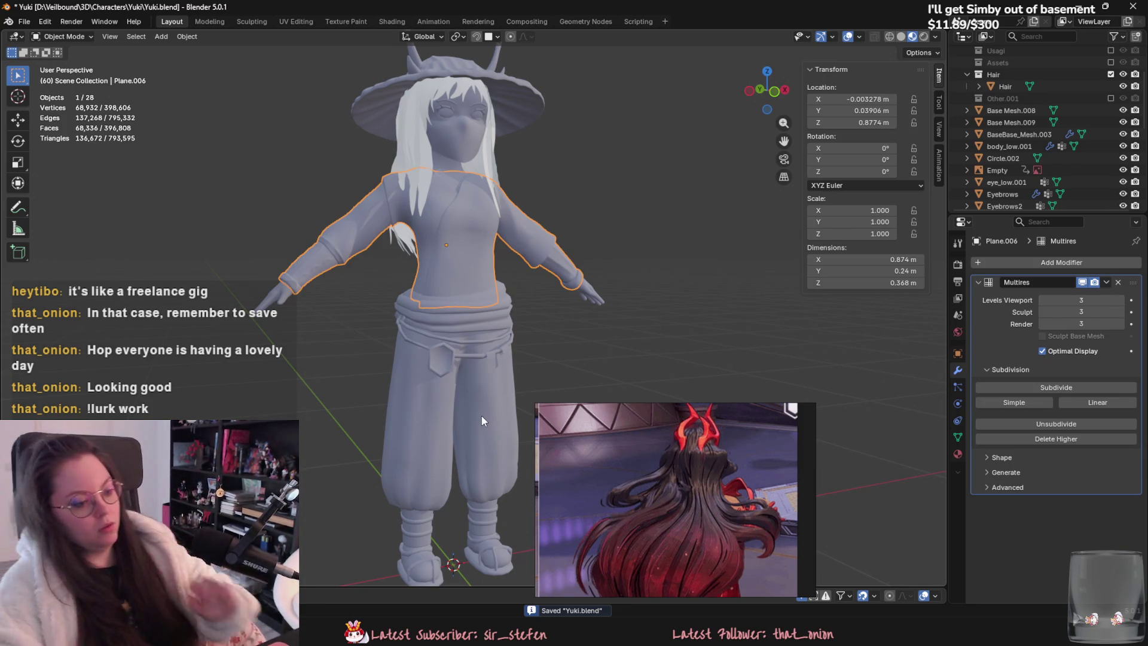
left_click(435, 364)
scroll(436, 365, "up", 8)
key("Tab")
left_click(391, 294)
left_click(373, 364, "ctrl")
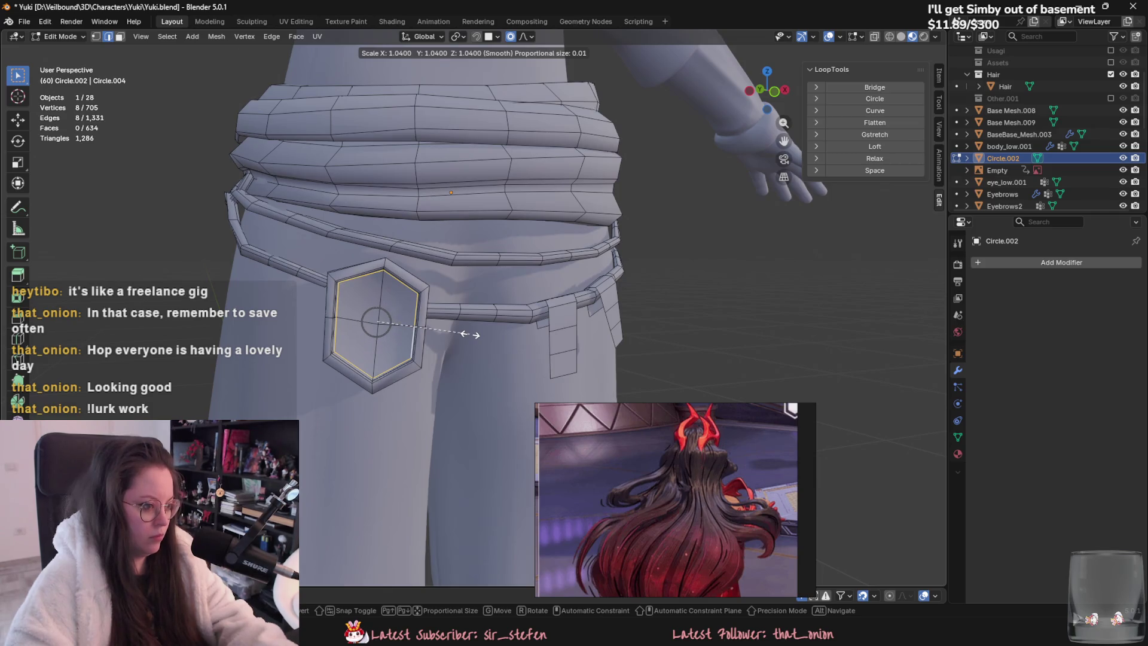
mouse_move(468, 333)
middle_mouse_down()
mouse_move(395, 319)
mouse_move(480, 311)
middle_mouse_up()
key("Tab")
scroll(394, 319, "down", 5)
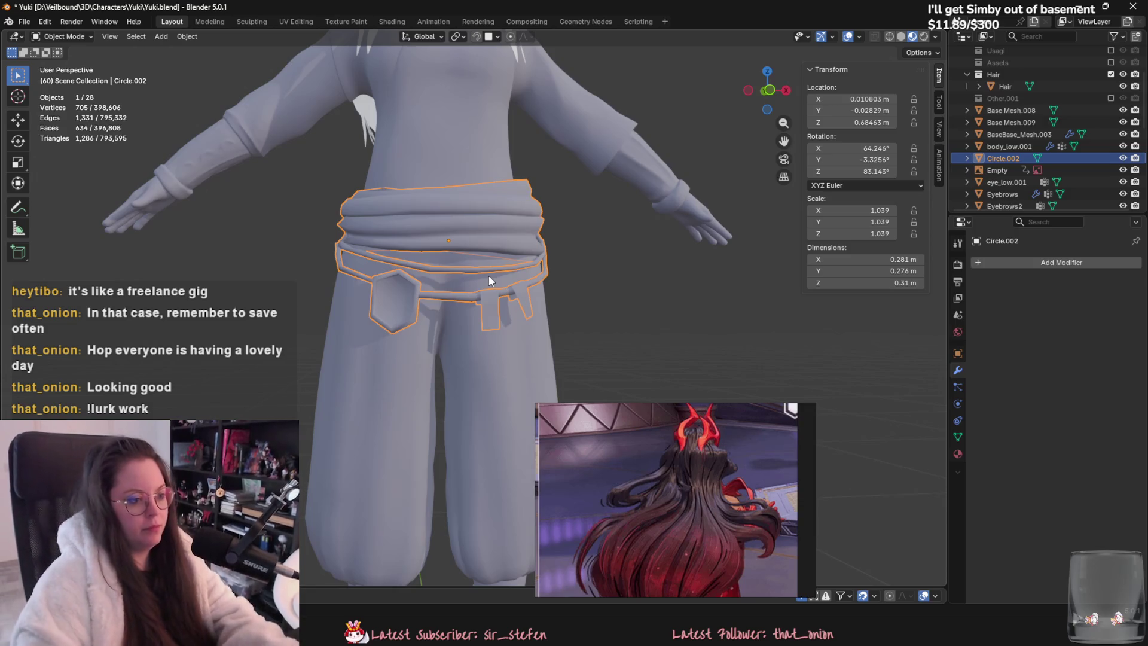
middle_click_drag(499, 311, 587, 328)
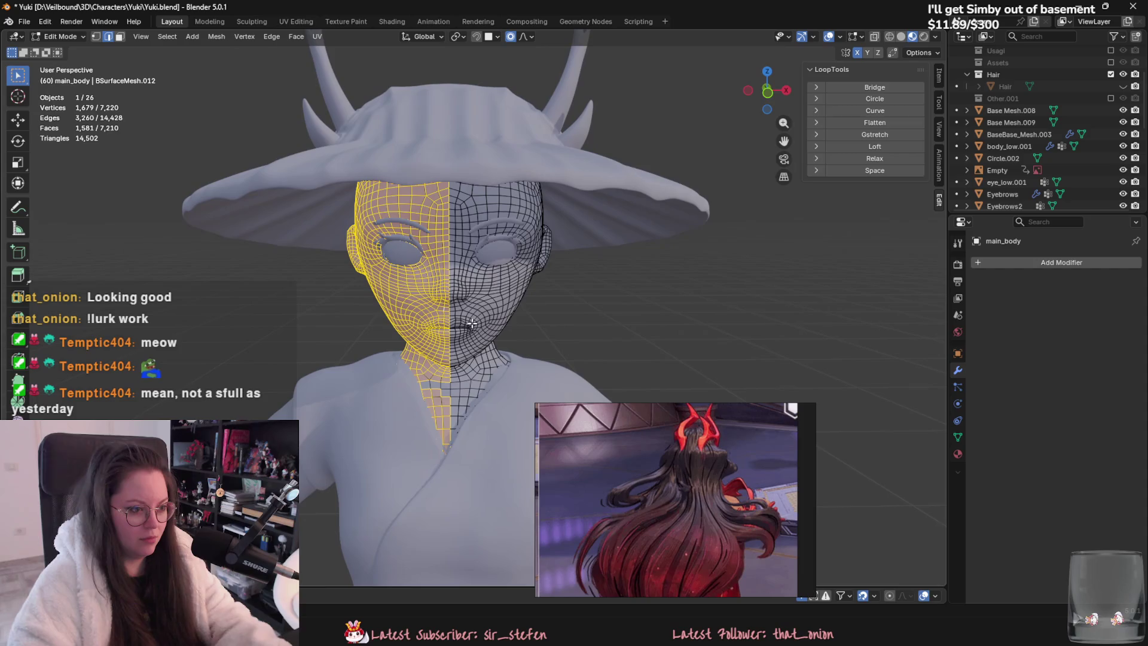
Step: In face select mode, delete the extra faces from main_body and return to Object Mode
scroll(465, 312, "up", 3)
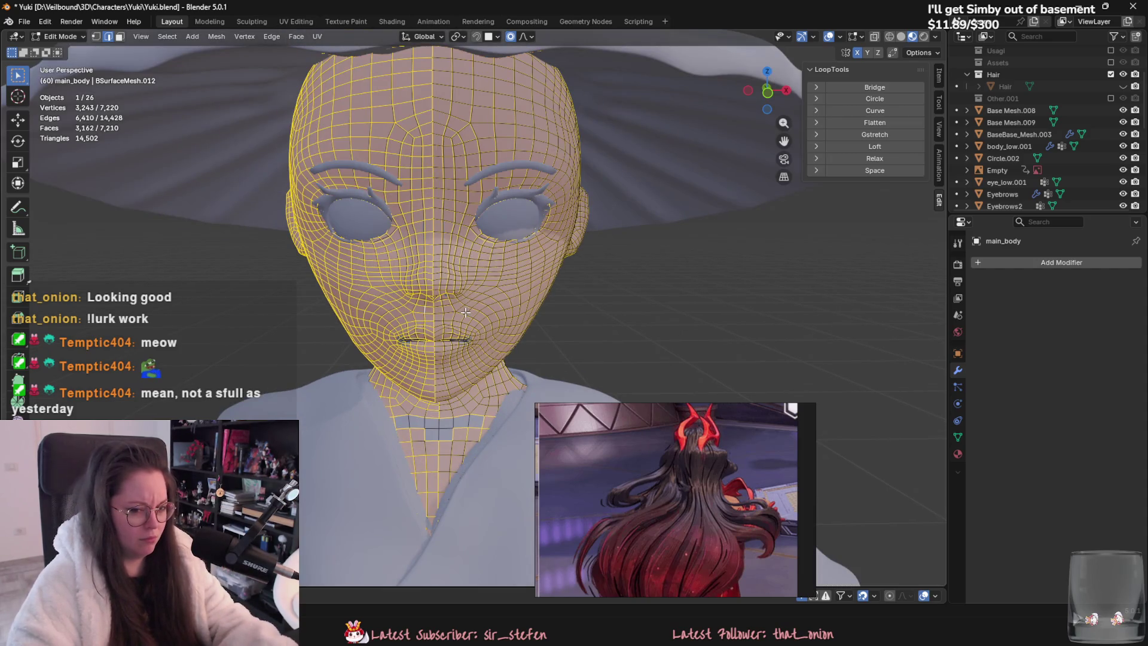
scroll(985, 210, "down", 5)
key("Tab")
key("Tab")
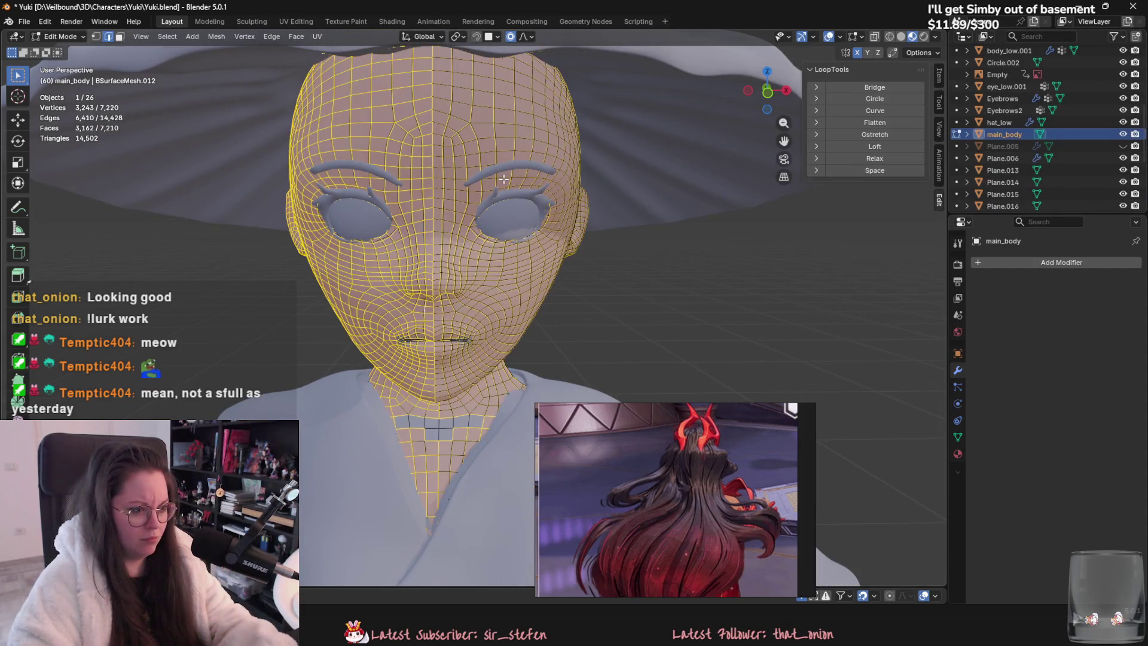
key("3")
right_click(448, 299)
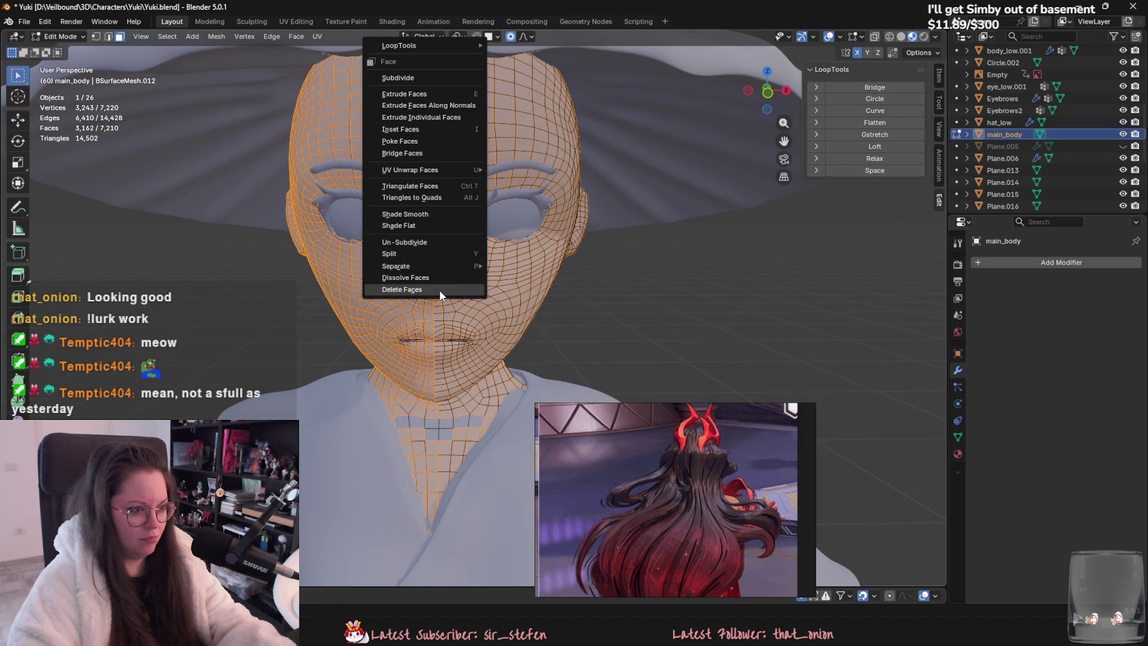
left_click(448, 302)
mouse_move(449, 296)
middle_mouse_down()
mouse_move(548, 318)
mouse_move(529, 307)
mouse_move(554, 246)
mouse_move(524, 320)
mouse_move(515, 296)
mouse_move(566, 323)
mouse_move(537, 311)
mouse_move(705, 292)
mouse_move(723, 260)
mouse_move(576, 299)
mouse_move(394, 291)
middle_mouse_up()
key("Tab")
Step: Inspect main_body's head from the front in Edit Mode and save Yuki.blend
key("Tab")
scroll(508, 284, "up", 5)
key("Tab")
scroll(506, 285, "down", 5)
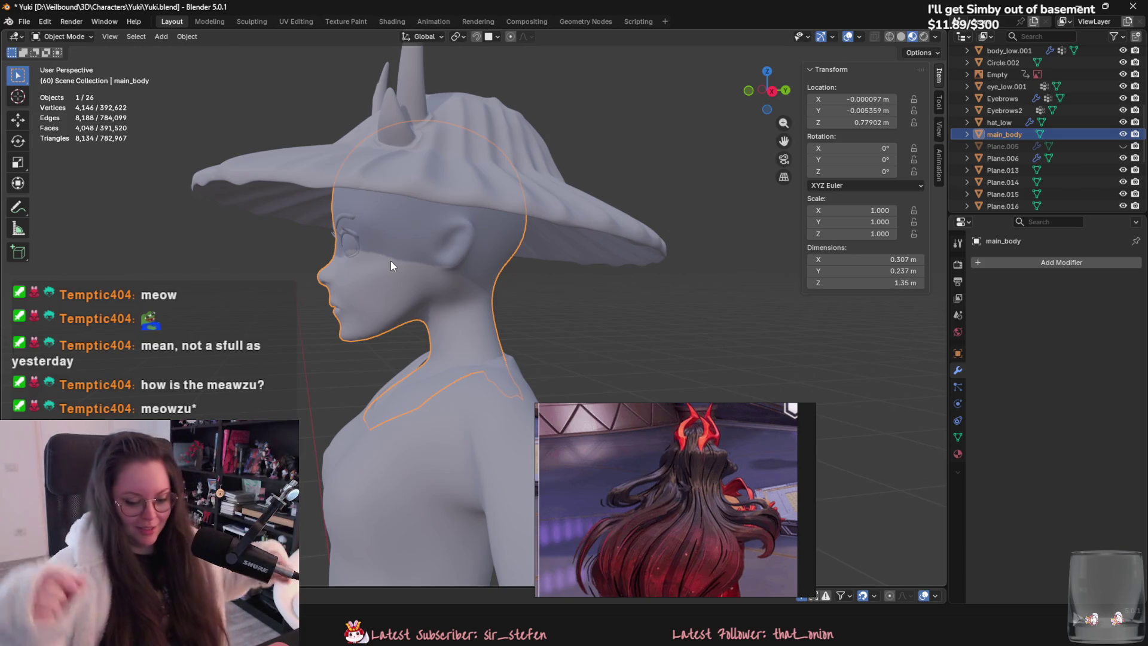
mouse_move(389, 306)
middle_mouse_down()
mouse_move(503, 311)
mouse_move(592, 192)
middle_mouse_up()
key("ctrl+s")
Step: Unhide the hair and face mask with Alt+H, then select main_body and the face mask
middle_click_drag(587, 265, 626, 351)
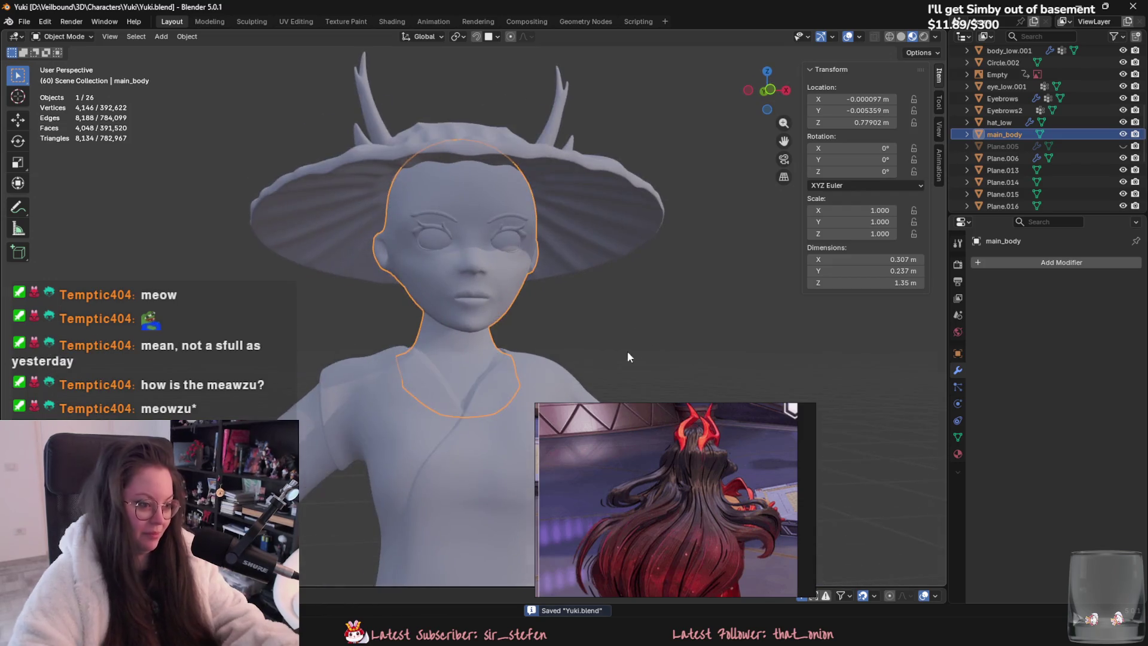
scroll(634, 344, "down", 3)
left_click(647, 330)
key("alt+h")
mouse_move(621, 266)
middle_mouse_down()
mouse_move(417, 306)
mouse_move(263, 307)
mouse_move(330, 263)
mouse_move(336, 281)
mouse_move(453, 294)
mouse_move(554, 274)
mouse_move(426, 409)
mouse_move(343, 389)
mouse_move(548, 372)
mouse_move(483, 377)
mouse_move(569, 312)
mouse_move(548, 375)
mouse_move(525, 299)
mouse_move(531, 354)
middle_mouse_up()
scroll(493, 379, "up", 3)
left_click(547, 375)
left_click(525, 299)
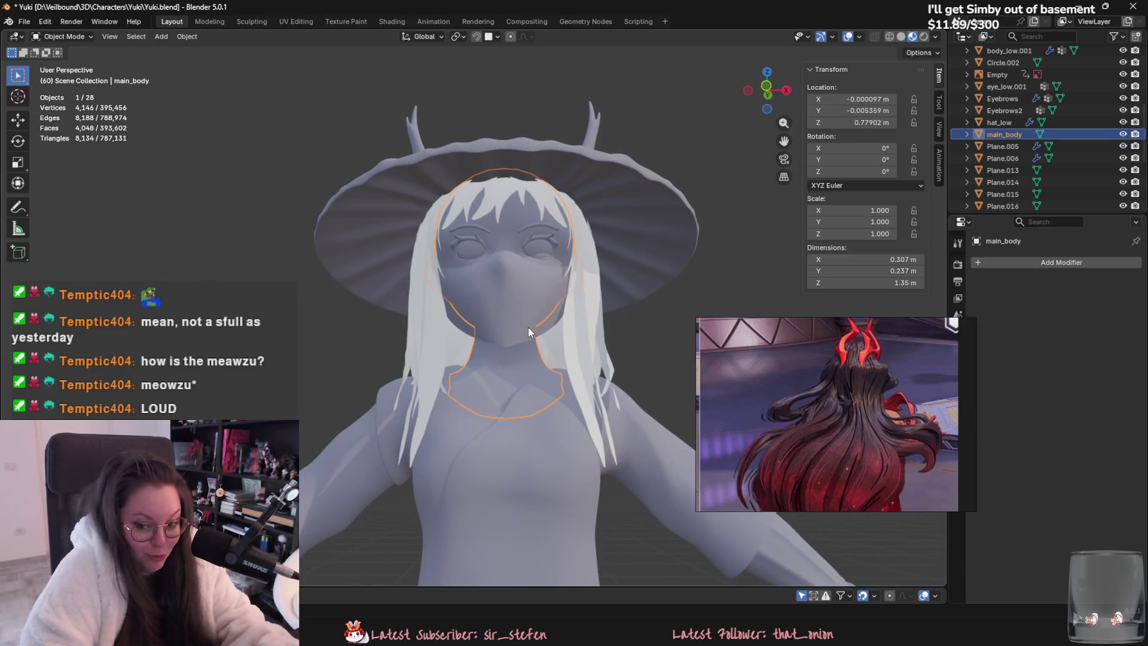
Step: Select the face mask Plane.005 and hide it to expose main_body's face
key("Tab")
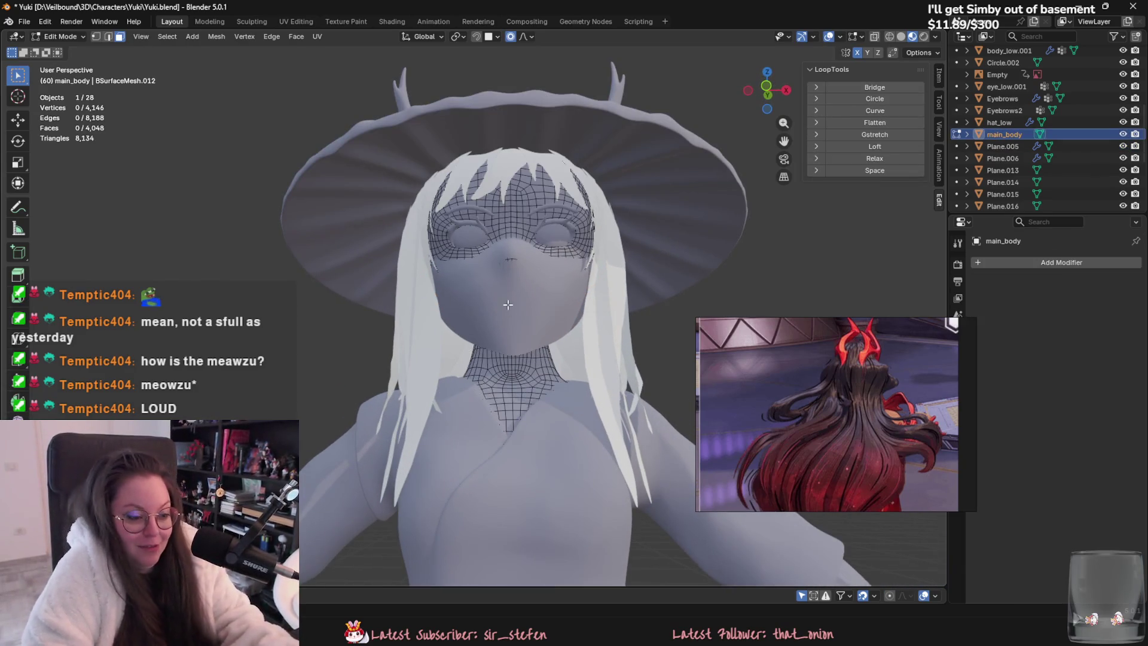
key("Tab")
scroll(531, 323, "up", 2)
scroll(491, 352, "up", 1)
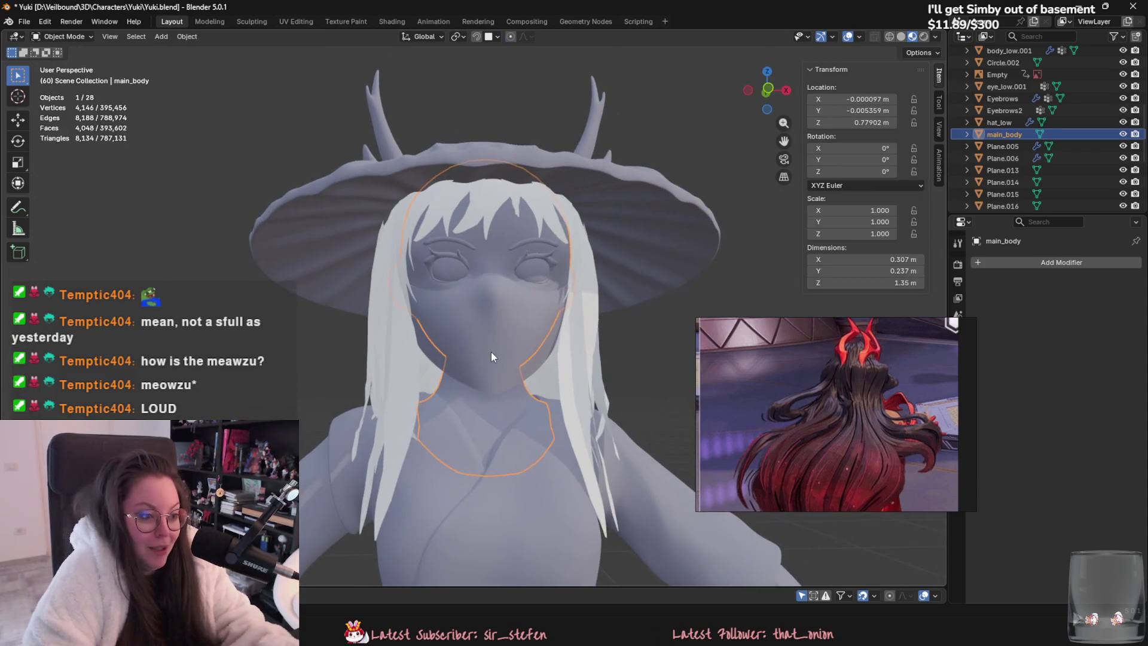
scroll(524, 356, "up", 1)
left_click(558, 367)
middle_click_drag(557, 367, 443, 335)
key("h")
left_click(511, 349)
Step: In Edit Mode on main_body, select the face loops around the mouth, keeping the outer lip ring
key("Tab")
left_click(439, 333, "alt")
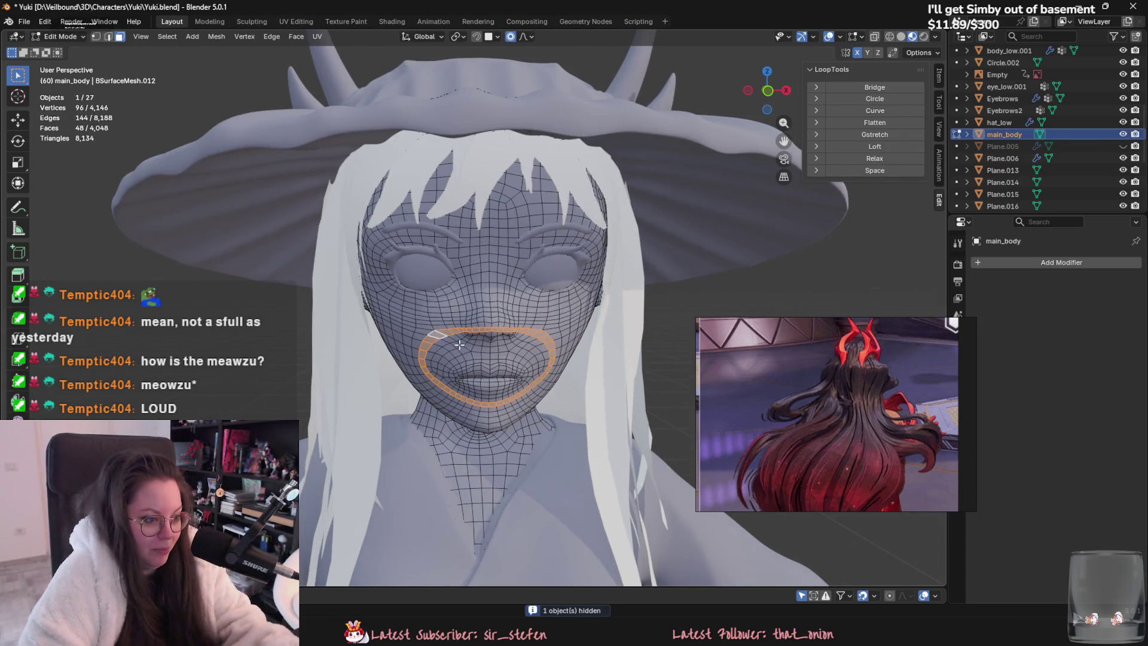
scroll(459, 345, "up", 2)
left_click(461, 336, "alt+shift")
left_click(472, 339, "alt+shift")
left_click(472, 339, "alt+shift")
left_click(473, 352, "alt+shift")
left_click(473, 351, "alt+shift")
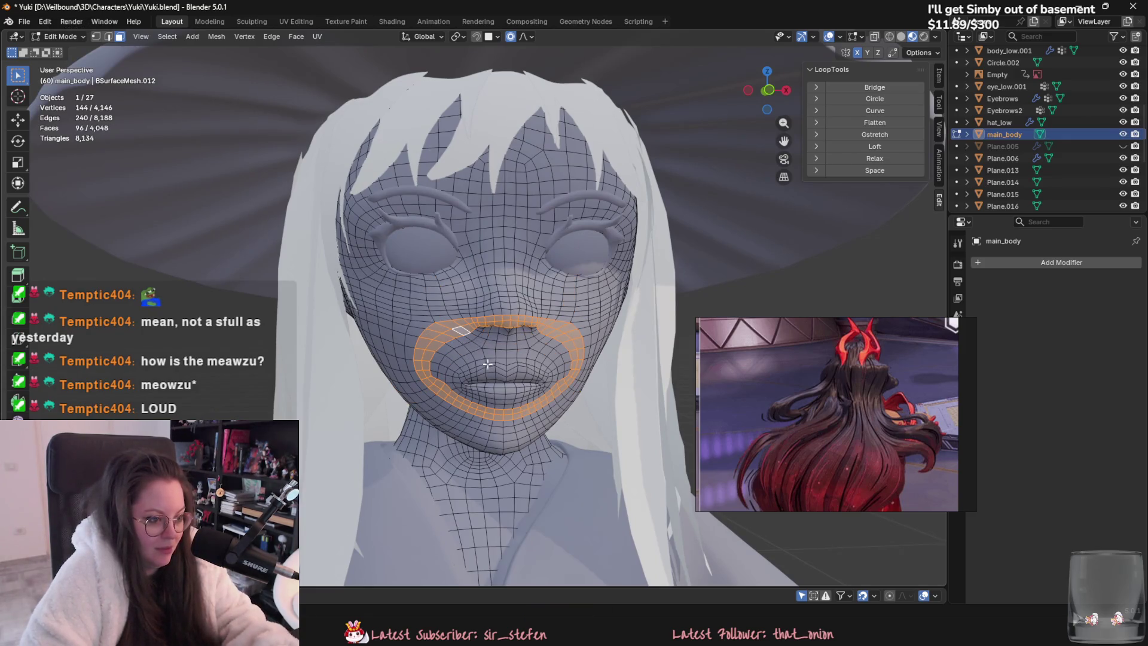
Step: Brush-select the cheek patch beside the mouth and delete the selected mouth faces
scroll(488, 364, "down", 3)
scroll(455, 336, "up", 3)
key("c")
mouse_move(475, 345)
left_mouse_down()
mouse_move(455, 336)
mouse_move(499, 313)
mouse_move(542, 317)
mouse_move(556, 339)
mouse_move(519, 362)
mouse_move(483, 345)
mouse_move(535, 340)
left_mouse_up()
right_click(511, 366)
left_click(510, 357)
Step: Delete the two sliver faces along the mouth hole's top edge
middle_click_drag(493, 334, 492, 295)
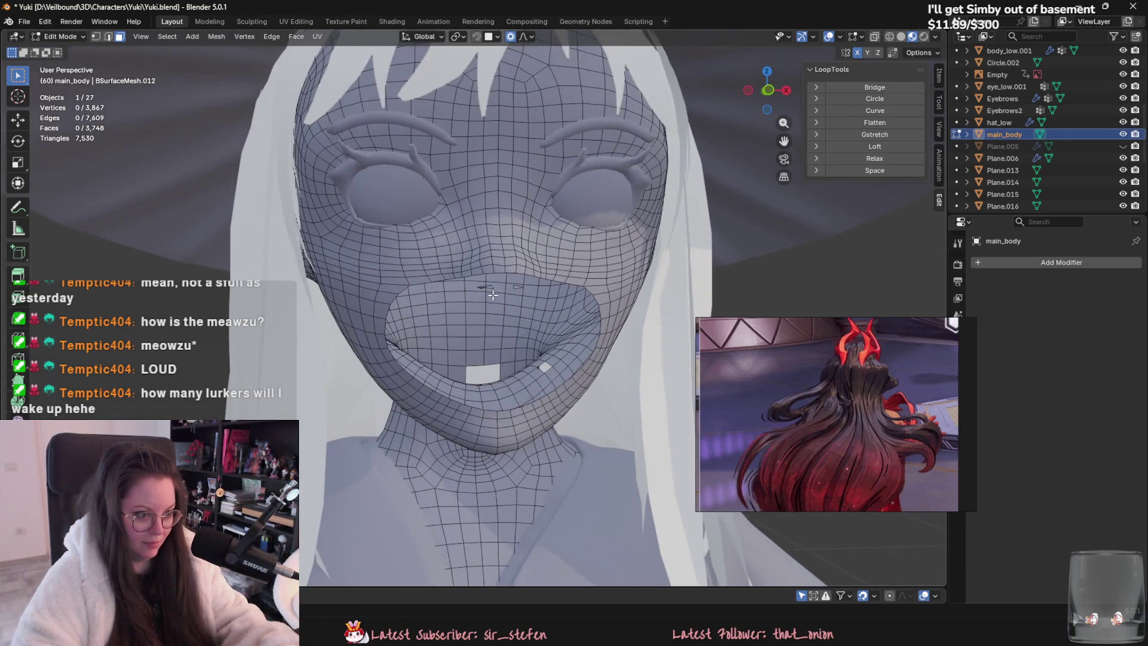
left_click(497, 283)
scroll(502, 281, "up", 3)
left_click(583, 252, "shift")
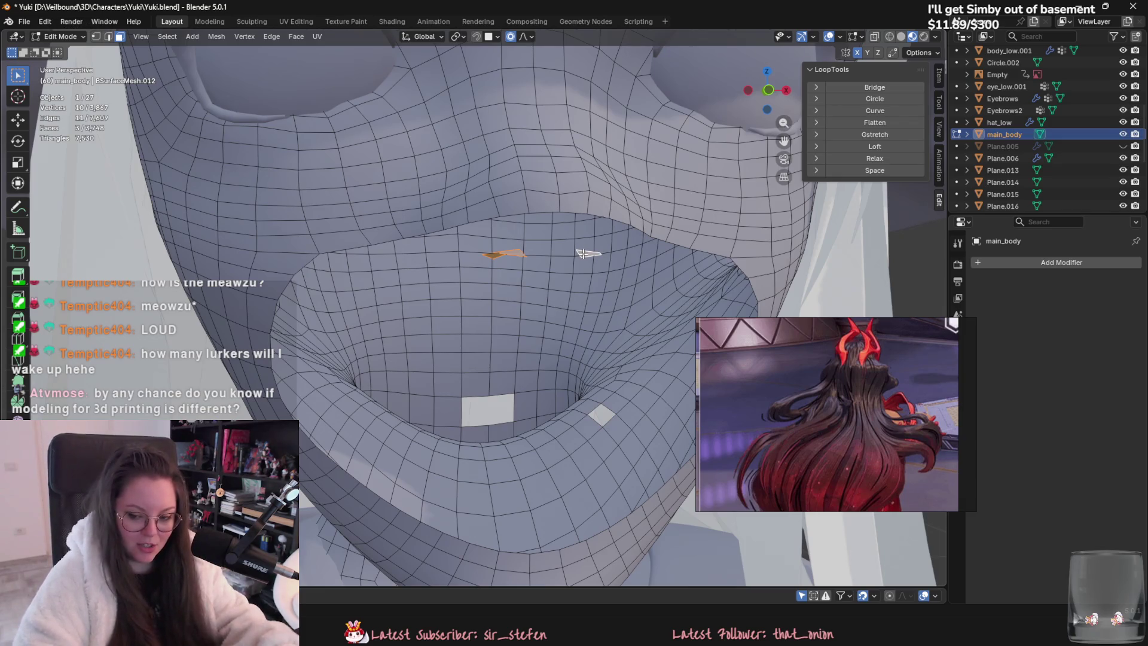
right_click(582, 253)
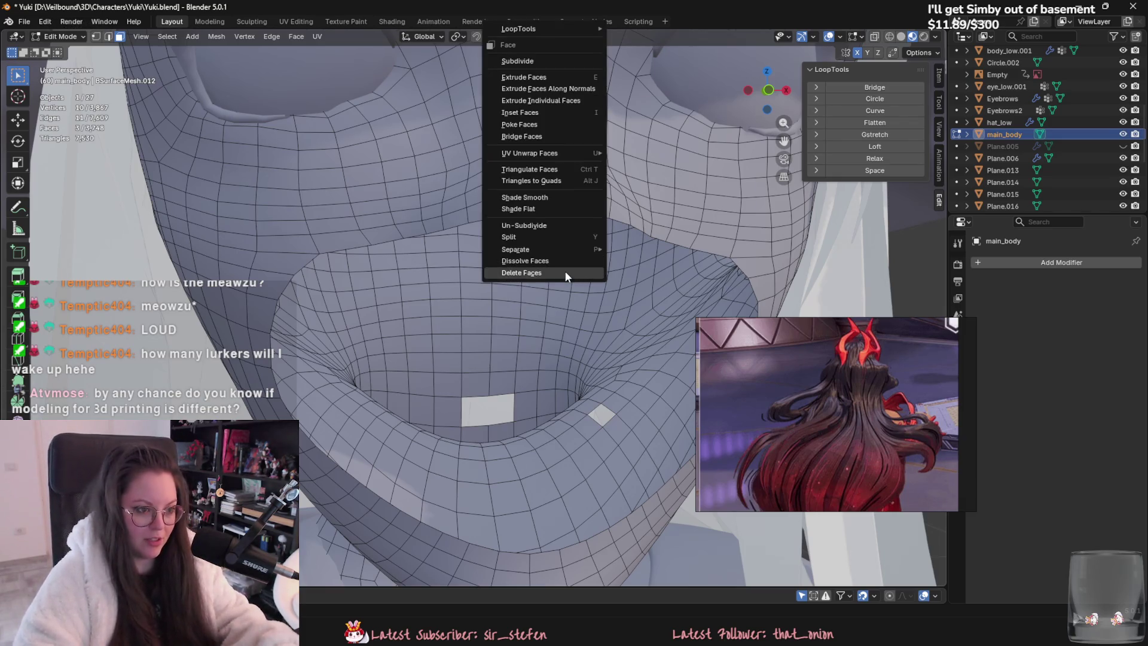
left_click(565, 271)
Step: Fill the small gap at the mouth from its edges, then return to Object Mode
scroll(551, 339, "down", 3)
middle_click_drag(552, 339, 555, 379)
key("2")
left_click(555, 381)
key("f")
key("f")
key("f")
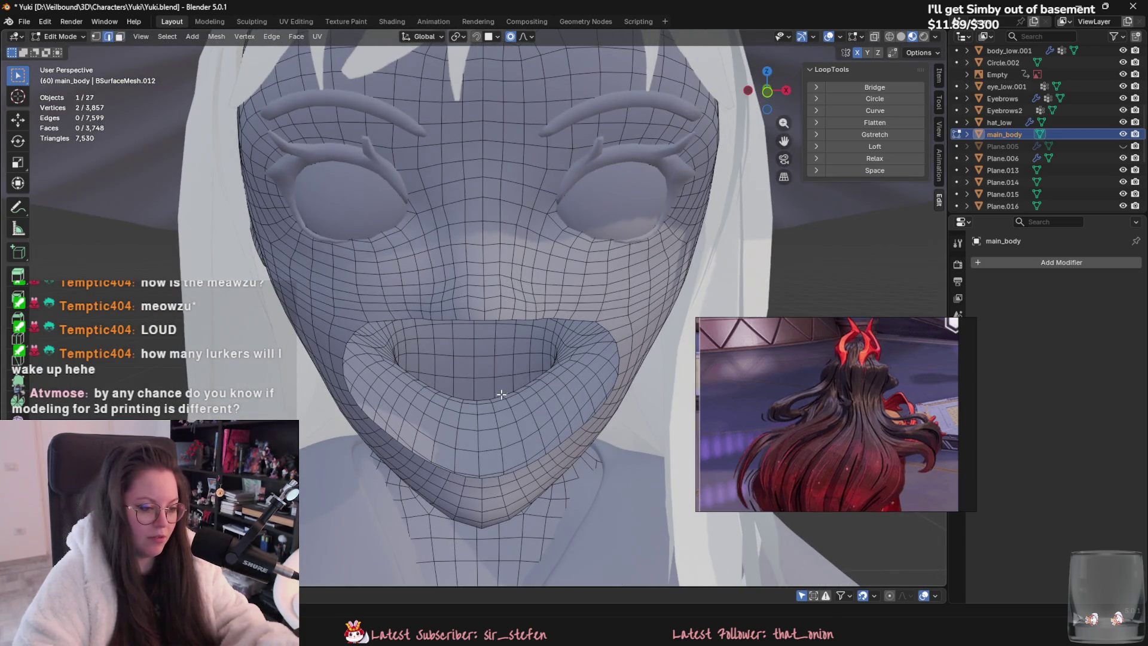
scroll(535, 409, "down", 5)
scroll(535, 409, "down", 3)
key("Tab")
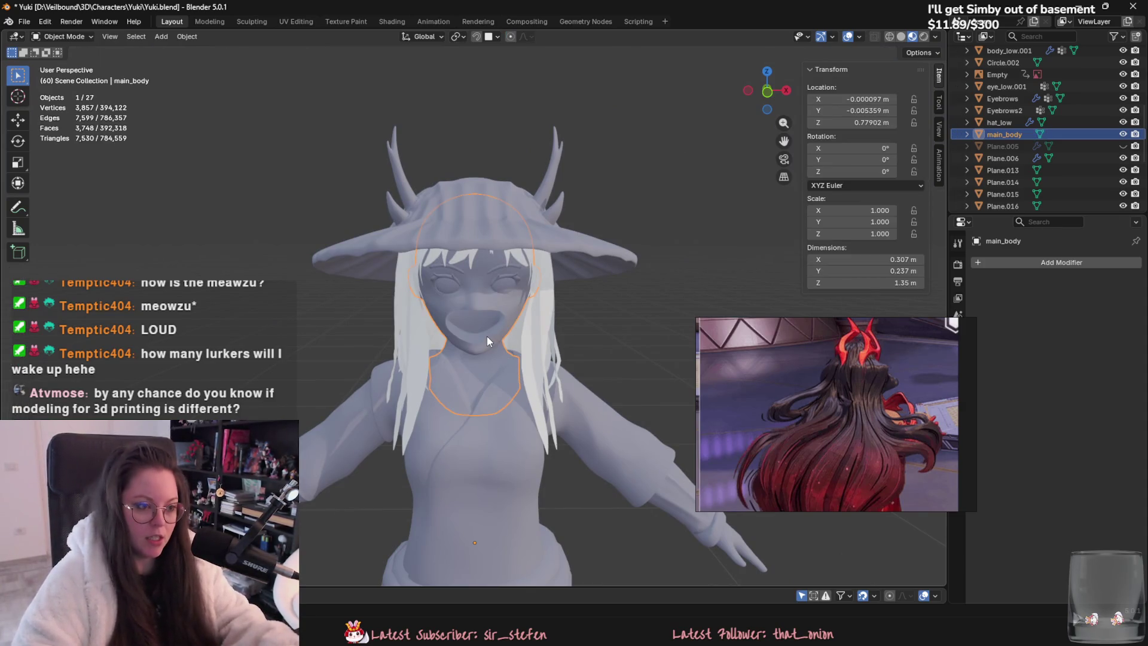
mouse_move(486, 336)
middle_mouse_down()
mouse_move(442, 389)
mouse_move(341, 340)
mouse_move(455, 346)
middle_mouse_up()
scroll(454, 346, "up", 2)
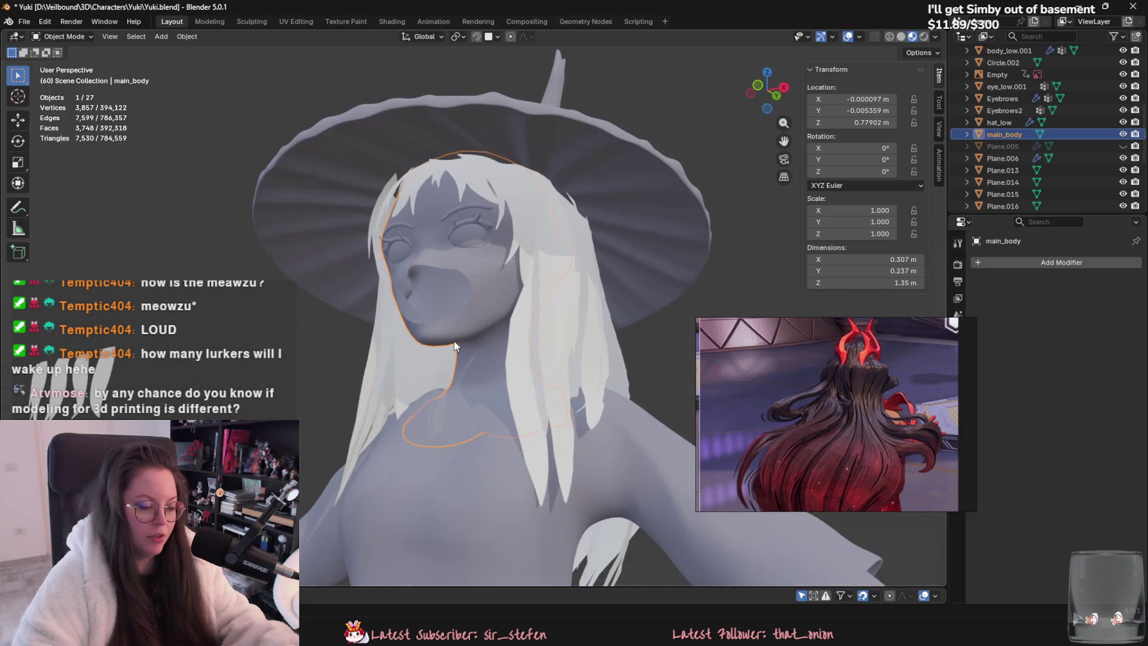
middle_click_drag(415, 383, 476, 404)
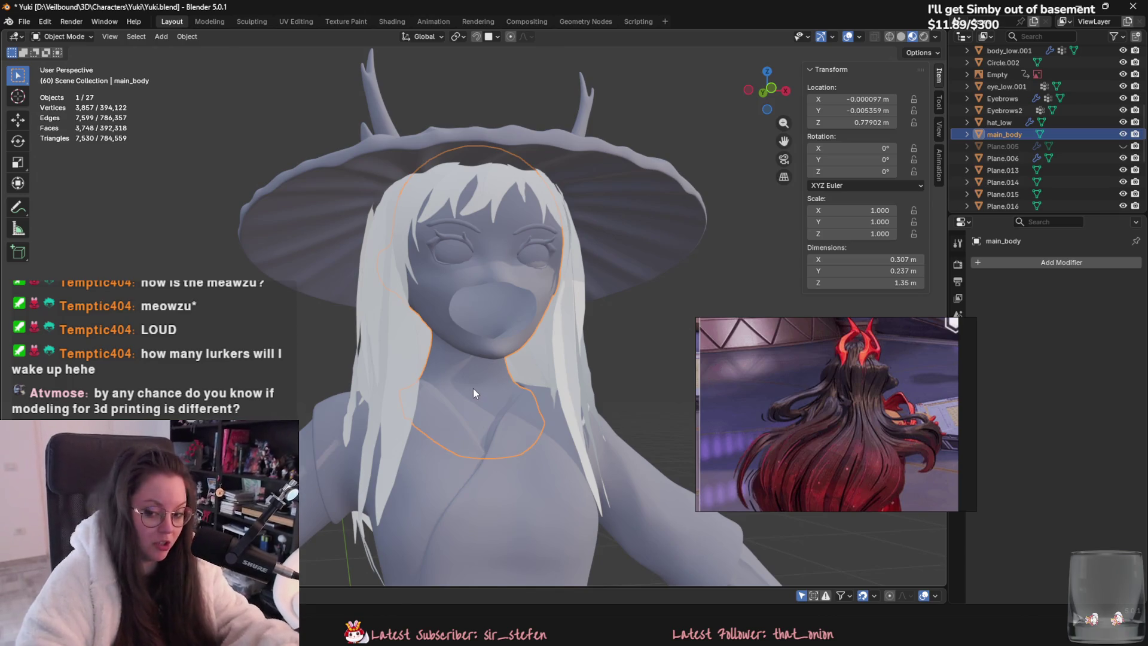
right_click(473, 391)
left_click(449, 406)
scroll(457, 259, "up", 5)
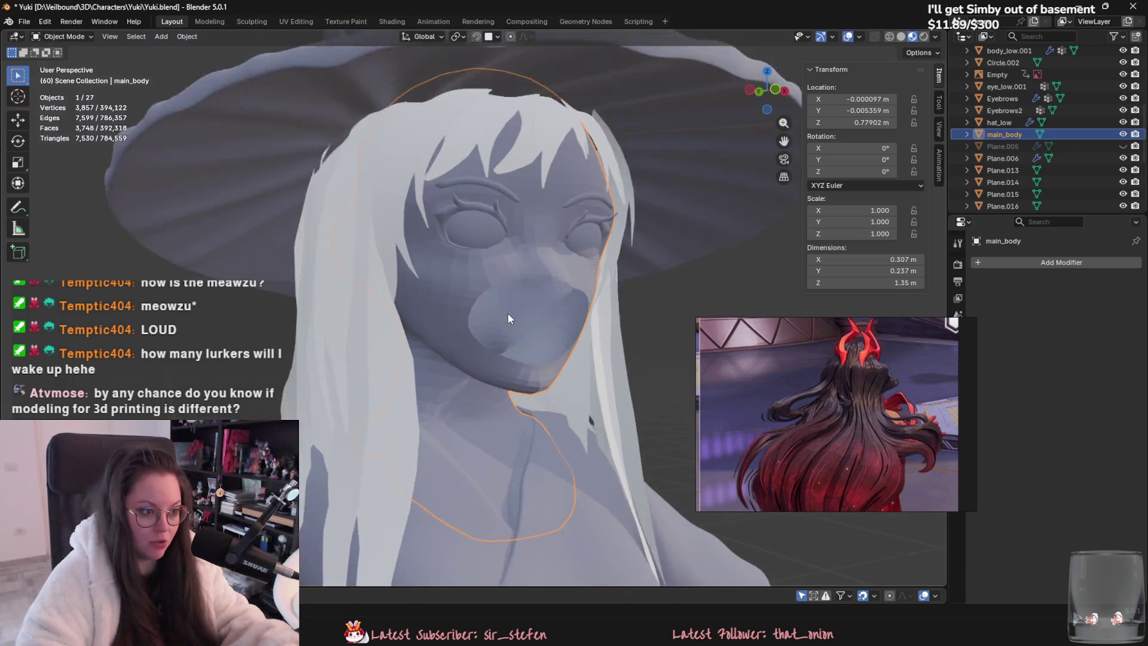
right_click(488, 281)
left_click(487, 257)
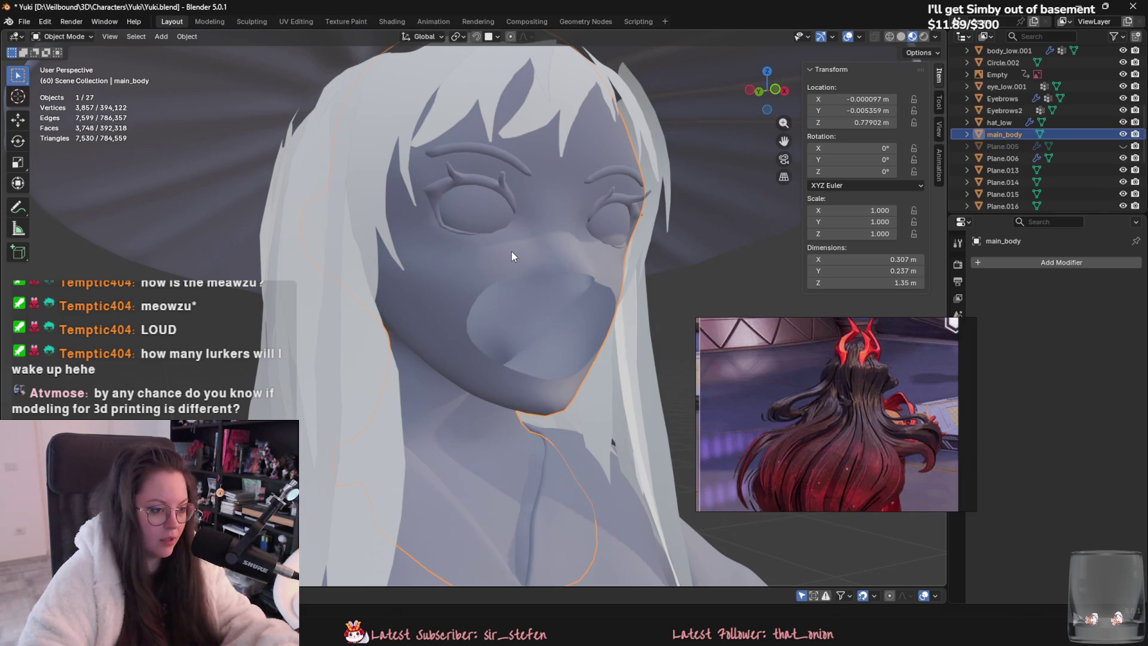
scroll(500, 382, "down", 5)
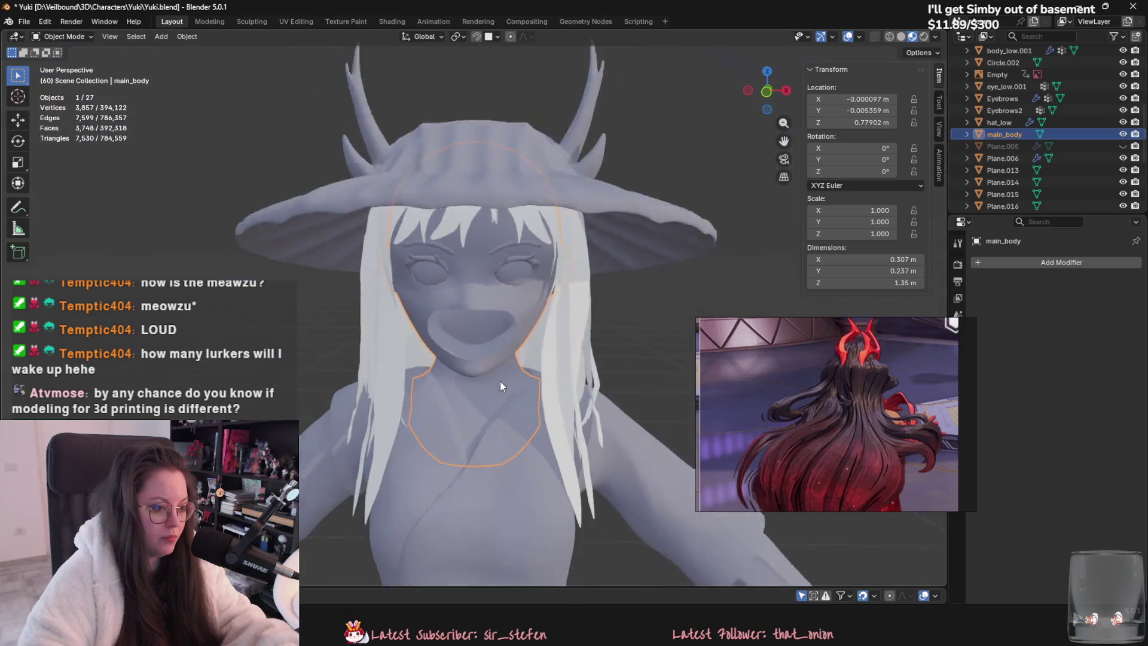
scroll(520, 296, "up", 5)
mouse_move(490, 416)
middle_mouse_down()
mouse_move(508, 403)
mouse_move(482, 322)
mouse_move(385, 306)
mouse_move(414, 357)
middle_mouse_up()
scroll(420, 307, "up", 2)
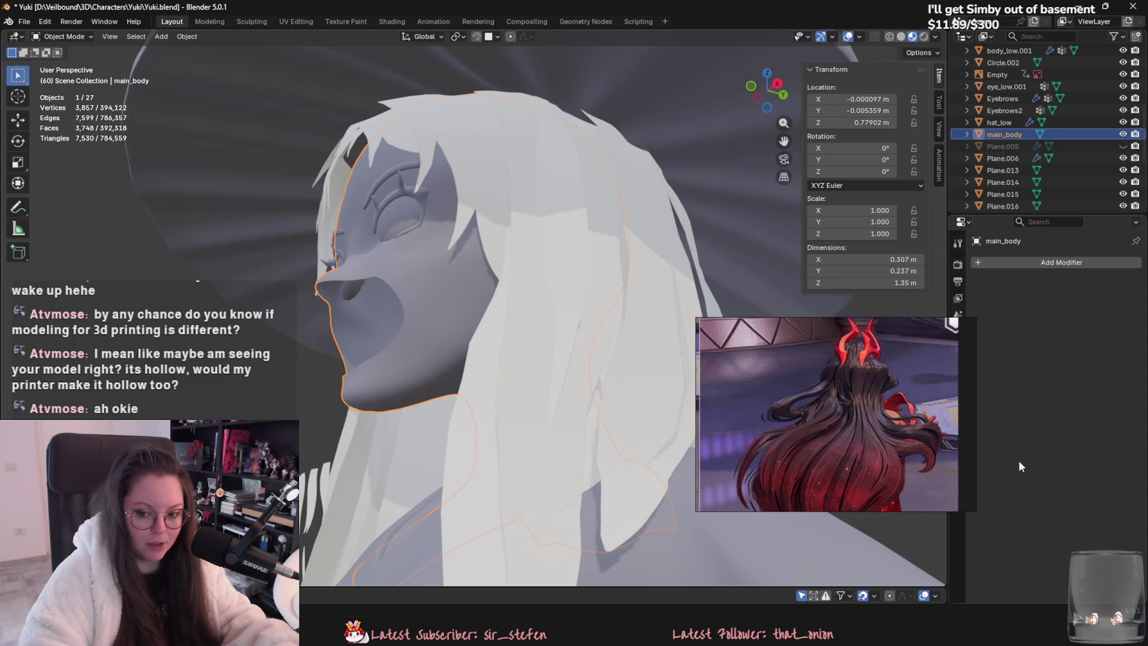
mouse_move(511, 347)
middle_mouse_down()
mouse_move(591, 396)
mouse_move(568, 351)
middle_mouse_up()
scroll(470, 280, "up", 2)
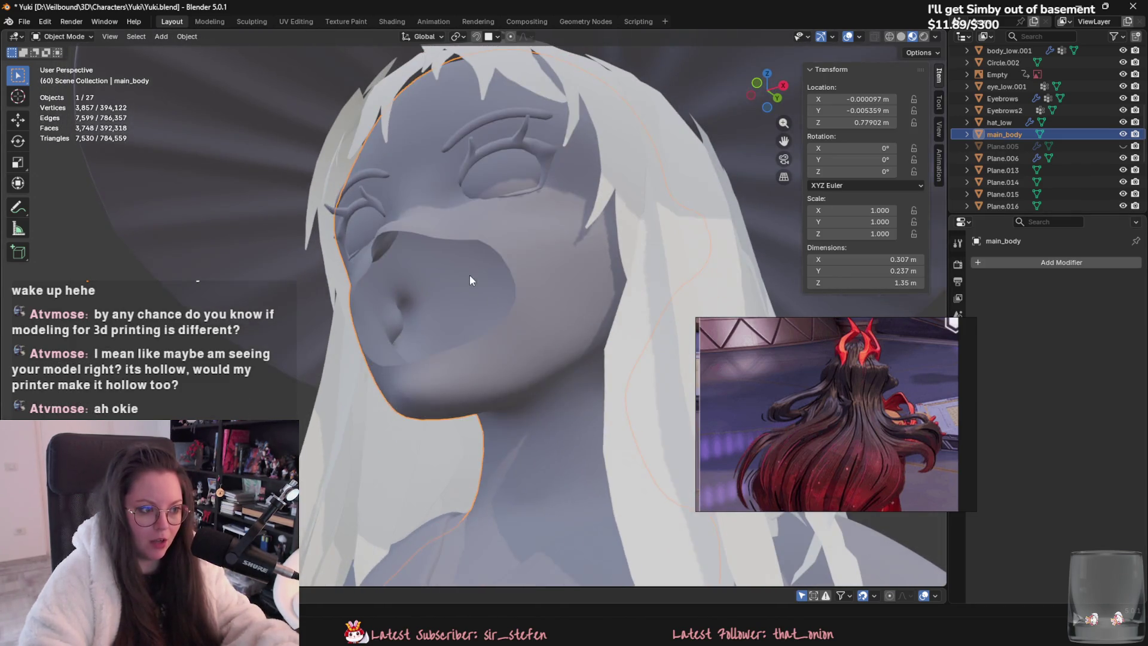
key("Tab")
mouse_move(470, 280)
middle_mouse_down()
mouse_move(510, 297)
mouse_move(359, 231)
middle_mouse_up()
key("Tab")
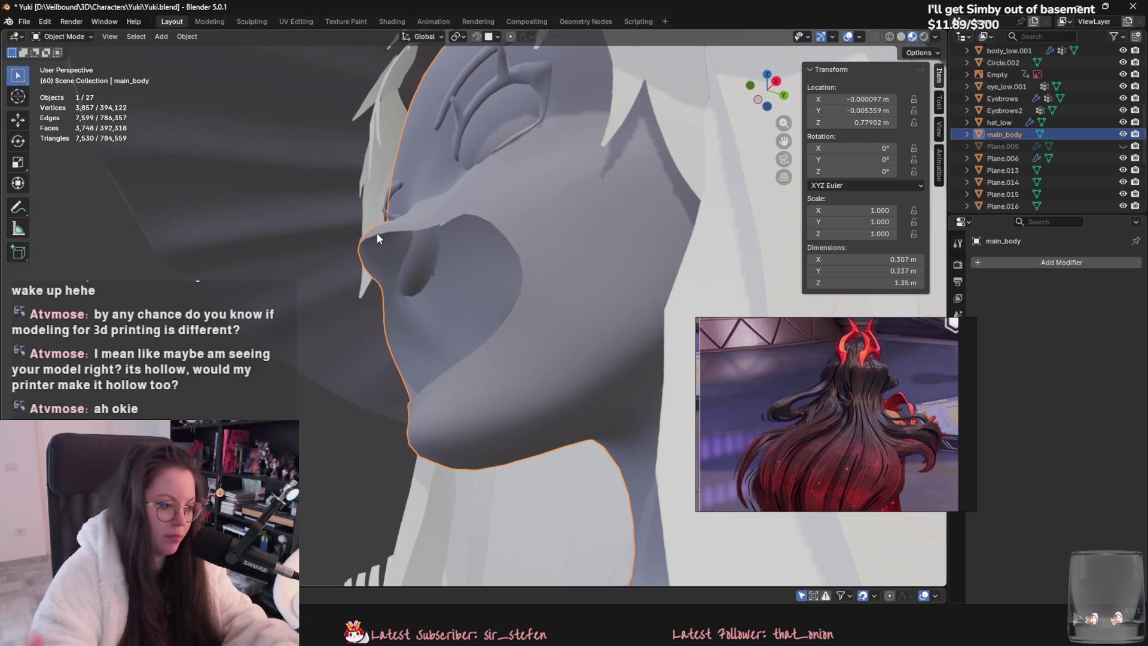
key("Tab")
left_click(406, 237, "alt")
key("e")
key("s")
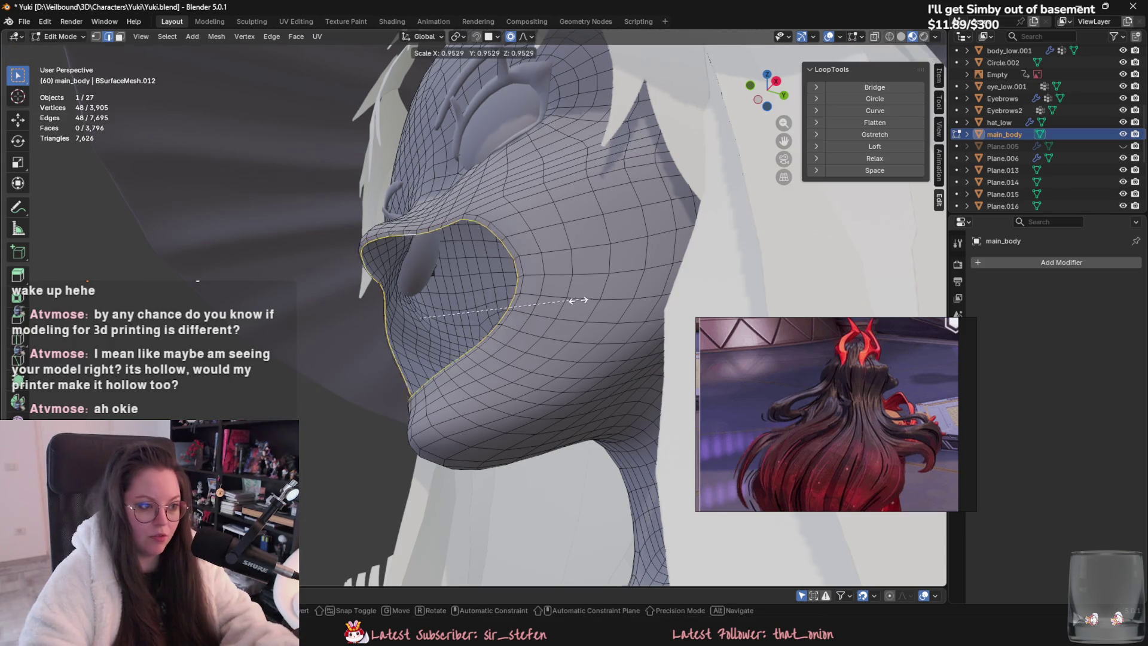
left_click(543, 299)
middle_click_drag(543, 299, 543, 338)
key("e")
key("s")
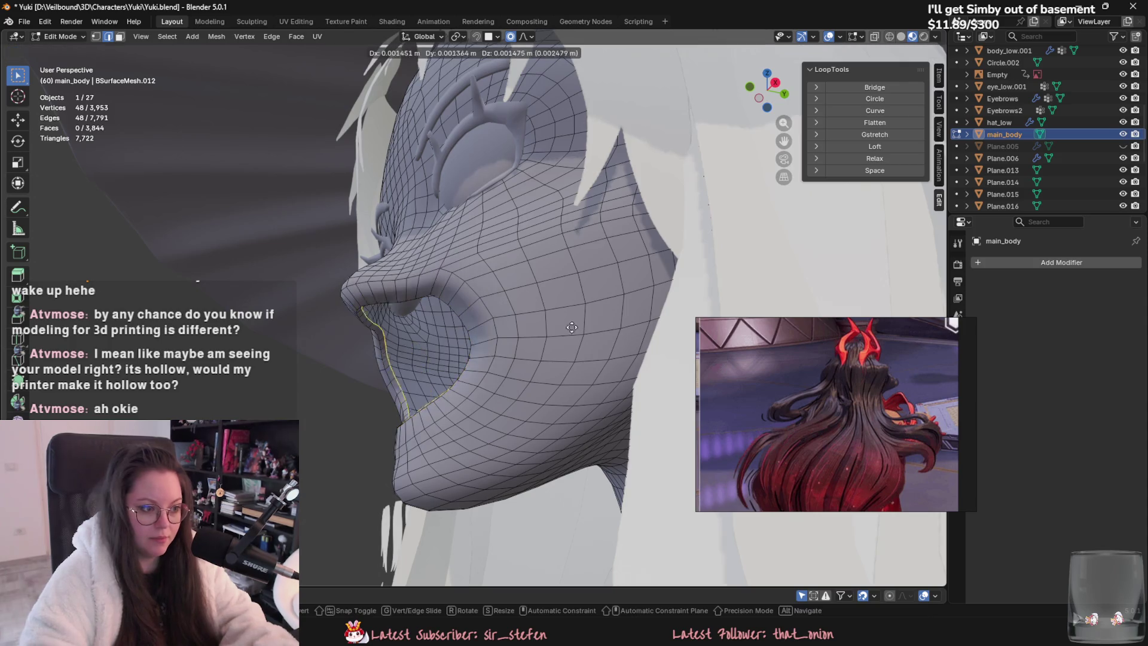
left_click(613, 293)
middle_click_drag(613, 294, 669, 311)
key("Tab")
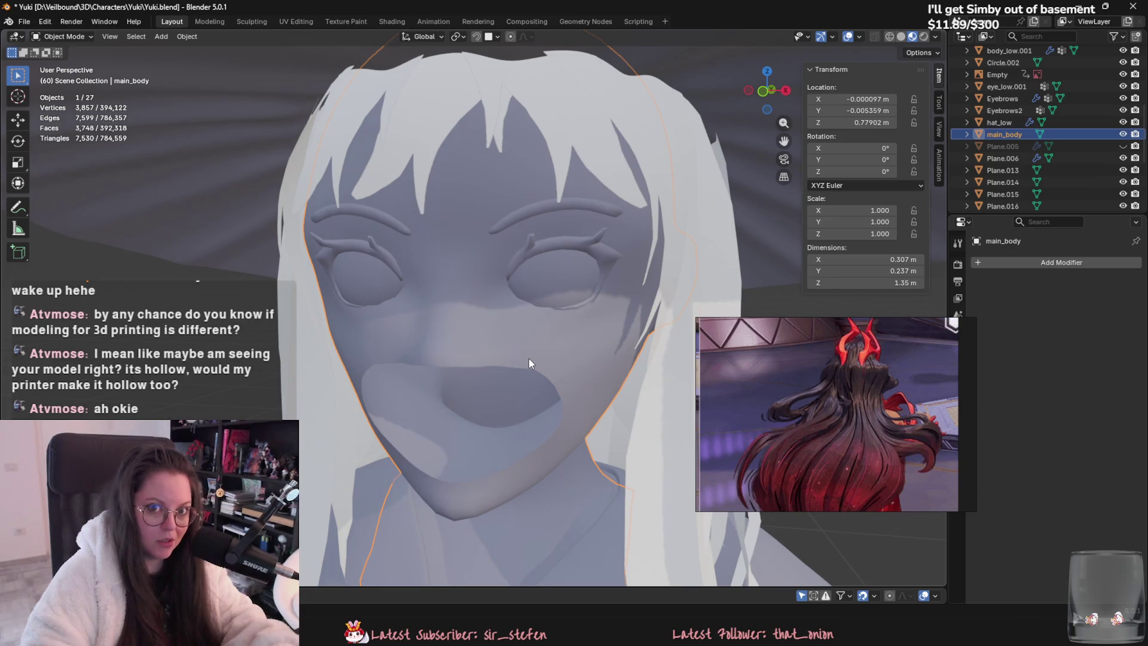
Step: Add a Solidify modifier to main_body from the Add Modifier search
left_click(1047, 262)
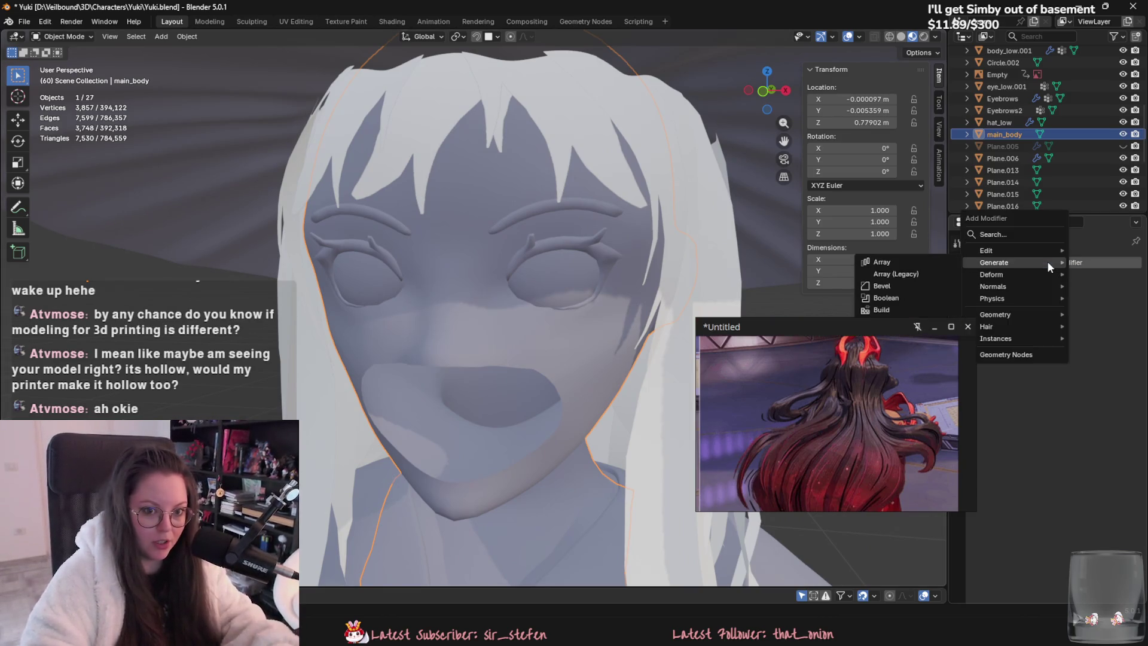
type("s")
left_click_drag(902, 324, 861, 386)
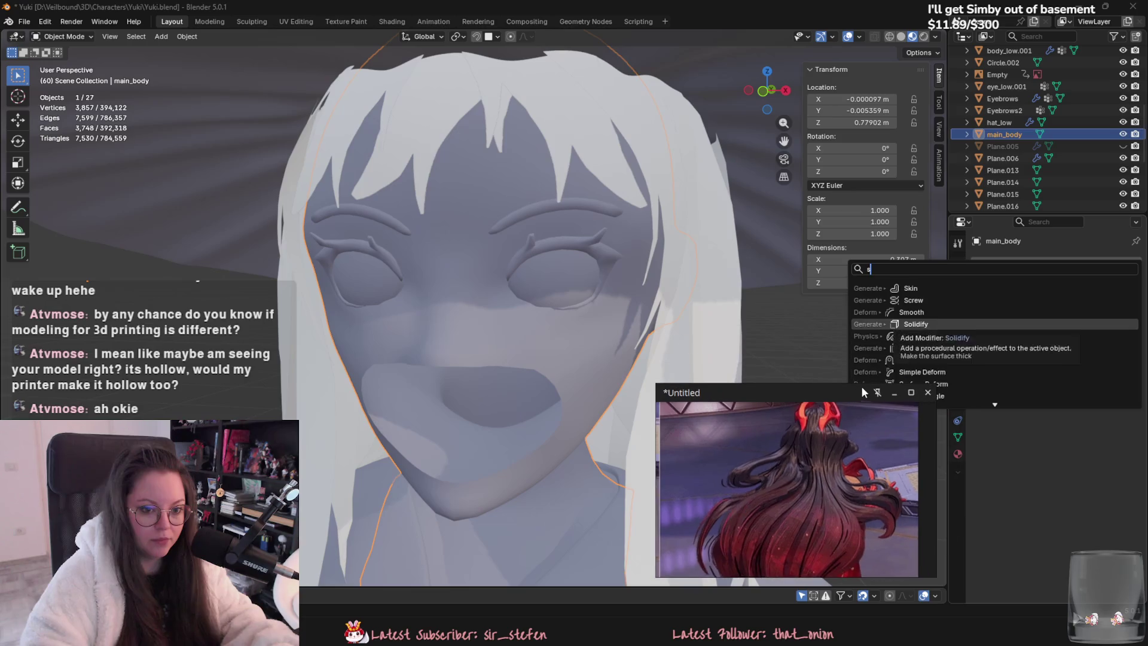
left_click(909, 323)
Step: Flip the Solidify thickness to negative and inspect the face from the front
mouse_move(496, 337)
middle_mouse_down()
mouse_move(569, 314)
mouse_move(598, 370)
mouse_move(504, 421)
middle_mouse_up()
scroll(569, 314, "down", 6)
scroll(504, 425, "up", 5)
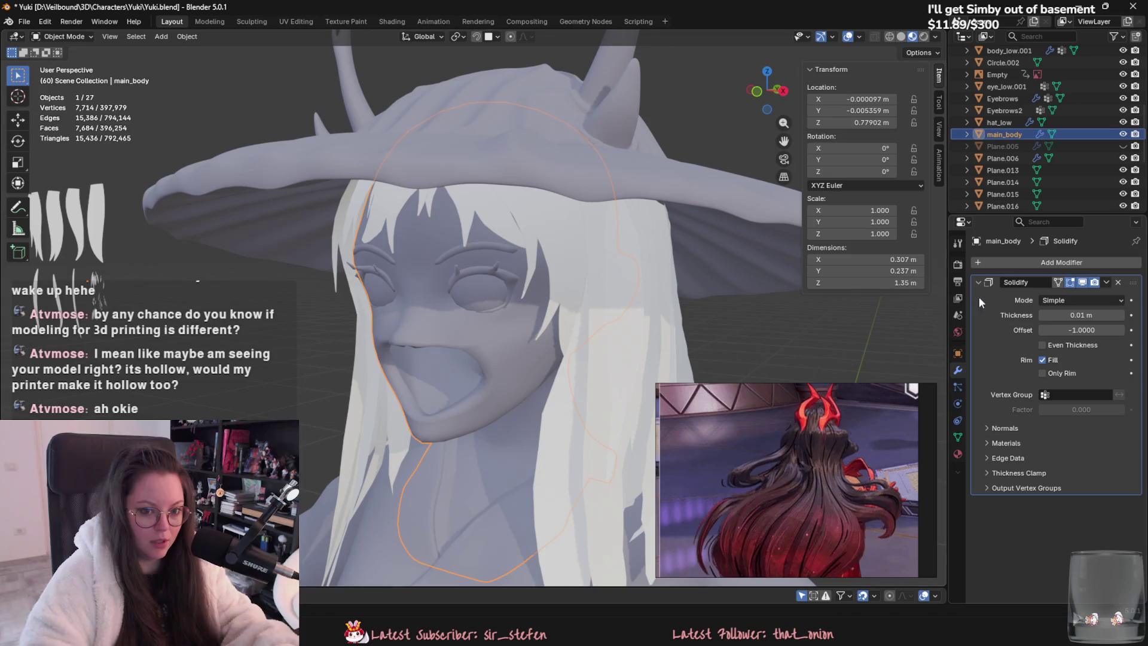
key("minus")
key("minus")
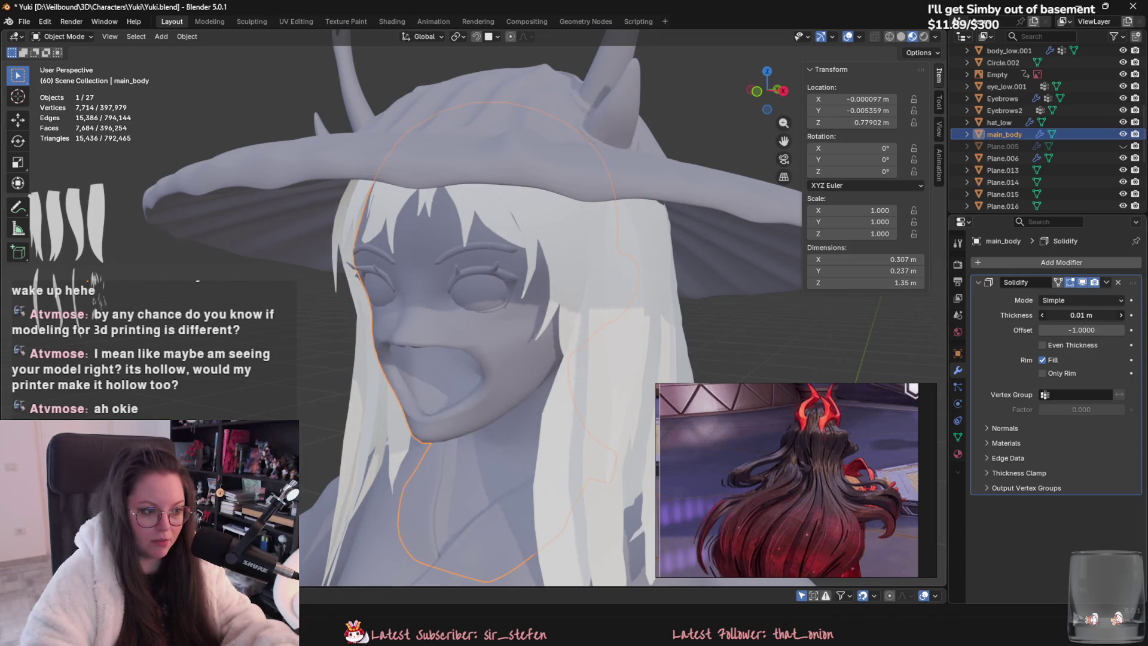
mouse_move(618, 405)
middle_mouse_down()
mouse_move(529, 425)
mouse_move(482, 397)
mouse_move(533, 377)
middle_mouse_up()
scroll(530, 425, "up", 3)
scroll(532, 378, "down", 6)
Step: Deselect all to judge the whole character, then remove the Solidify modifier
key("alt+a")
scroll(456, 328, "down", 4)
mouse_move(455, 328)
middle_mouse_down()
mouse_move(435, 411)
mouse_move(458, 389)
middle_mouse_up()
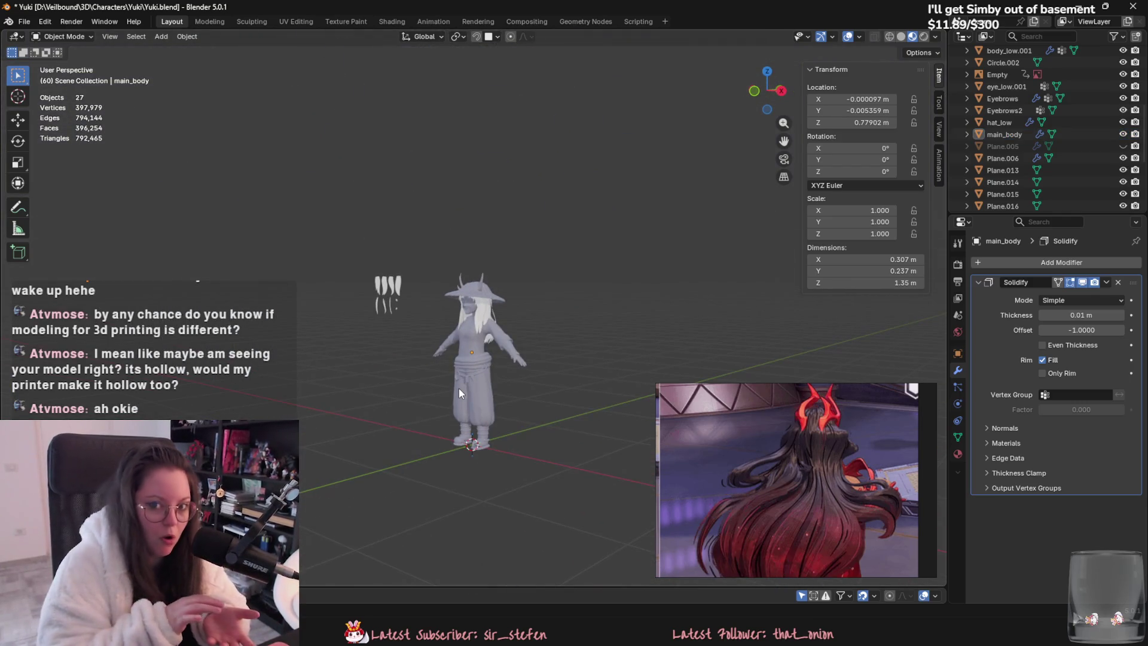
scroll(507, 290, "up", 5)
scroll(332, 302, "up", 5)
scroll(331, 302, "down", 5)
mouse_move(360, 338)
middle_mouse_down()
mouse_move(652, 381)
mouse_move(489, 396)
middle_mouse_up()
scroll(490, 397, "up", 2)
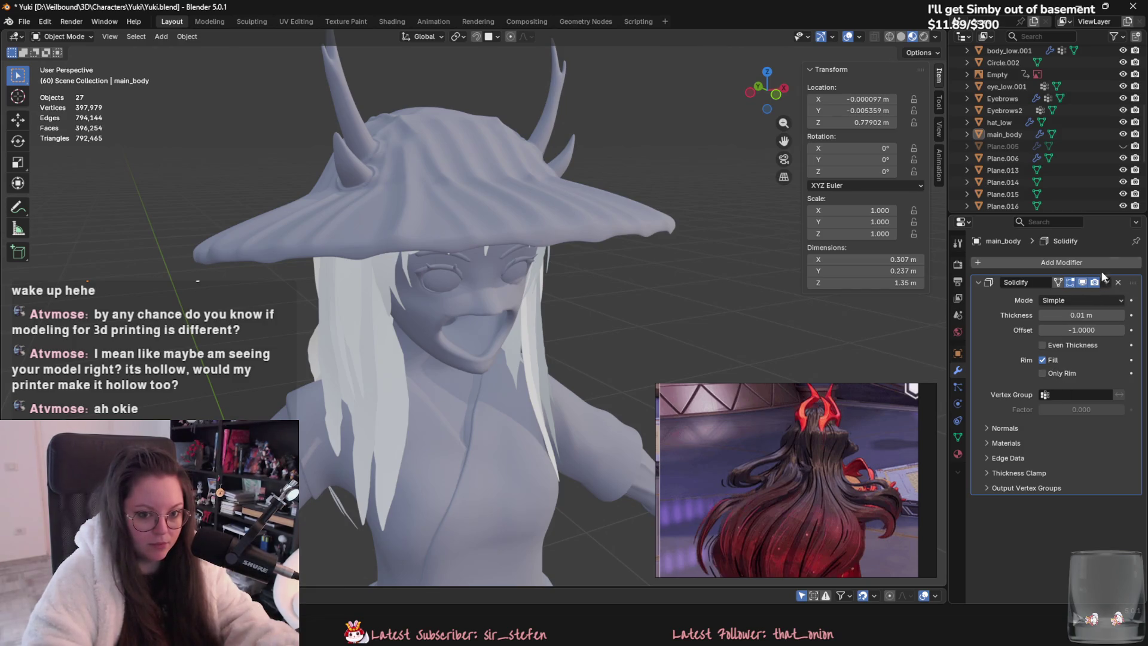
left_click(1118, 282)
scroll(461, 318, "up", 4)
Step: In Edit Mode on main_body, delete the face strip at one mouth corner
left_click(503, 269)
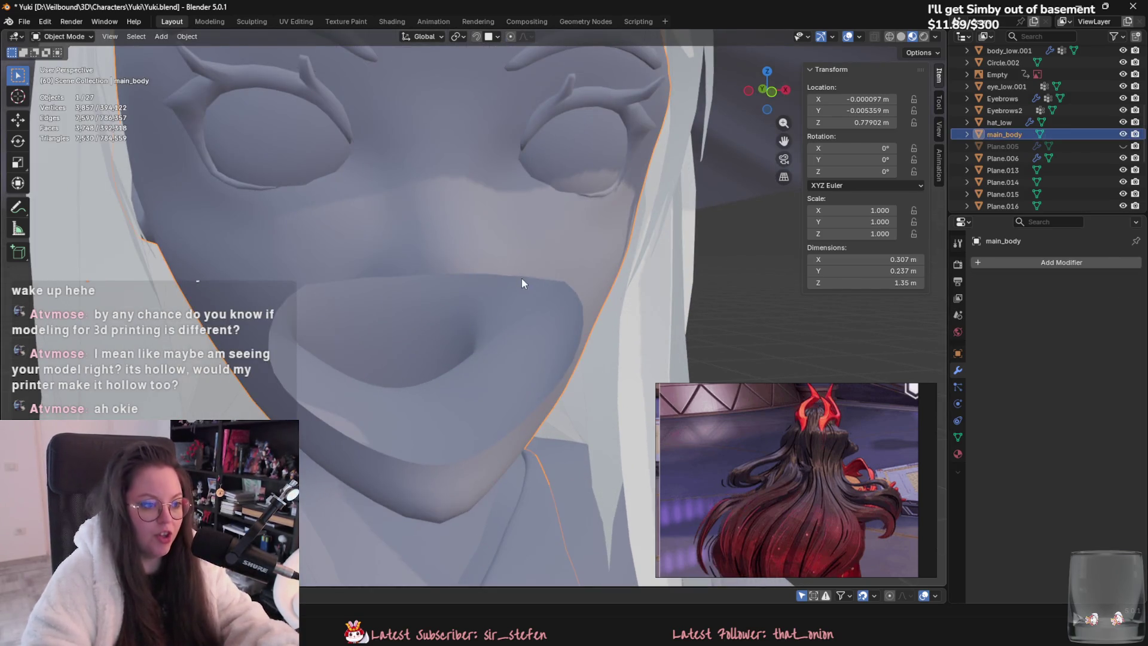
key("Tab")
scroll(523, 243, "up", 2)
scroll(567, 274, "down", 4)
middle_click_drag(594, 324, 424, 307)
key("3")
left_click(395, 246)
middle_click_drag(398, 246, 483, 268)
left_click(483, 267, "alt")
key("ctrl+z")
left_click(396, 357, "ctrl")
right_click(479, 259)
left_click(475, 277)
Step: Delete the matching face strip at the left mouth corner
middle_click_drag(475, 276, 536, 305)
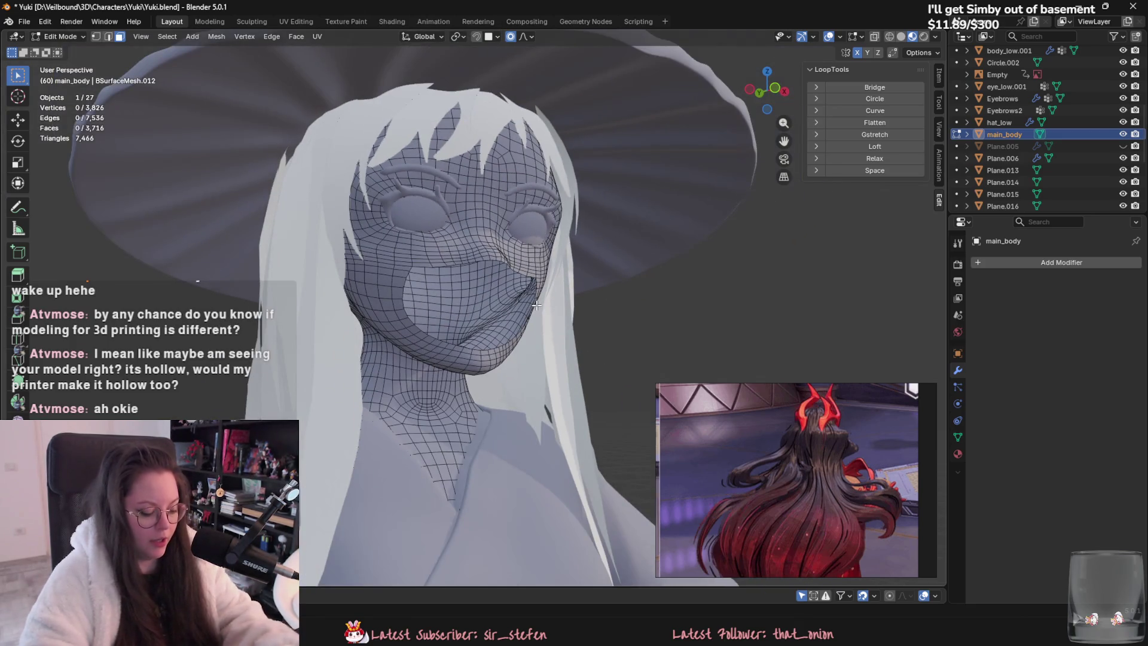
left_click(398, 274)
middle_click_drag(399, 274, 414, 363)
left_click(412, 362, "ctrl")
right_click(492, 281)
left_click(493, 289)
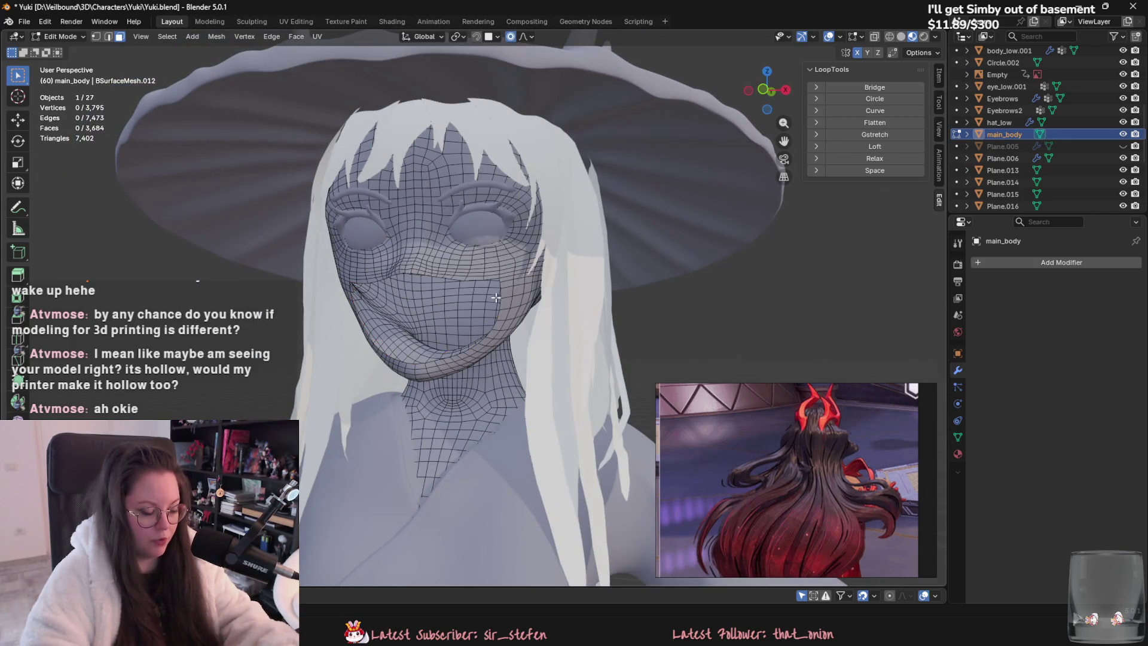
Step: Return to Object Mode, unhide the face mask Plane.005 with Alt+H, and select it
key("a")
key("Tab")
key("alt+h")
mouse_move(490, 292)
middle_mouse_down()
mouse_move(589, 311)
mouse_move(507, 280)
mouse_move(506, 325)
mouse_move(544, 310)
mouse_move(476, 351)
mouse_move(404, 322)
mouse_move(353, 394)
mouse_move(409, 328)
mouse_move(402, 240)
mouse_move(424, 339)
mouse_move(473, 355)
middle_mouse_up()
left_click(507, 280)
left_click(435, 368)
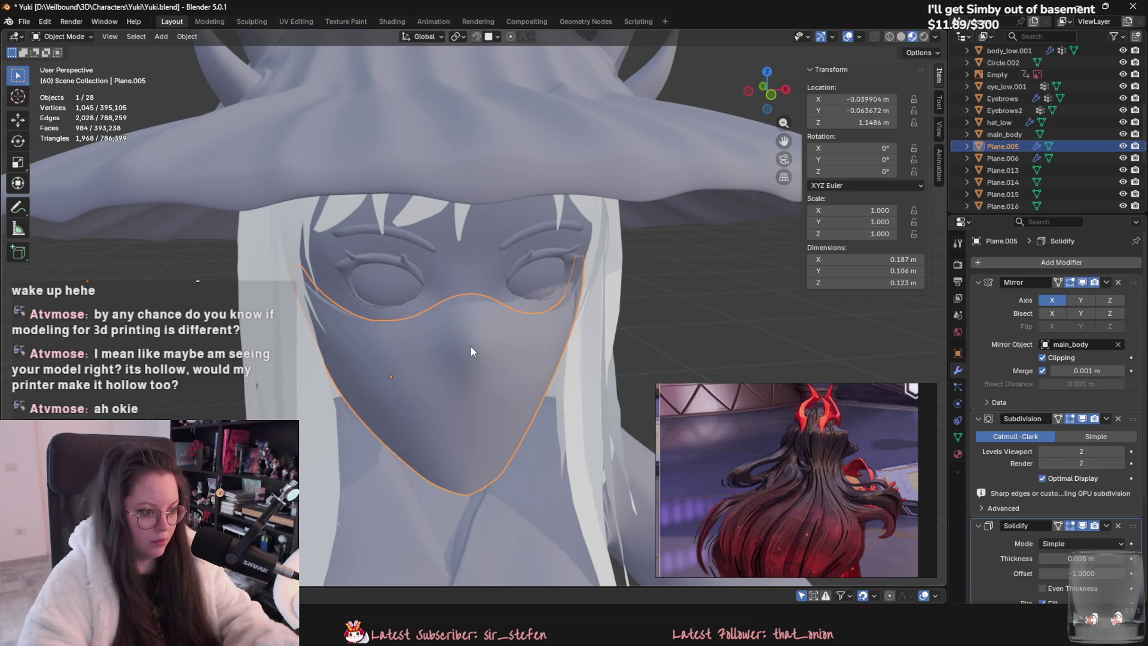
Step: Hide the face mask again and enter Edit Mode on main_body
key("h")
left_click(479, 320)
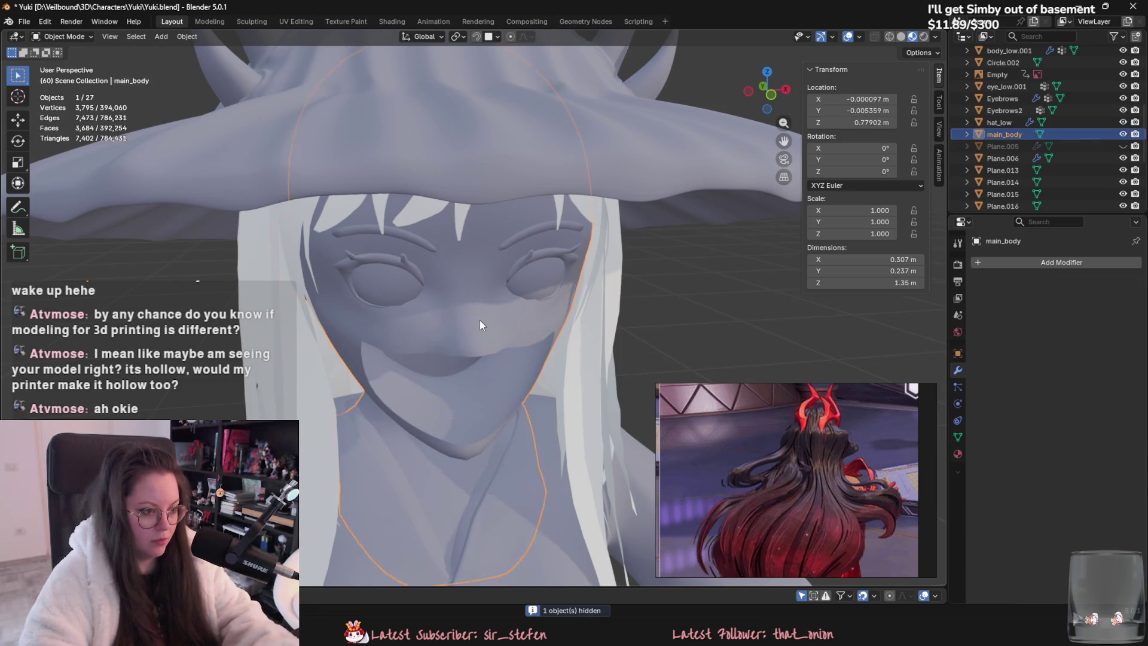
key("Tab")
Step: Select the band of faces along the mouth line and delete them
left_click(371, 343)
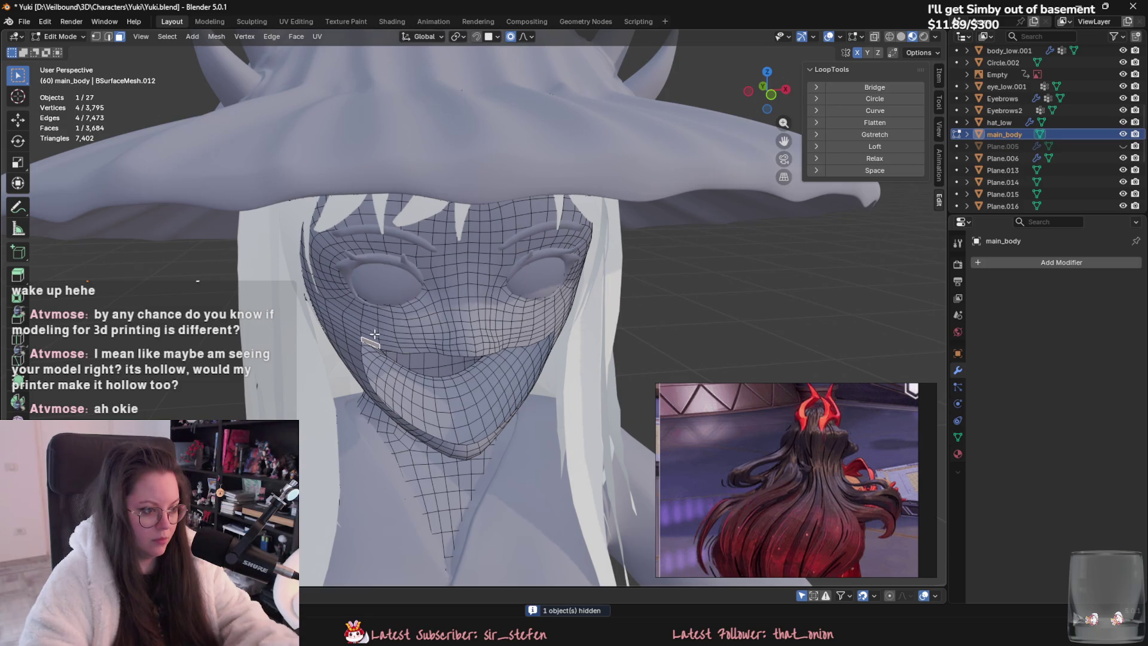
left_click(383, 338, "shift")
left_click(471, 345, "ctrl")
left_click(377, 348, "ctrl")
middle_click_drag(377, 348, 429, 341)
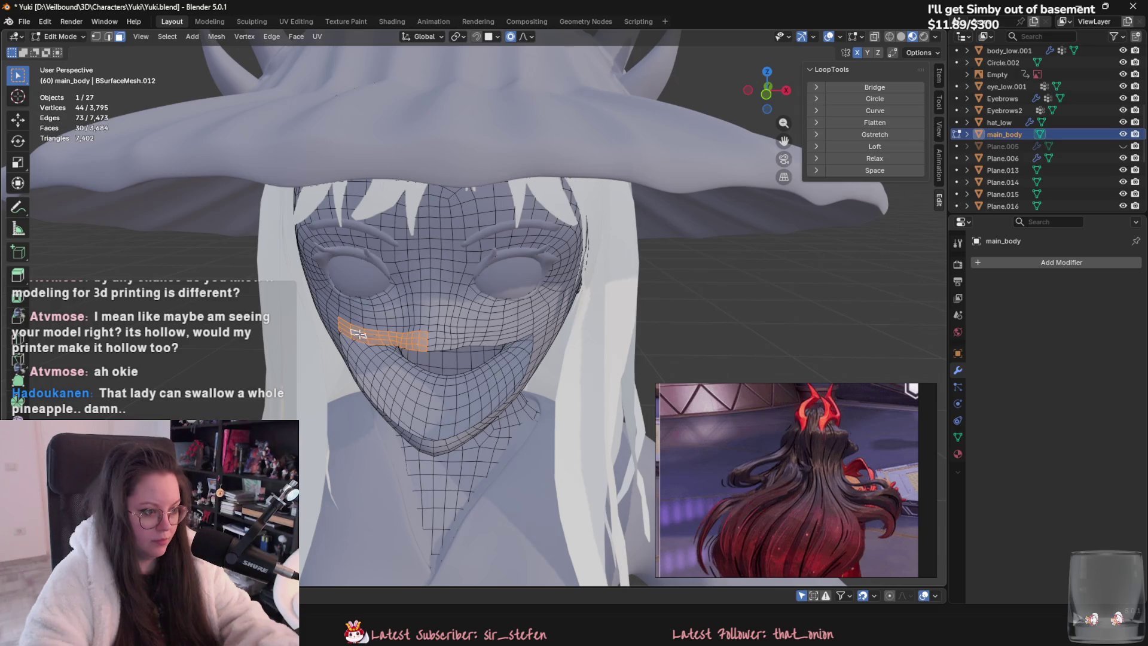
left_click(524, 334, "ctrl")
left_click(436, 342, "ctrl")
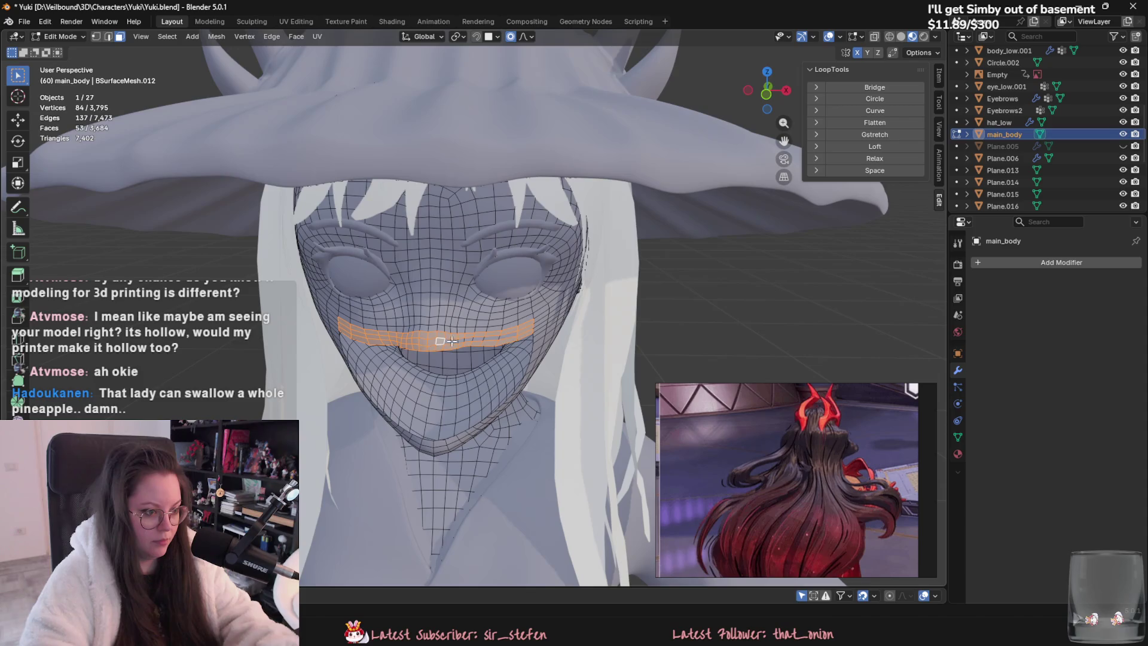
right_click(510, 336)
left_click(504, 335)
Step: Return main_body to Object Mode, deselect it, and orbit around the character
scroll(508, 338, "down", 3)
key("a")
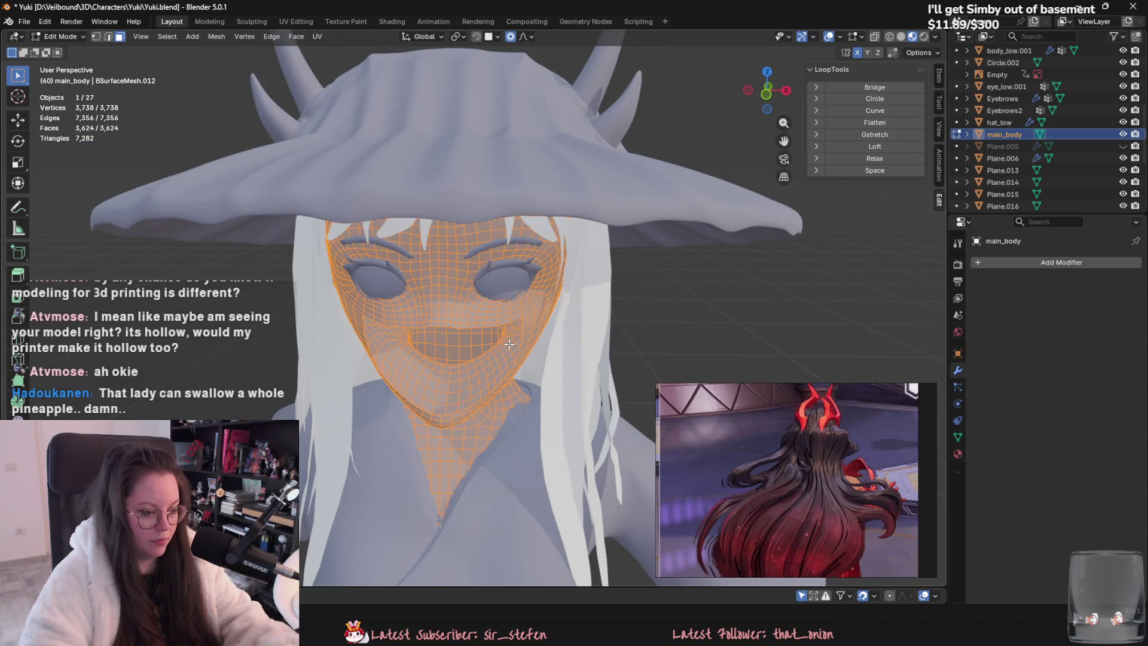
key("Tab")
scroll(666, 350, "down", 4)
left_click(643, 344)
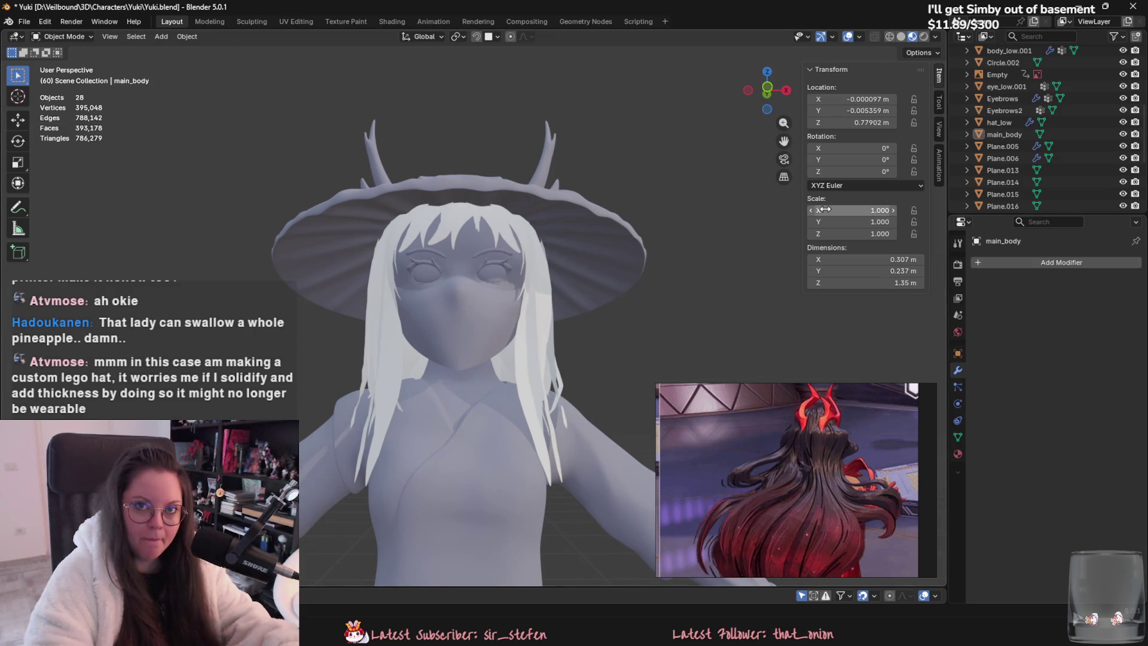
middle_click_drag(690, 208, 719, 236)
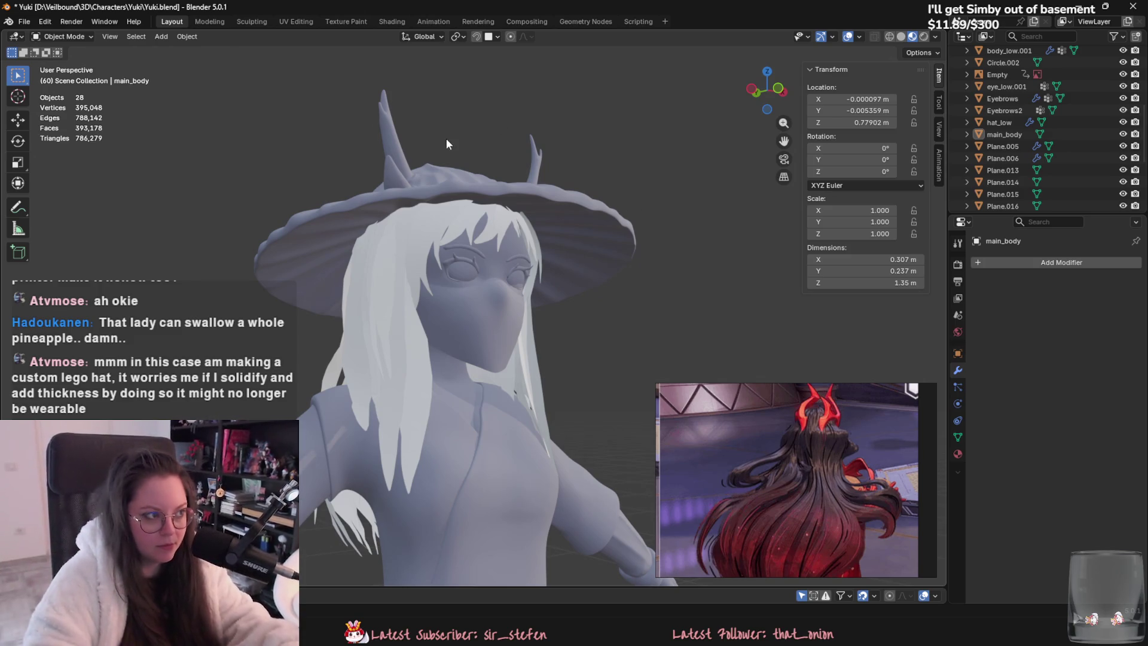
left_click(171, 40)
left_click(299, 50)
scroll(419, 239, "down", 5)
key("g")
key("z")
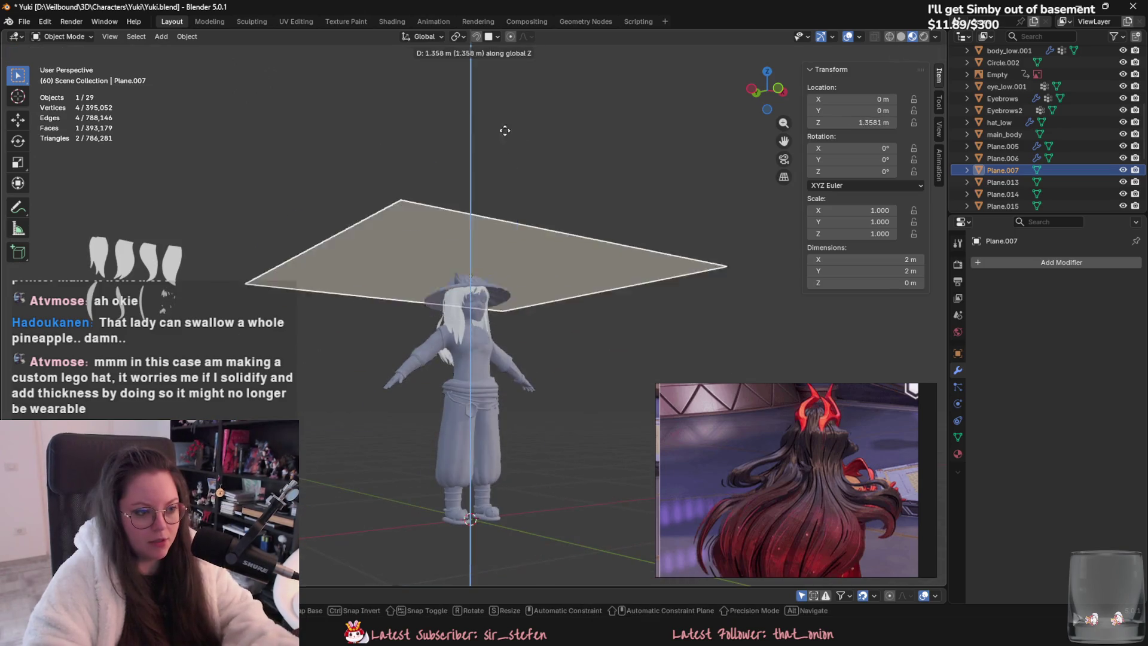
key("s")
left_click(485, 228)
scroll(556, 367, "up", 5)
mouse_move(533, 311)
middle_mouse_down()
mouse_move(436, 247)
mouse_move(398, 252)
middle_mouse_up()
key("Tab")
left_click_drag(219, 228, 531, 284)
left_click(770, 91)
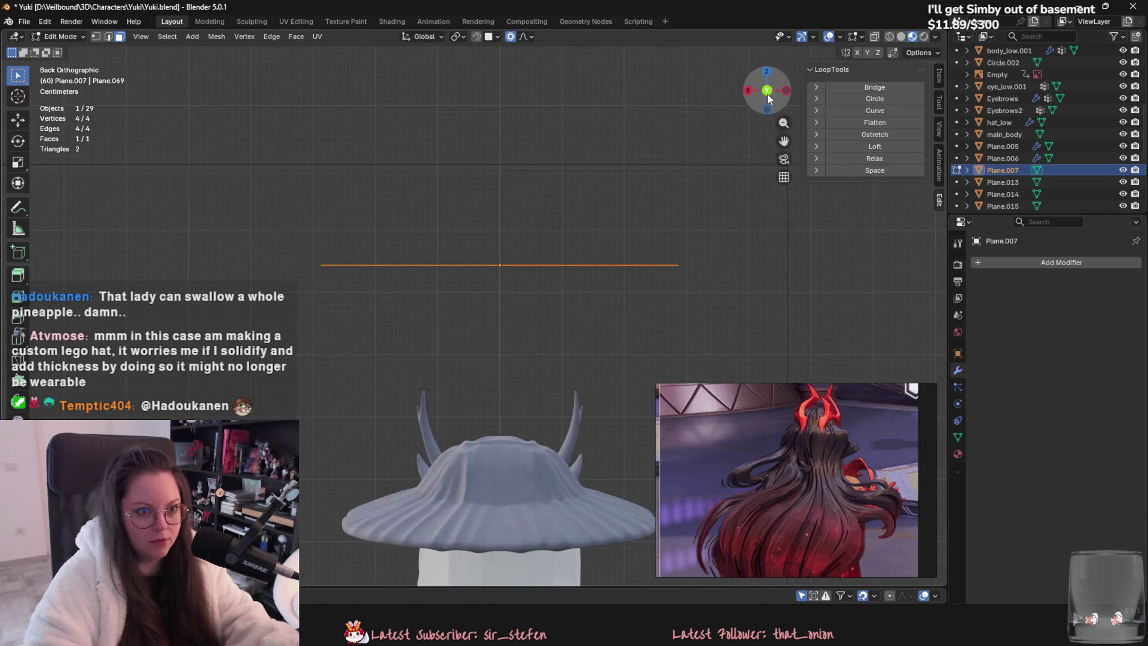
left_click_drag(324, 224, 662, 286)
left_click_drag(293, 251, 355, 260)
left_click_drag(281, 210, 628, 277)
left_click_drag(252, 228, 374, 248)
key("a")
key("e")
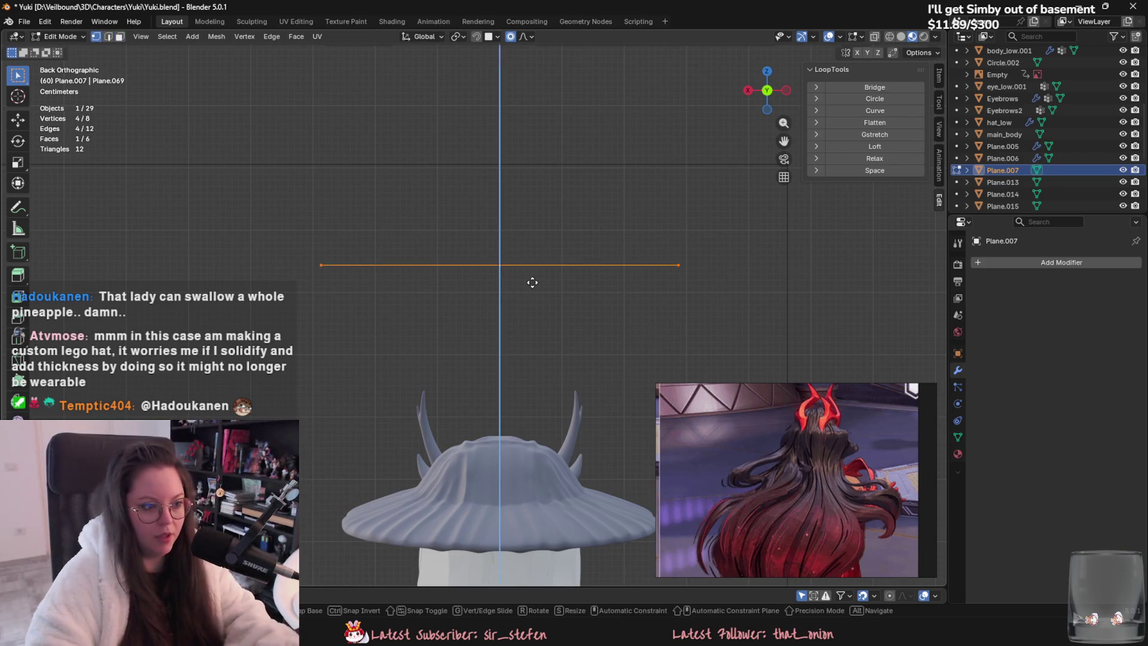
left_click(532, 278)
mouse_move(279, 237)
left_mouse_down()
mouse_move(353, 269)
mouse_move(723, 291)
left_mouse_up()
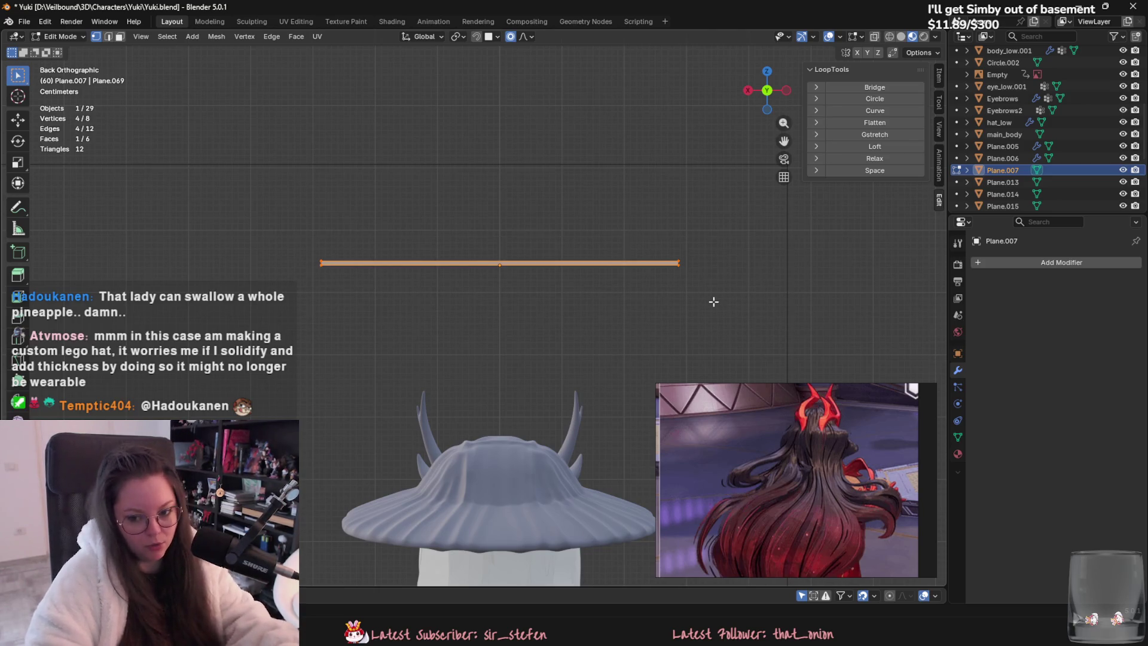
key("Tab")
mouse_move(679, 297)
middle_mouse_down()
mouse_move(738, 307)
mouse_move(618, 333)
mouse_move(582, 285)
mouse_move(543, 293)
middle_mouse_up()
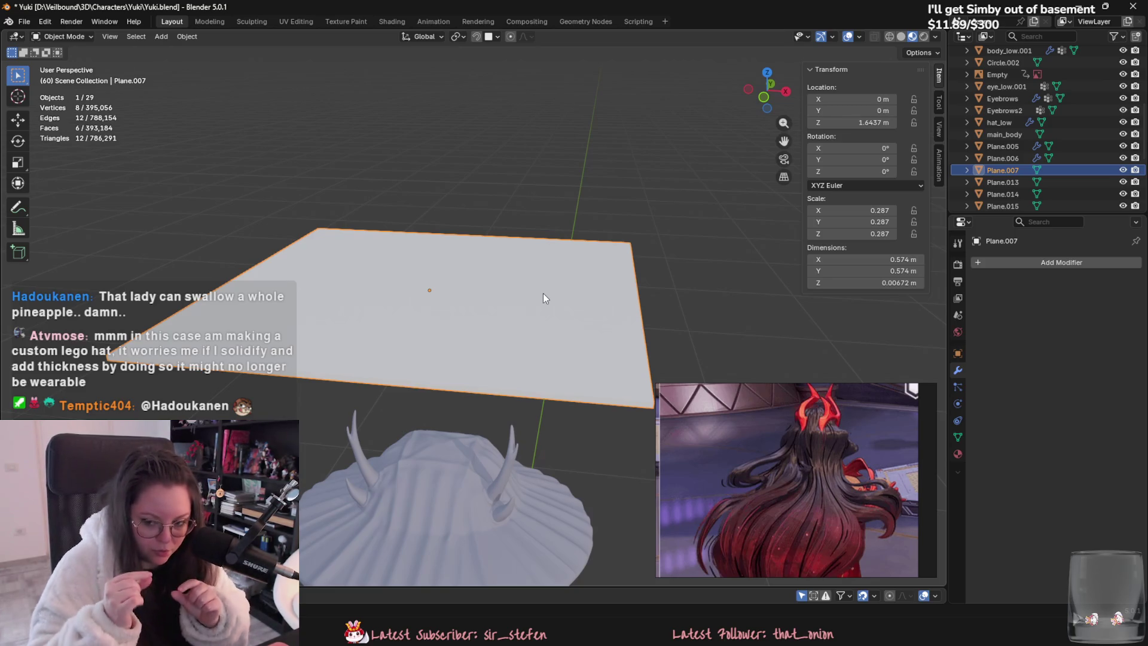
key("Delete")
mouse_move(543, 293)
middle_mouse_down()
mouse_move(532, 178)
mouse_move(518, 345)
mouse_move(553, 328)
middle_mouse_up()
left_click(518, 347)
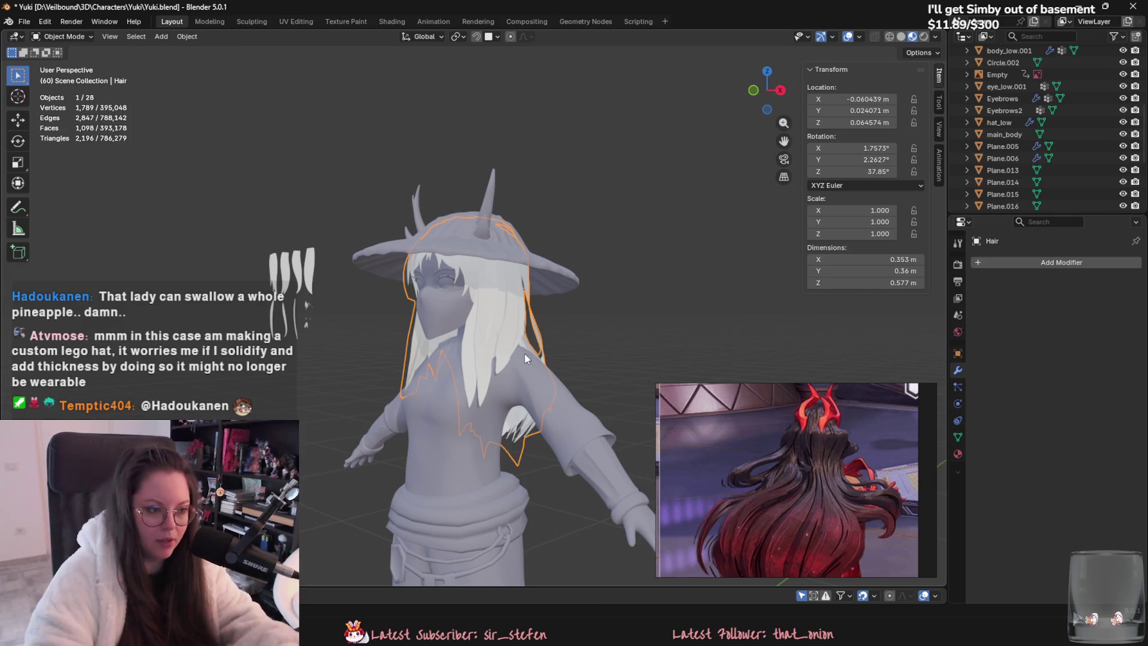
Step: Select the Hair object around the head and hide it with H
middle_click_drag(525, 354, 657, 353)
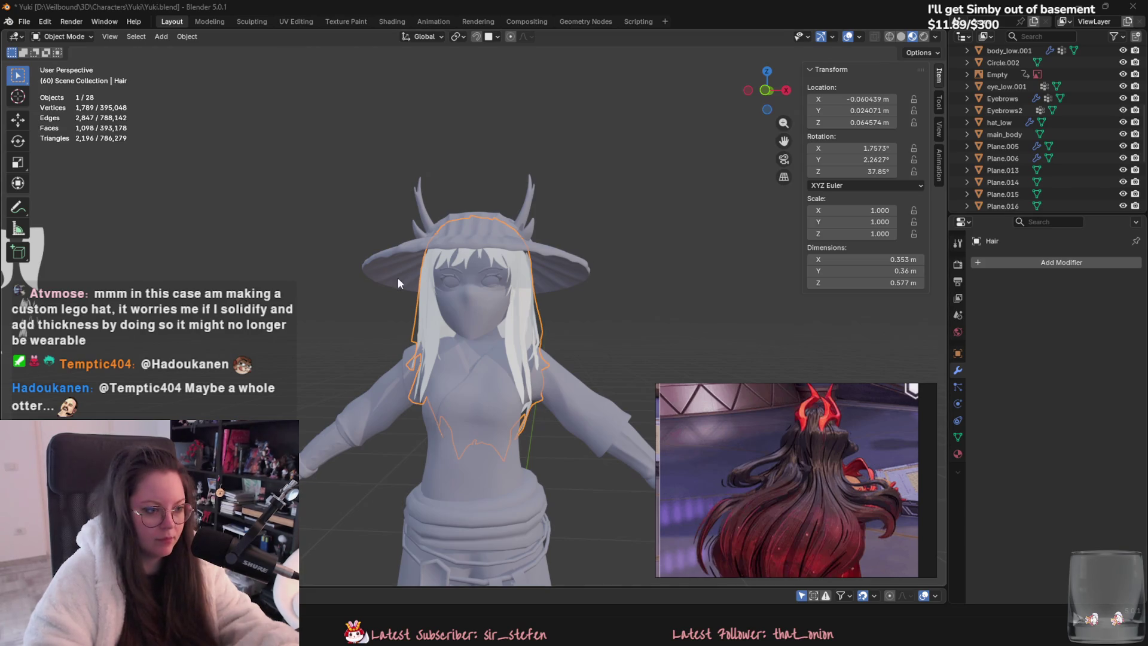
middle_click_drag(400, 283, 586, 306)
left_click(505, 254)
mouse_move(508, 274)
middle_mouse_down()
mouse_move(525, 308)
mouse_move(491, 260)
mouse_move(389, 226)
middle_mouse_up()
scroll(408, 295, "up", 2)
left_click(486, 299)
mouse_move(485, 299)
middle_mouse_down()
mouse_move(636, 318)
mouse_move(493, 350)
middle_mouse_up()
key("h")
Step: Select the belt around the character's waist
scroll(497, 340, "down", 2)
left_click(496, 339)
scroll(483, 322, "down", 2)
left_click(482, 321)
left_click(482, 349)
left_click(494, 305)
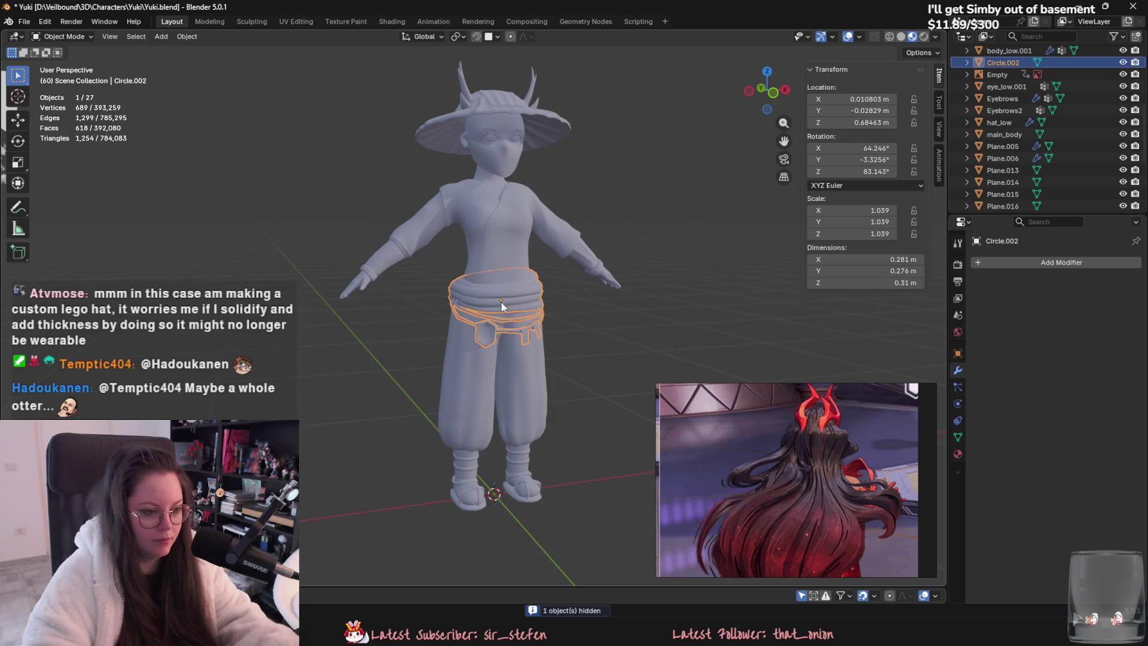
Step: Save the file, then rename Circle.002 to 'belt' in the Outliner
key("ctrl+s")
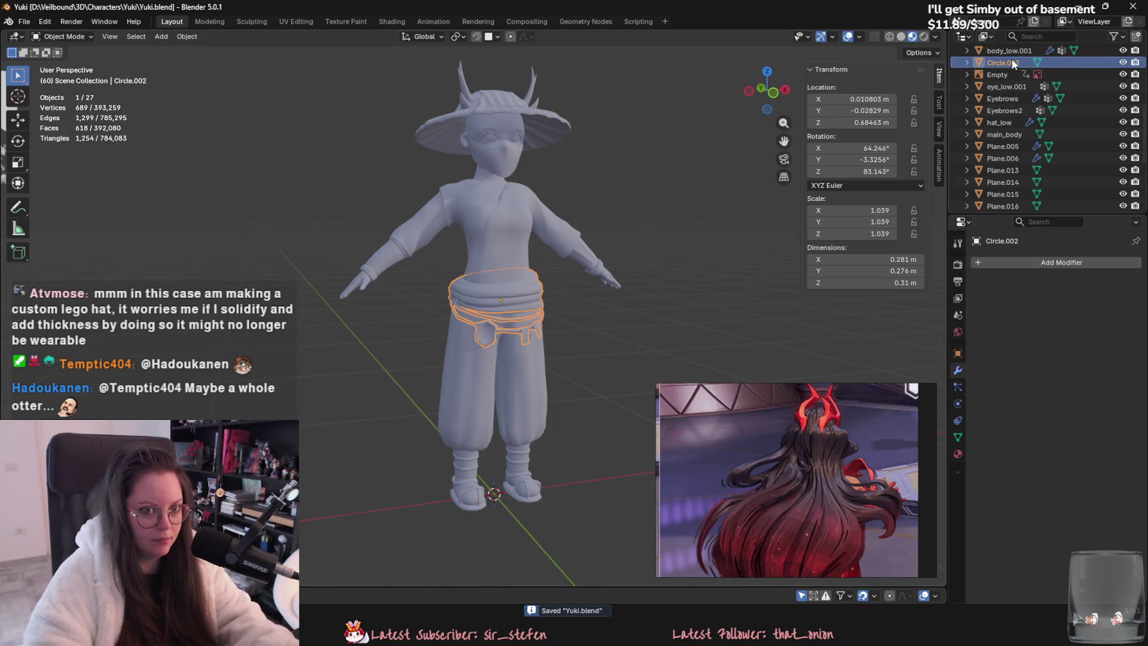
double_click(1013, 62)
type("belt")
key("Return")
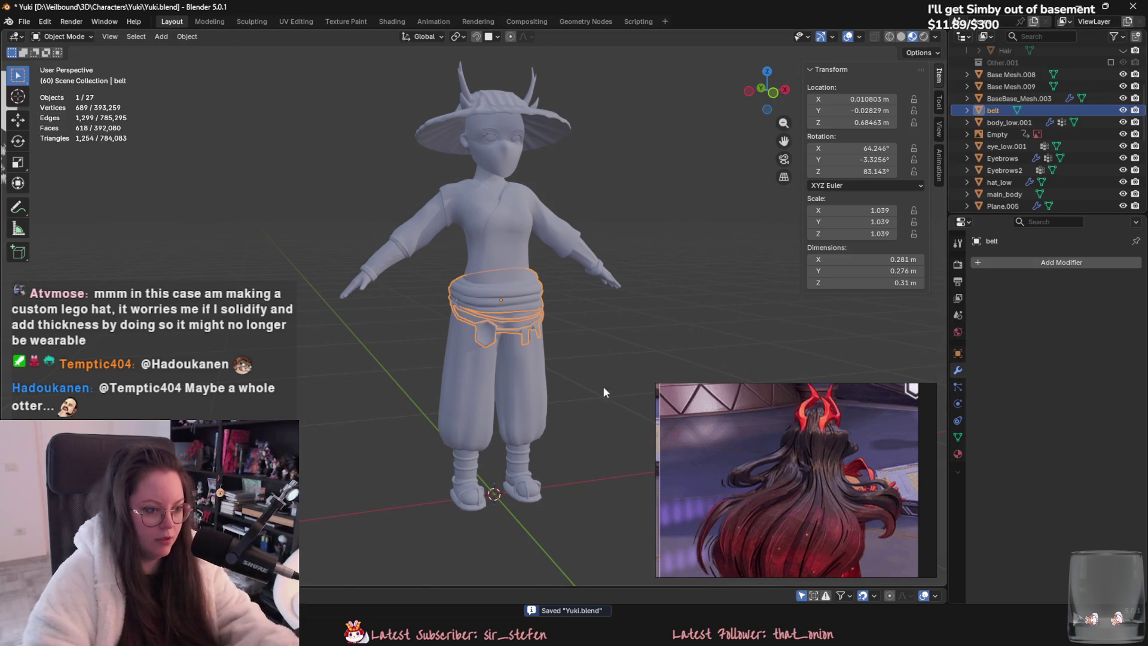
Step: Rename Base Mesh.008 to 'legs_low', save Yuki.blend, and re-centre the view
left_click(1009, 75)
double_click(1005, 75)
type("legs_low")
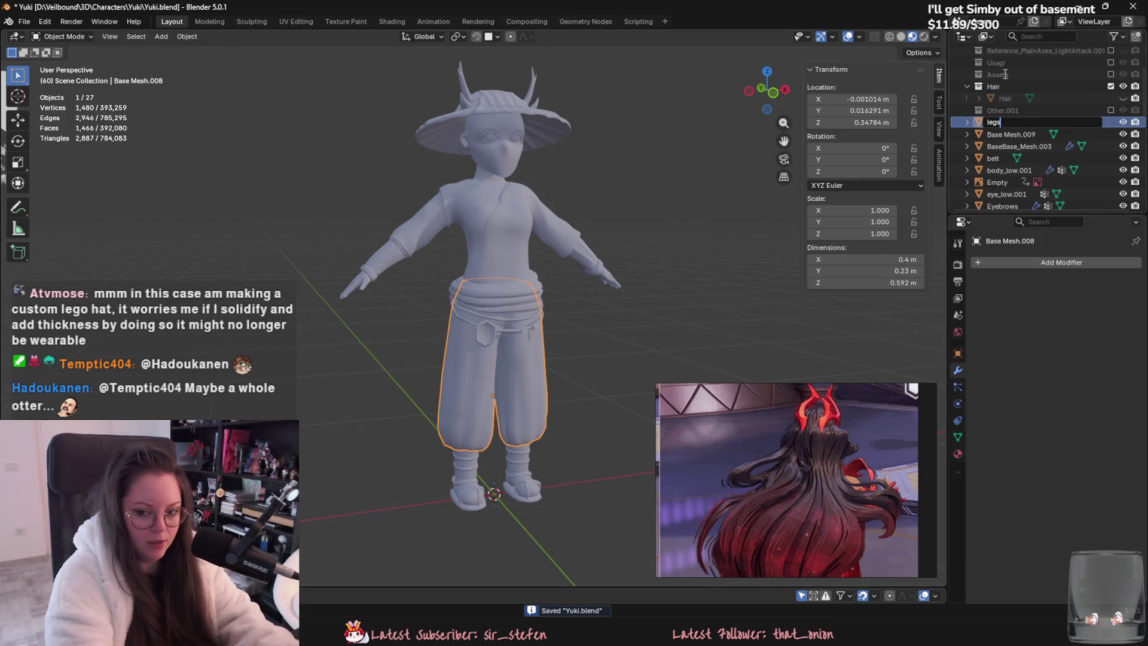
key("Return")
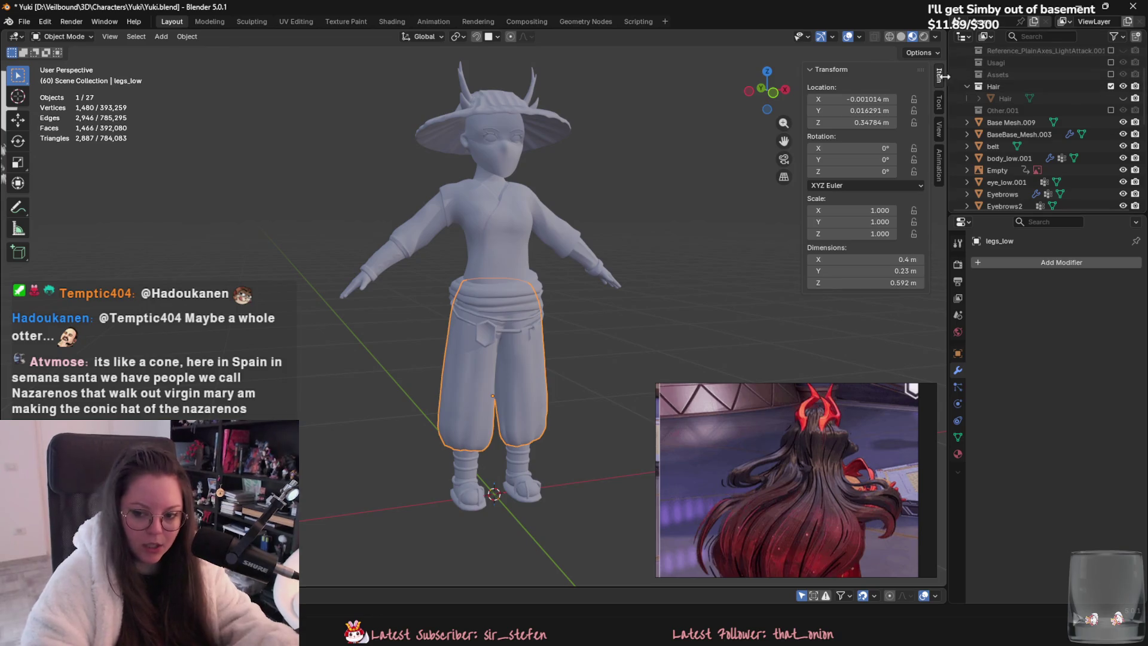
key("ctrl+s")
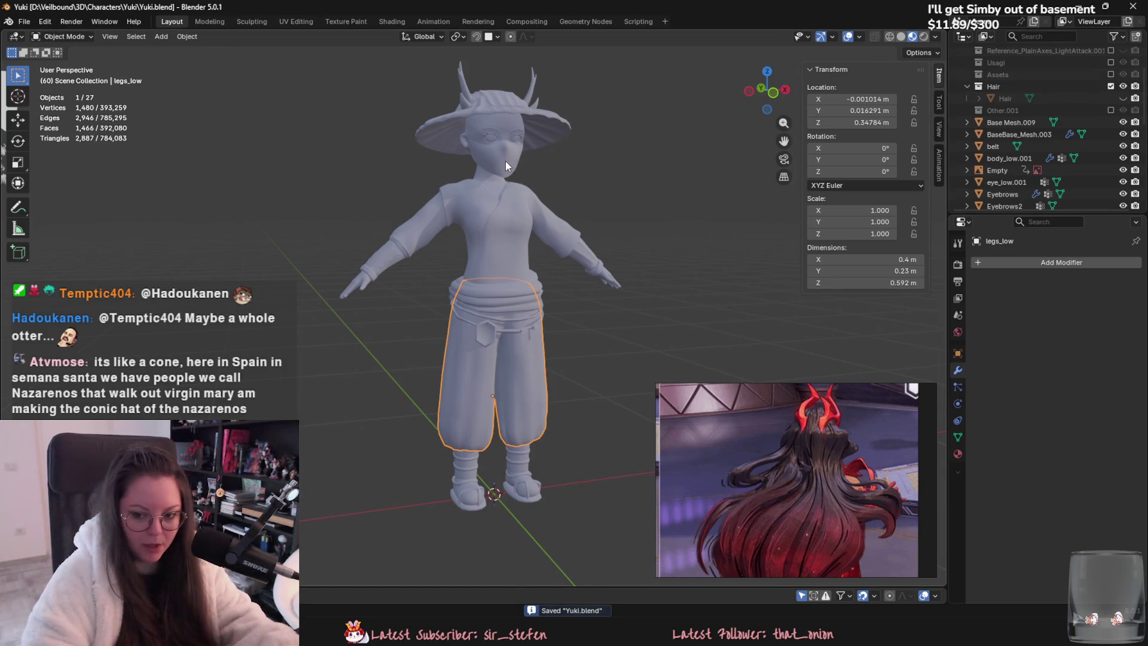
middle_click_drag(505, 162, 475, 245, "shift")
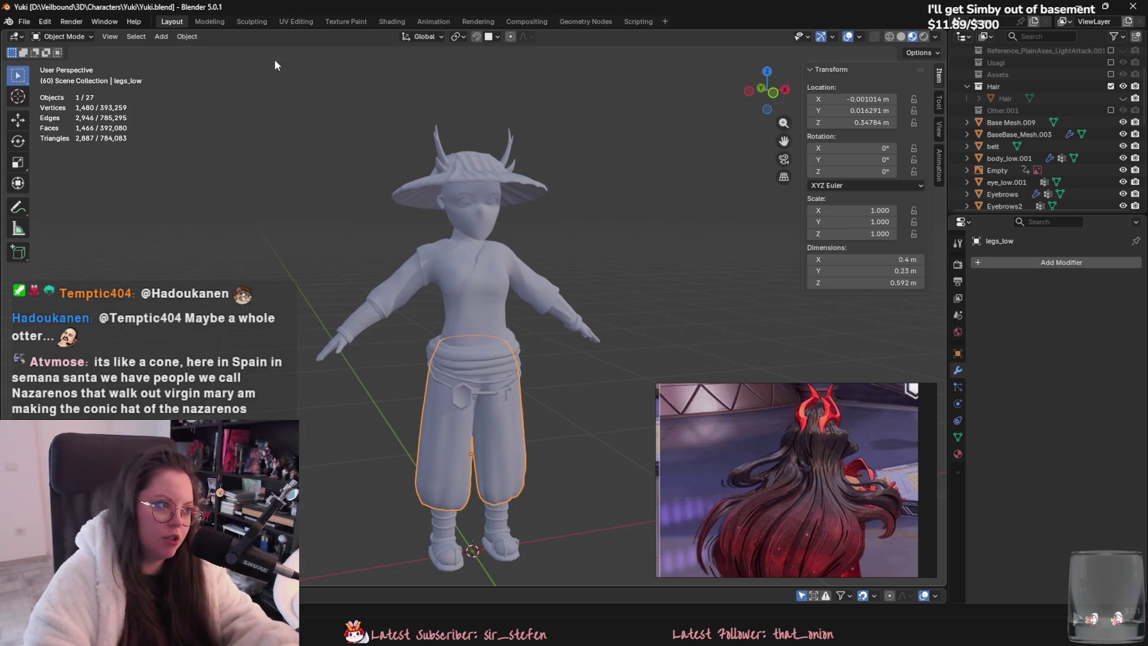
left_click(163, 37)
mouse_move(179, 55)
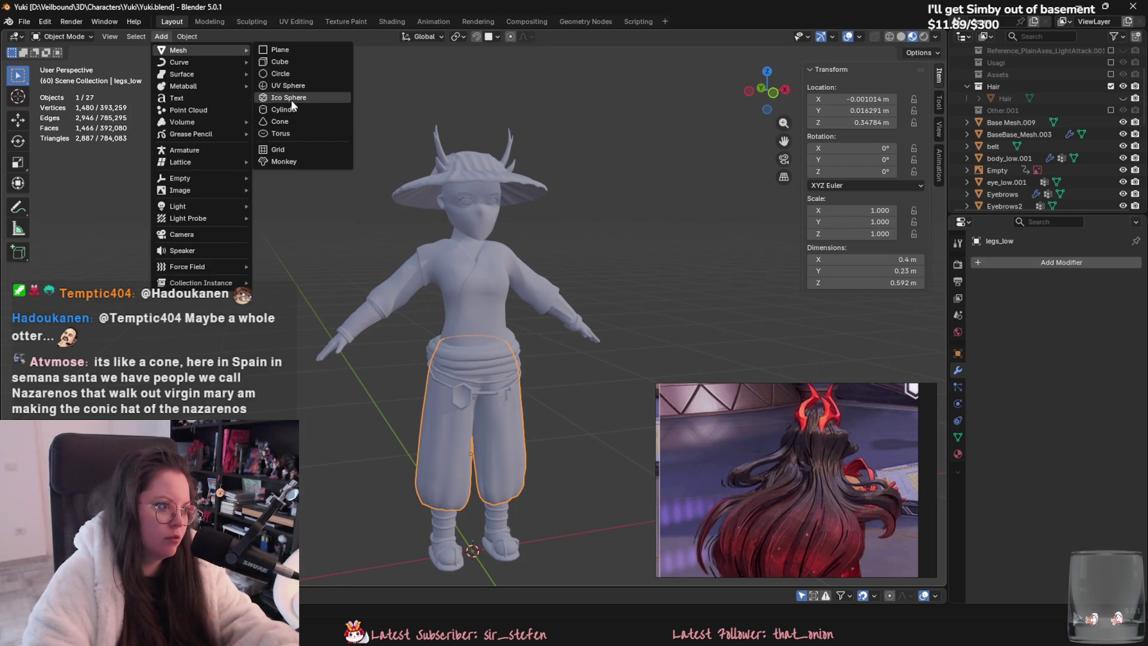
left_click(280, 122)
key("g")
scroll(572, 321, "down", 3)
key("z")
left_click(556, 120)
key("s")
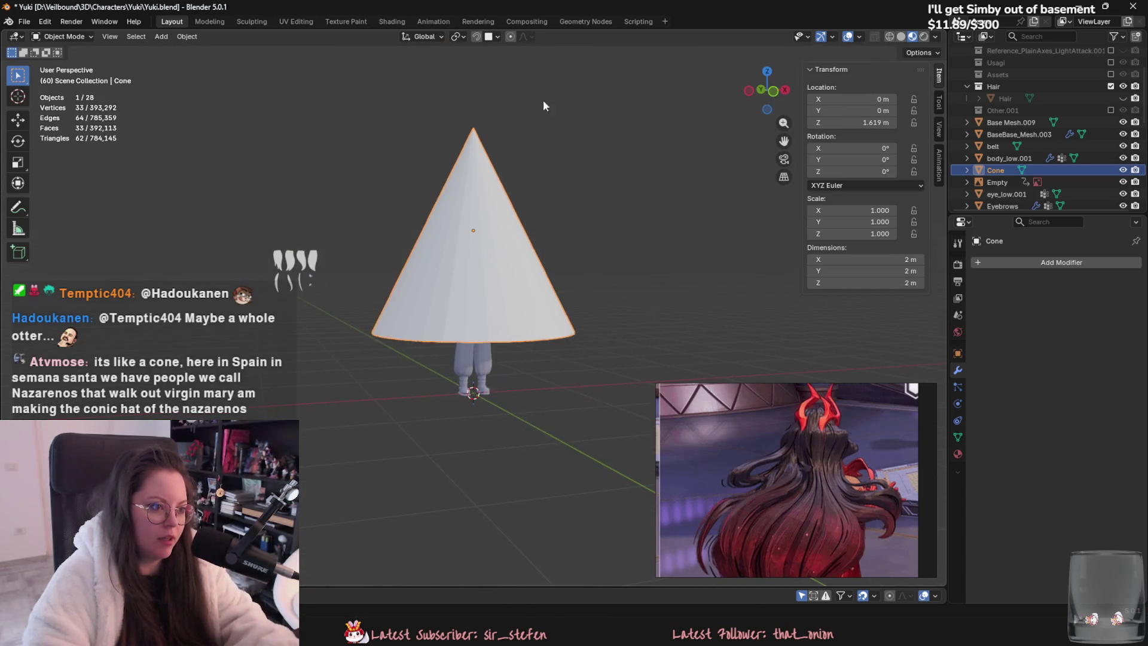
left_click(539, 172)
scroll(539, 173, "up", 2)
key("s")
left_click(515, 159)
scroll(502, 279, "up", 3)
key("Tab")
key("3")
left_click(509, 177)
mouse_move(509, 177)
middle_mouse_down()
mouse_move(481, 236)
mouse_move(316, 262)
mouse_move(338, 277)
mouse_move(454, 286)
middle_mouse_up()
key("Tab")
mouse_move(588, 296)
middle_mouse_down()
mouse_move(454, 321)
mouse_move(619, 360)
middle_mouse_up()
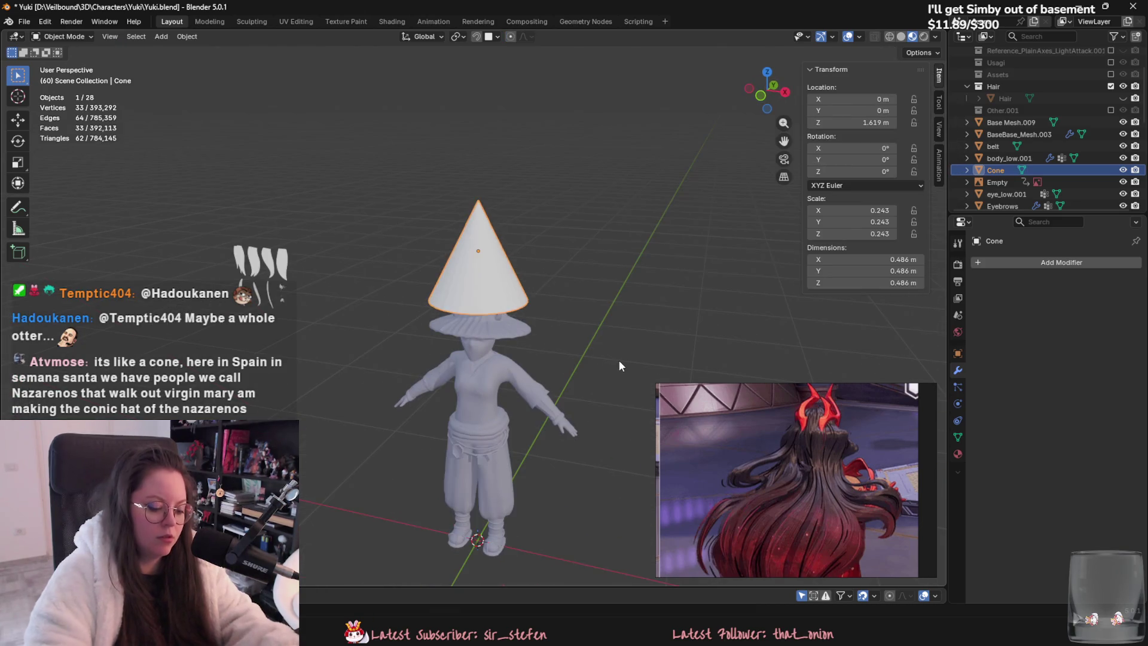
key("Delete")
key("ctrl+s")
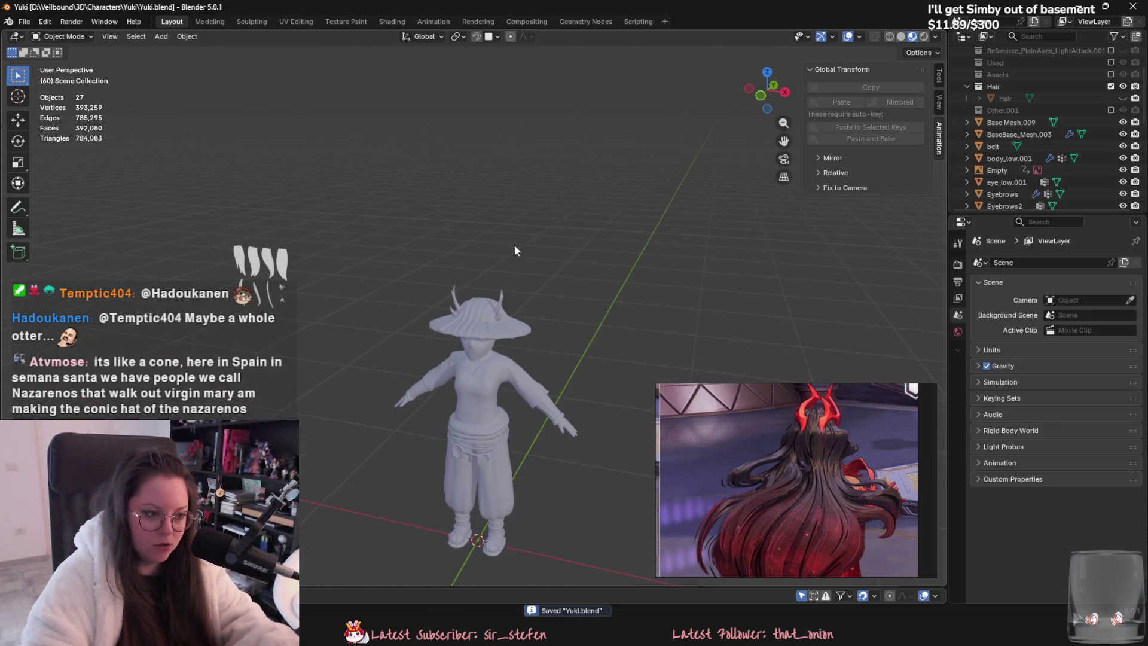
scroll(503, 232, "up", 6)
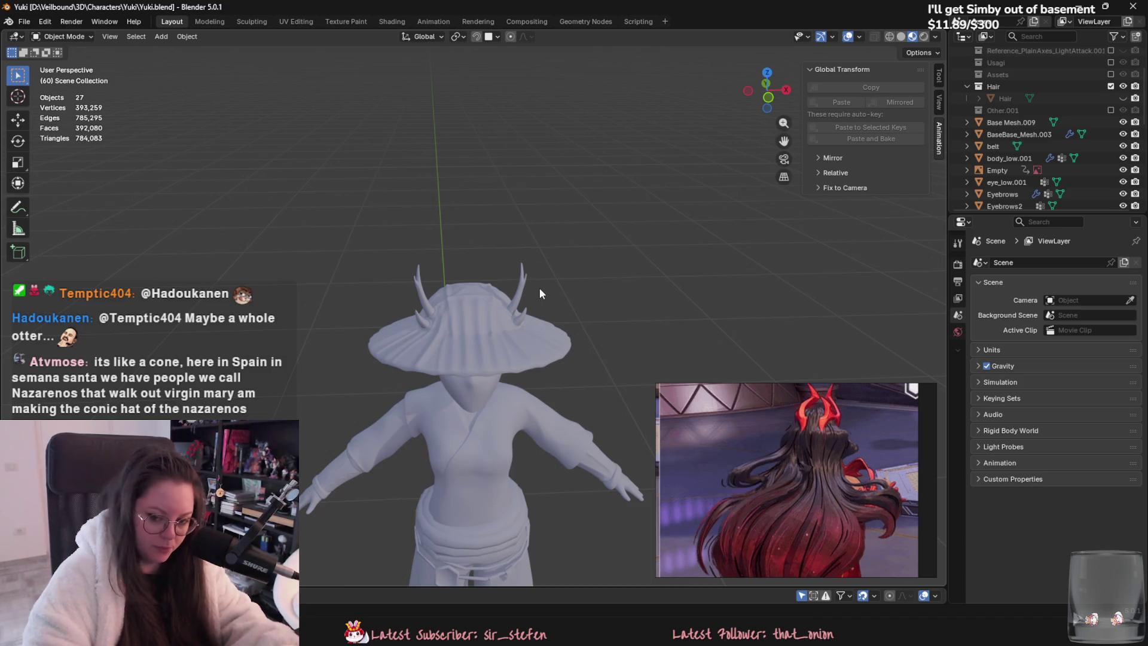
mouse_move(526, 286)
middle_mouse_down()
mouse_move(482, 260)
mouse_move(503, 191)
middle_mouse_up()
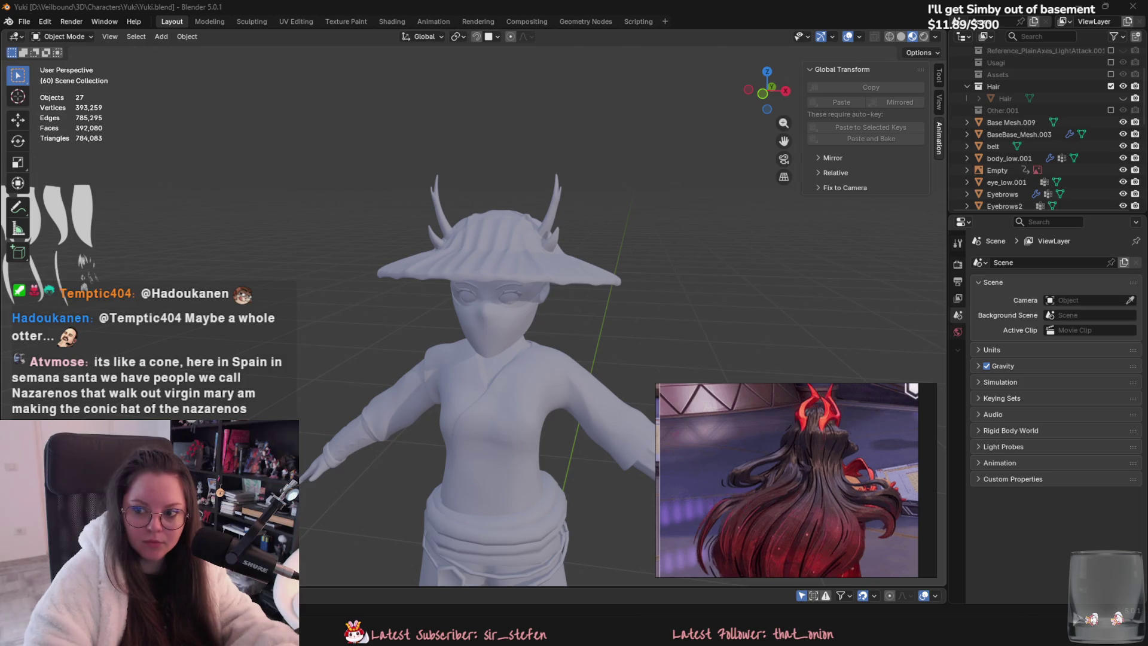
mouse_move(287, 299)
middle_mouse_down()
mouse_move(416, 273)
mouse_move(519, 235)
mouse_move(531, 377)
mouse_move(453, 368)
mouse_move(503, 367)
mouse_move(481, 464)
middle_mouse_up()
left_click(439, 267)
left_click(453, 368)
left_click(489, 449)
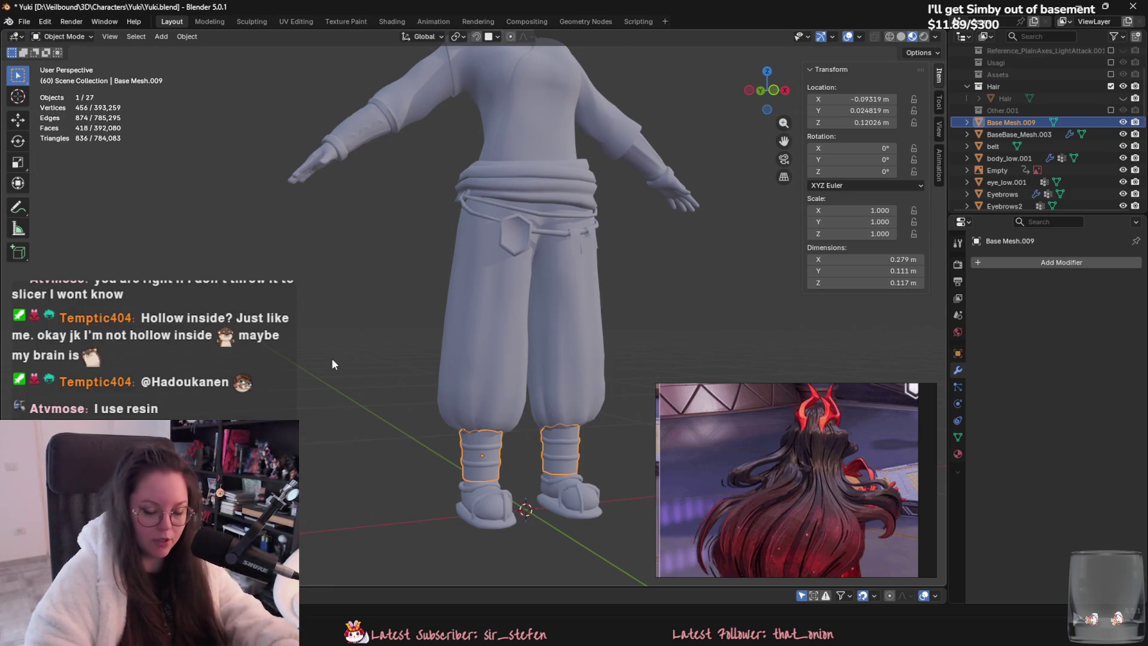
Step: Save Yuki.blend, then frame the face and orbit to a three-quarter view from her left
mouse_move(454, 360)
middle_mouse_down("shift")
mouse_move(422, 393)
mouse_move(401, 459)
middle_mouse_up("shift")
key("ctrl+s")
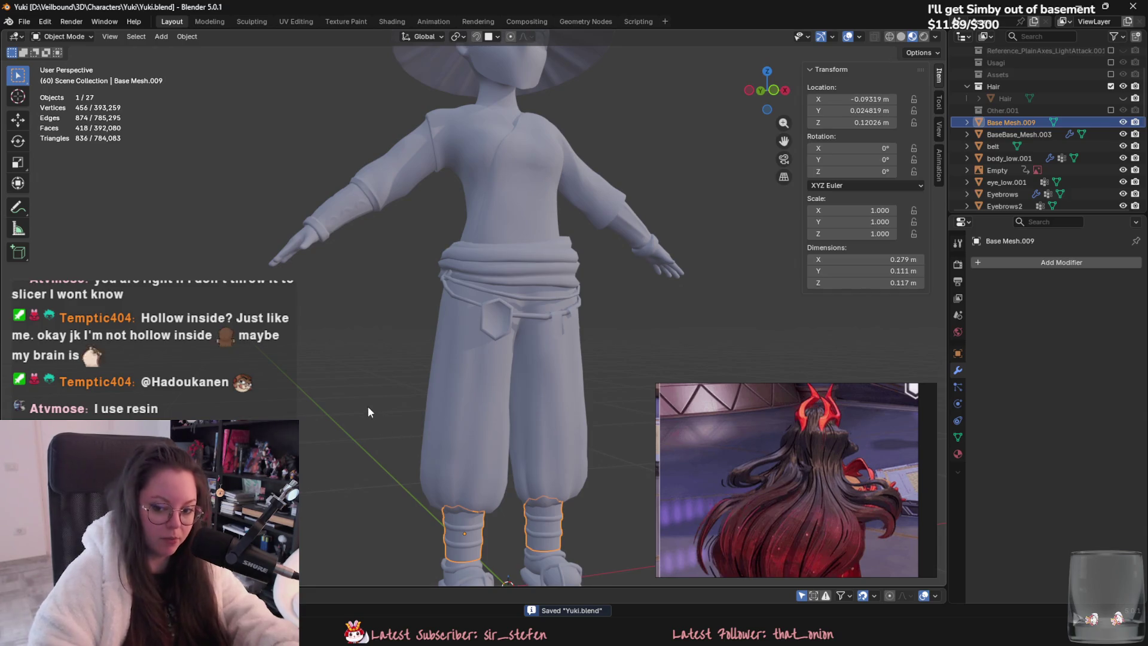
mouse_move(364, 409)
middle_mouse_down("shift")
mouse_move(361, 481)
mouse_move(364, 449)
middle_mouse_up("shift")
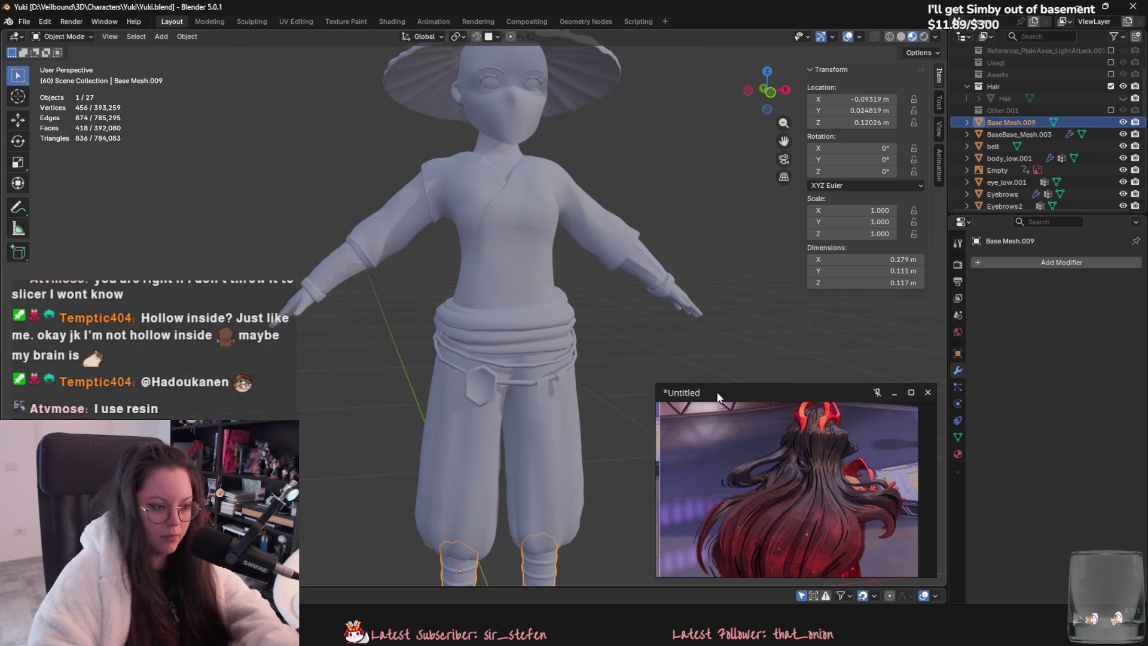
middle_click_drag(378, 364, 632, 340)
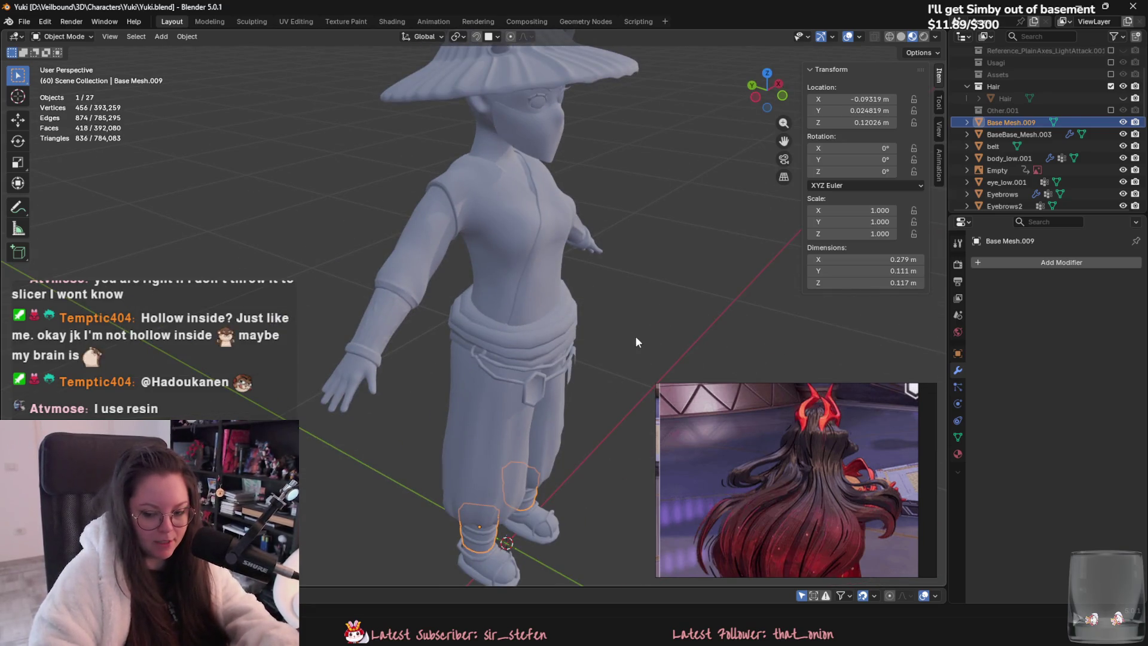
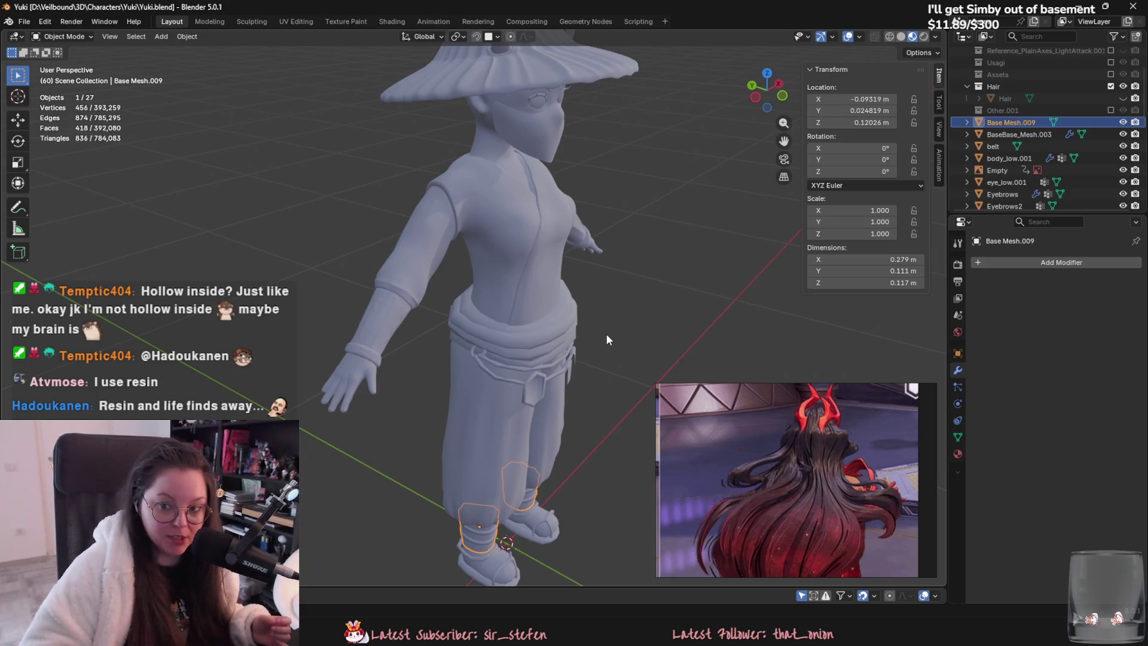
Step: Orbit around Yuki, selecting the torso and the face mask to inspect them
mouse_move(747, 419)
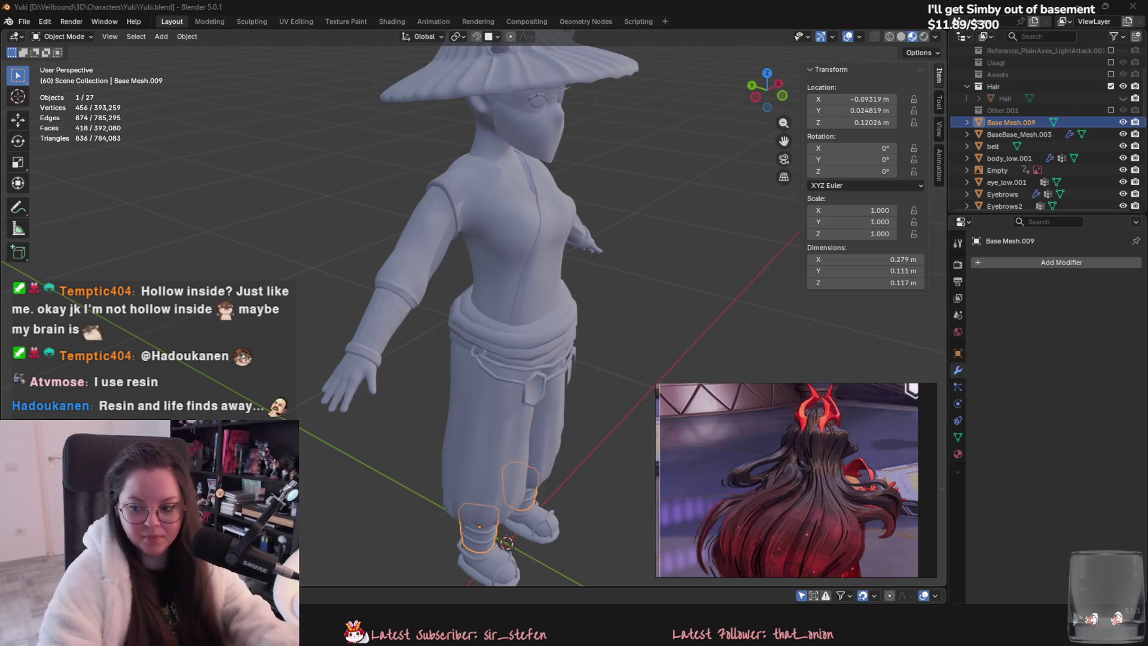
mouse_move(759, 281)
middle_mouse_down()
mouse_move(519, 287)
mouse_move(472, 264)
middle_mouse_up()
left_click(476, 267)
scroll(655, 324, "up", 4)
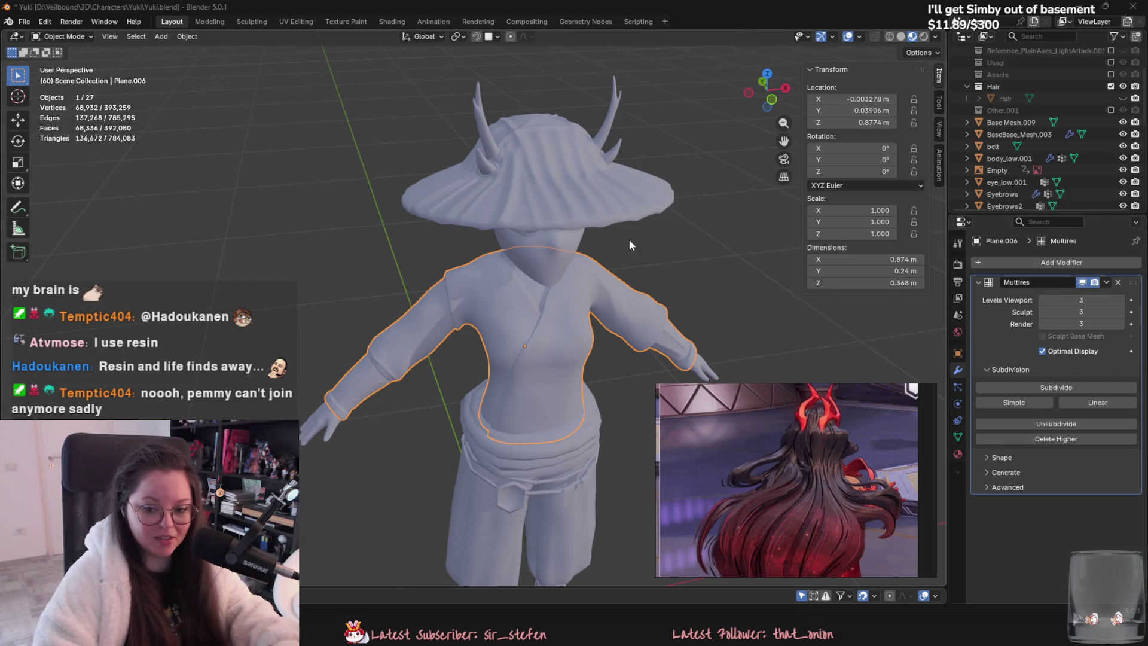
middle_click_drag(633, 239, 615, 237)
left_click(505, 237)
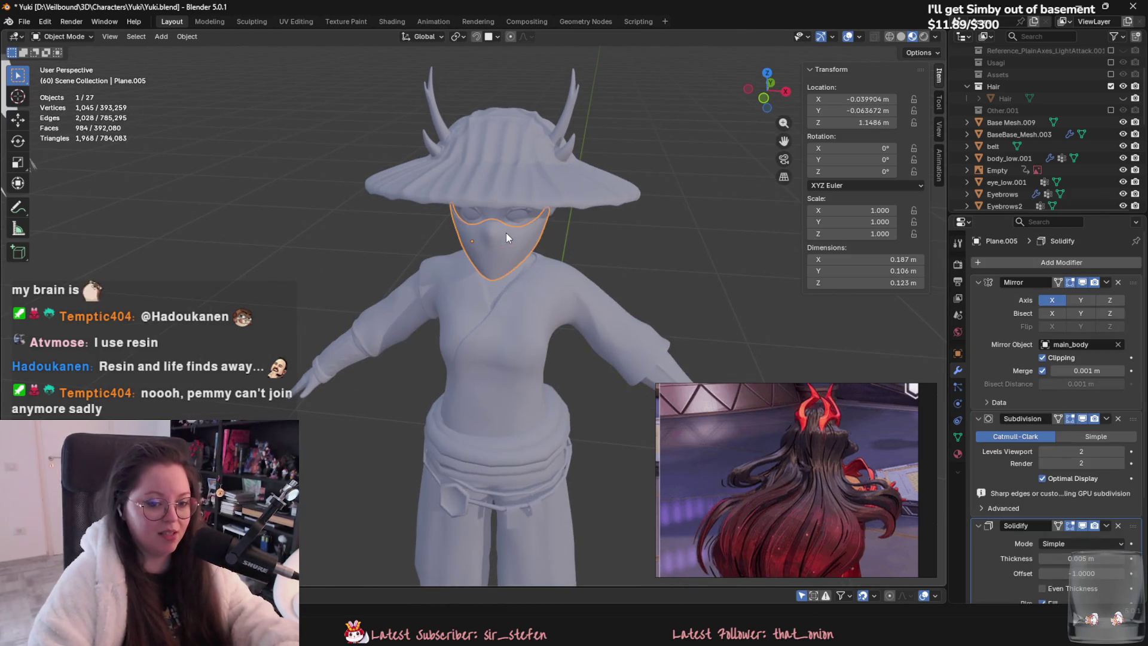
middle_click_drag(552, 311, 537, 346)
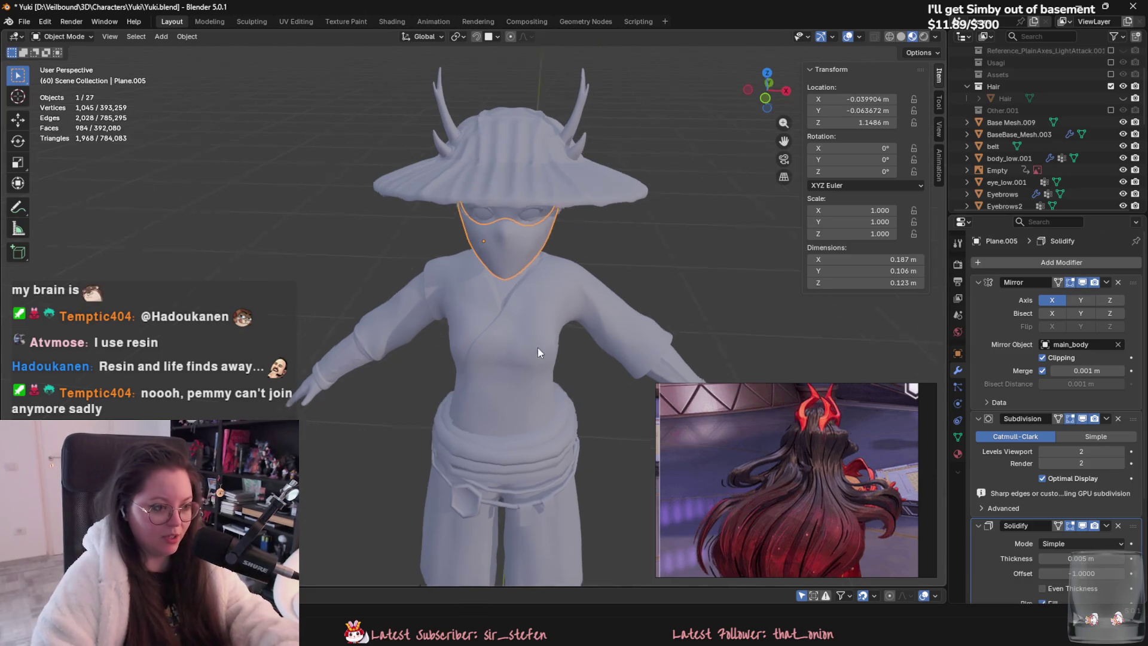
left_click(640, 329)
middle_click_drag(705, 297, 662, 299)
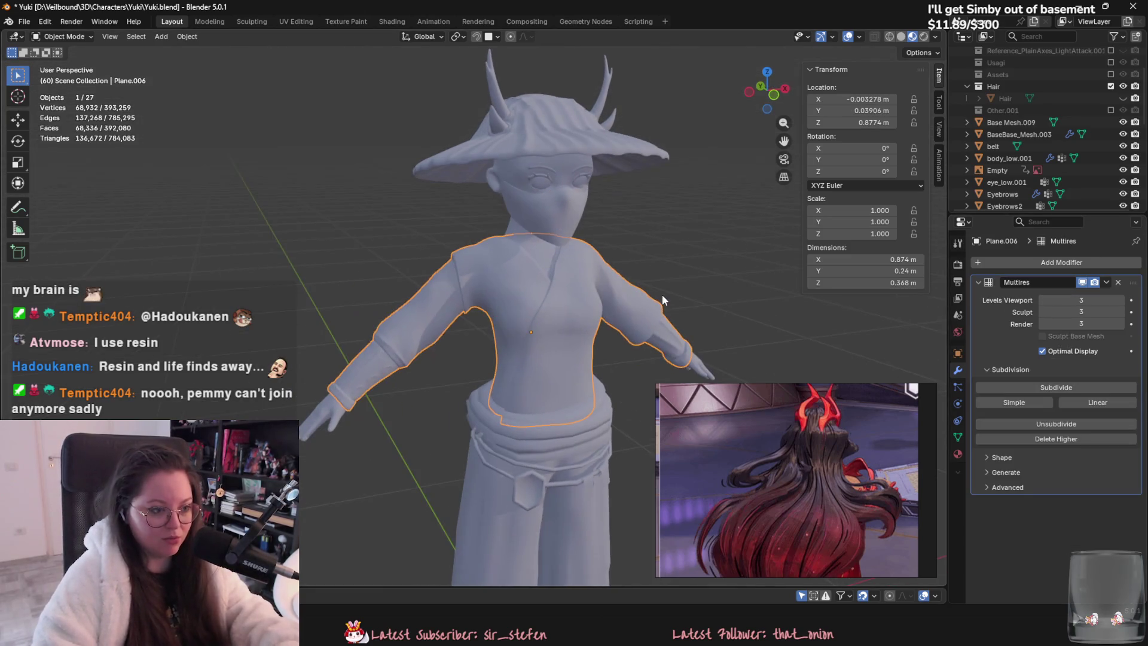
Step: Save Yuki.blend and bring the character into a frontal view
key("ctrl+s")
mouse_move(753, 226)
middle_mouse_down()
mouse_move(648, 229)
mouse_move(585, 196)
middle_mouse_up()
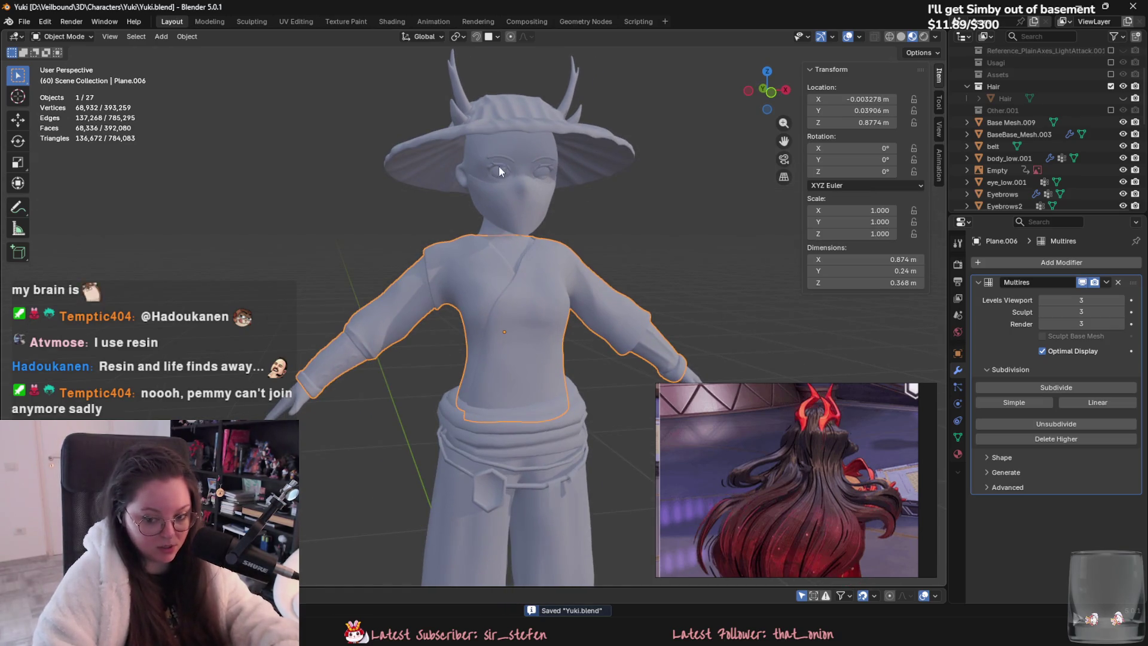
middle_click_drag(592, 278, 410, 156)
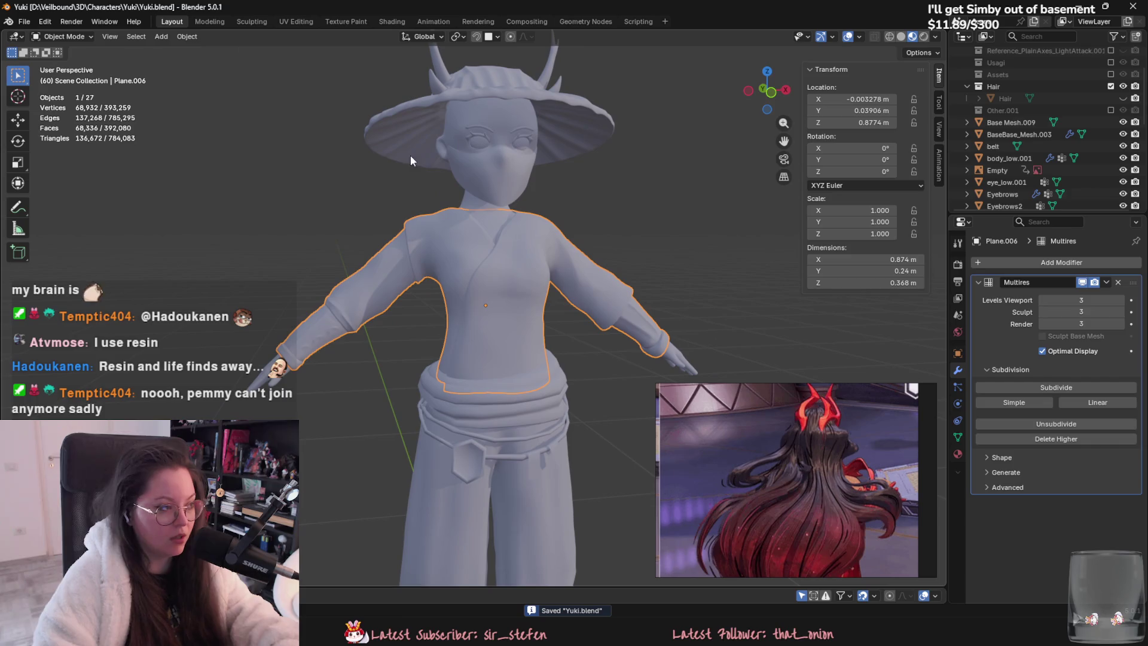
left_click(80, 37)
scroll(536, 207, "up", 5)
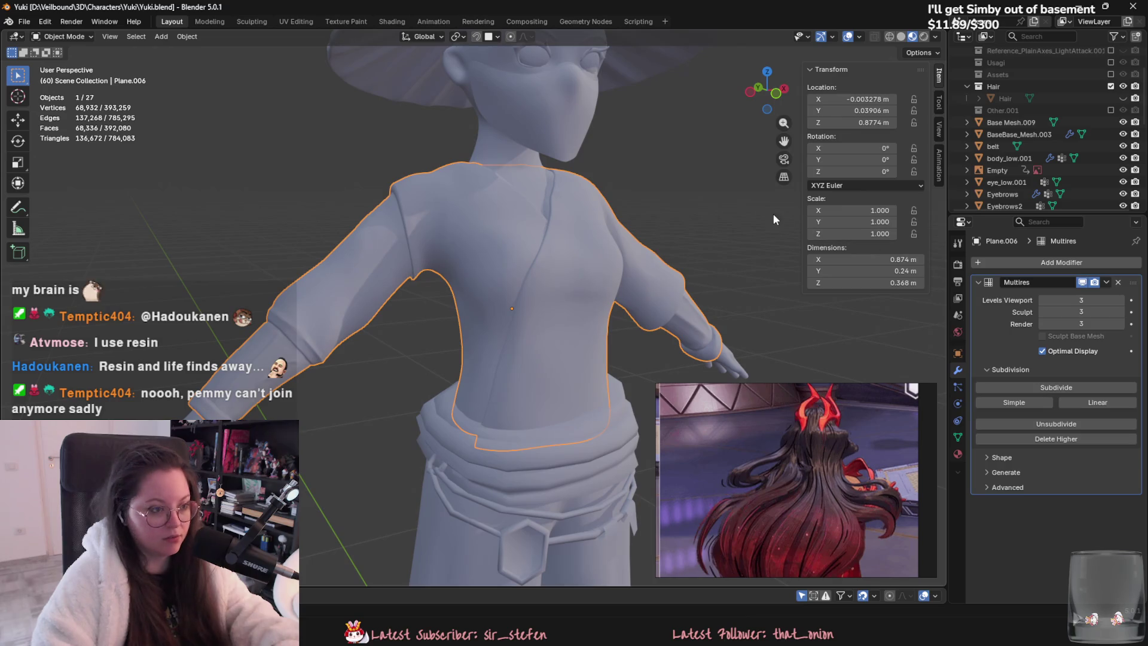
Step: Set the torso's Multires Viewport, Sculpt and Render levels to 1
left_click(1044, 301)
left_click(1044, 300)
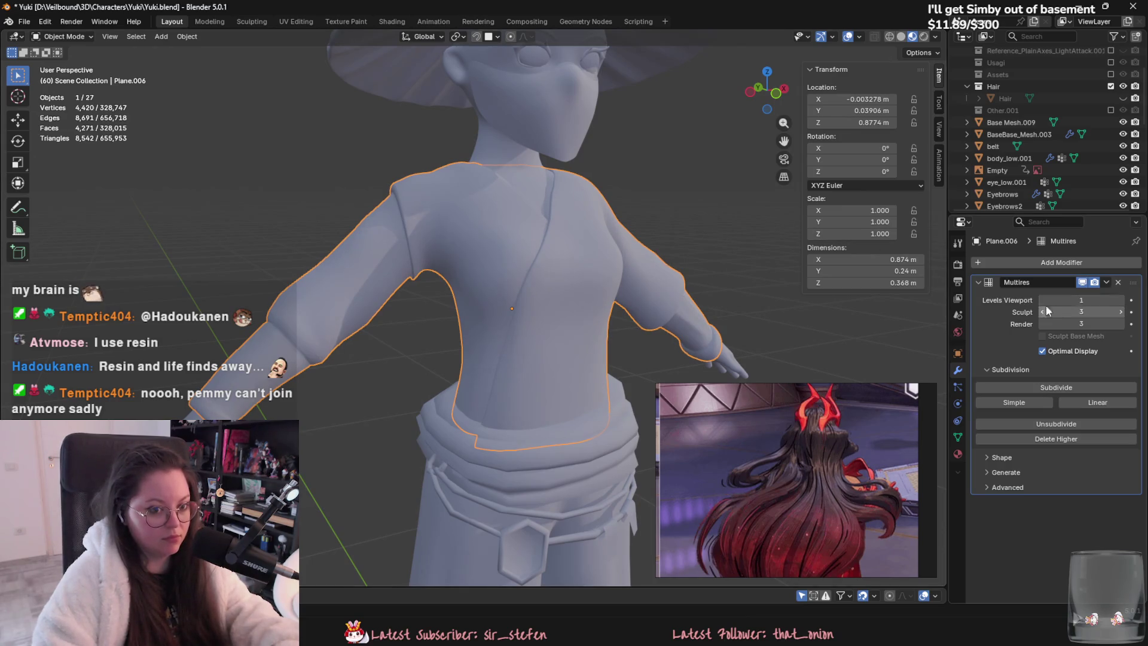
left_click(1042, 312)
left_click(1042, 312)
left_click(1042, 323)
left_click(1042, 324)
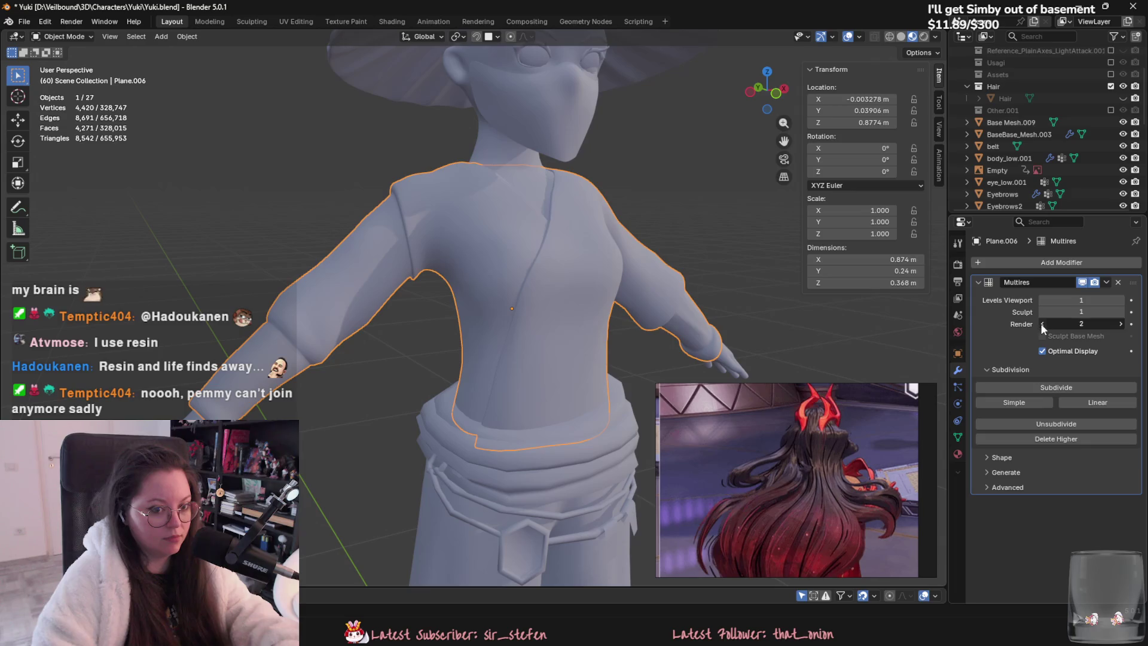
scroll(515, 260, "down", 3)
Step: Toggle the torso in and out of Edit Mode and orbit around the full figure
key("Tab")
scroll(499, 285, "up", 2)
mouse_move(498, 285)
middle_mouse_down()
mouse_move(581, 285)
mouse_move(671, 333)
mouse_move(740, 314)
middle_mouse_up()
key("Tab")
key("Tab")
key("Tab")
key("Tab")
scroll(727, 315, "up", 2)
key("Tab")
key("Tab")
key("Tab")
scroll(645, 330, "down", 2)
scroll(645, 331, "down", 3)
mouse_move(591, 318)
middle_mouse_down()
mouse_move(477, 307)
mouse_move(577, 310)
middle_mouse_up()
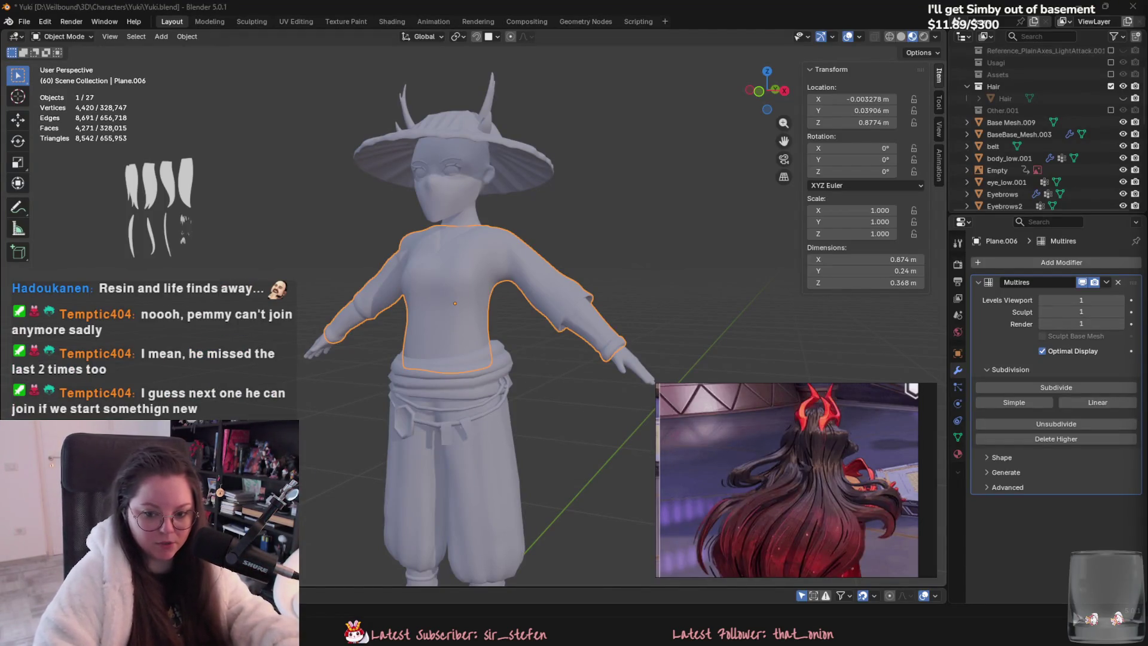
middle_click_drag(694, 234, 601, 226)
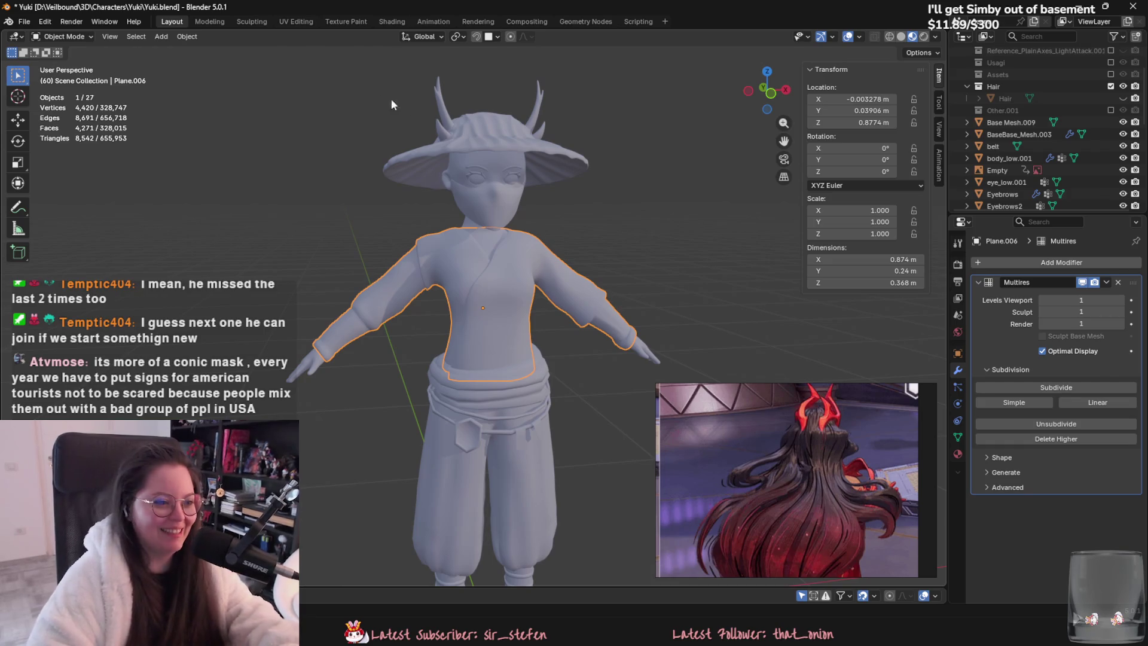
Step: Select the face mask and set its Subdivision viewport level to 1, checking the head from several angles
left_click(507, 192)
scroll(507, 191, "up", 2)
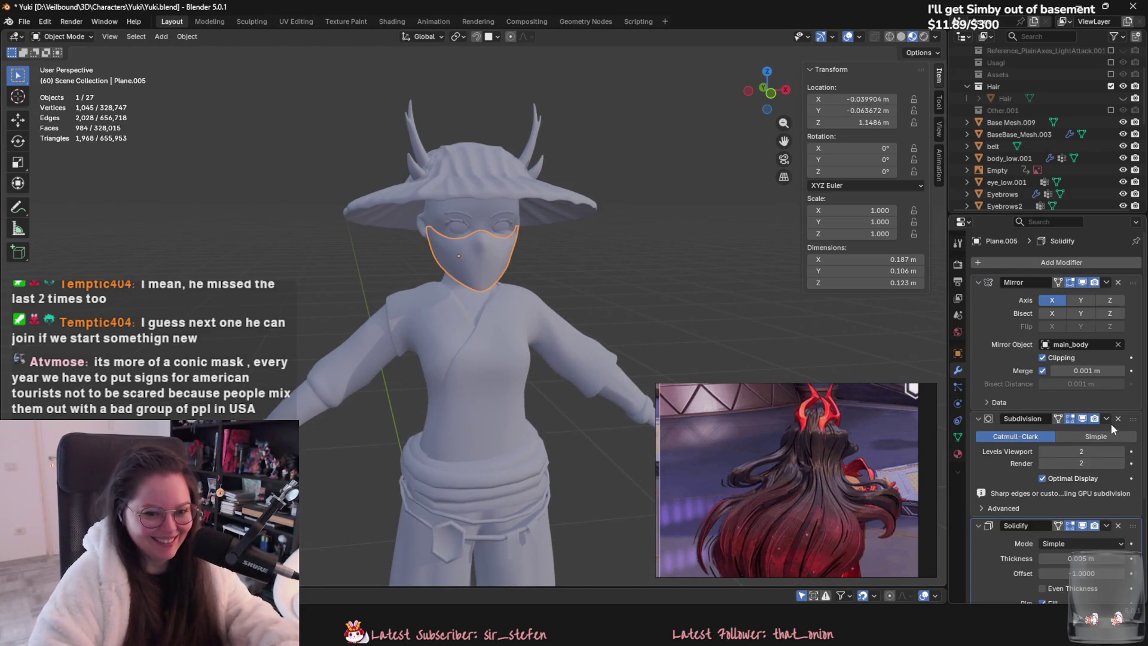
scroll(412, 125, "up", 4)
middle_click_drag(411, 124, 494, 234)
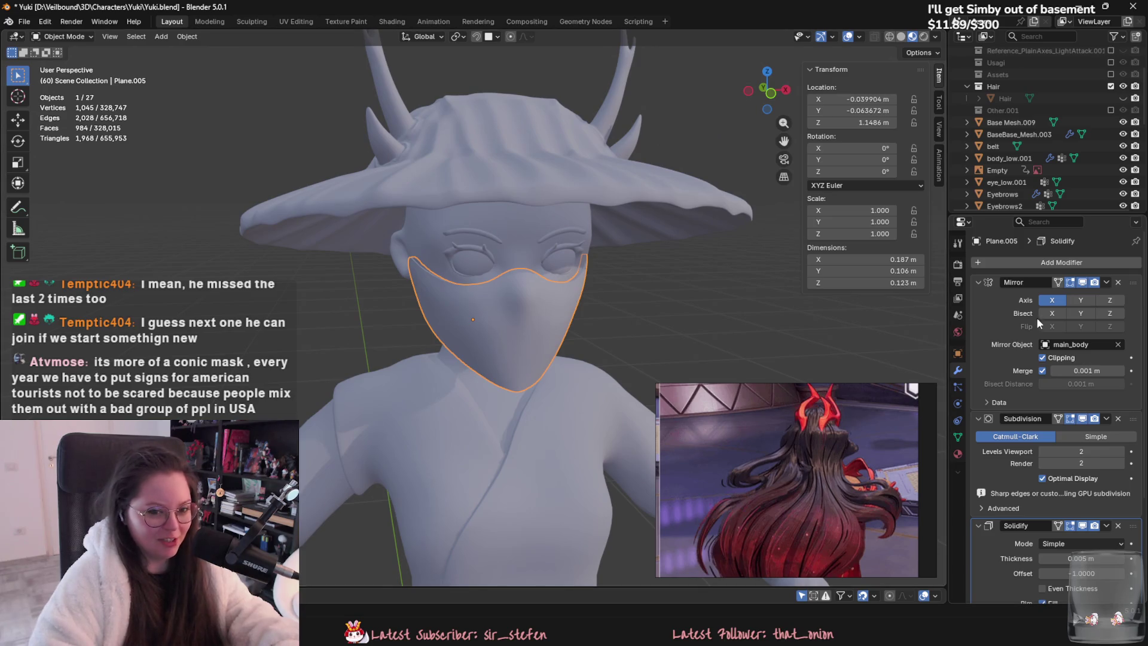
left_click(1083, 420)
left_click(1044, 452)
mouse_move(592, 269)
middle_mouse_down()
mouse_move(517, 230)
mouse_move(611, 226)
middle_mouse_up()
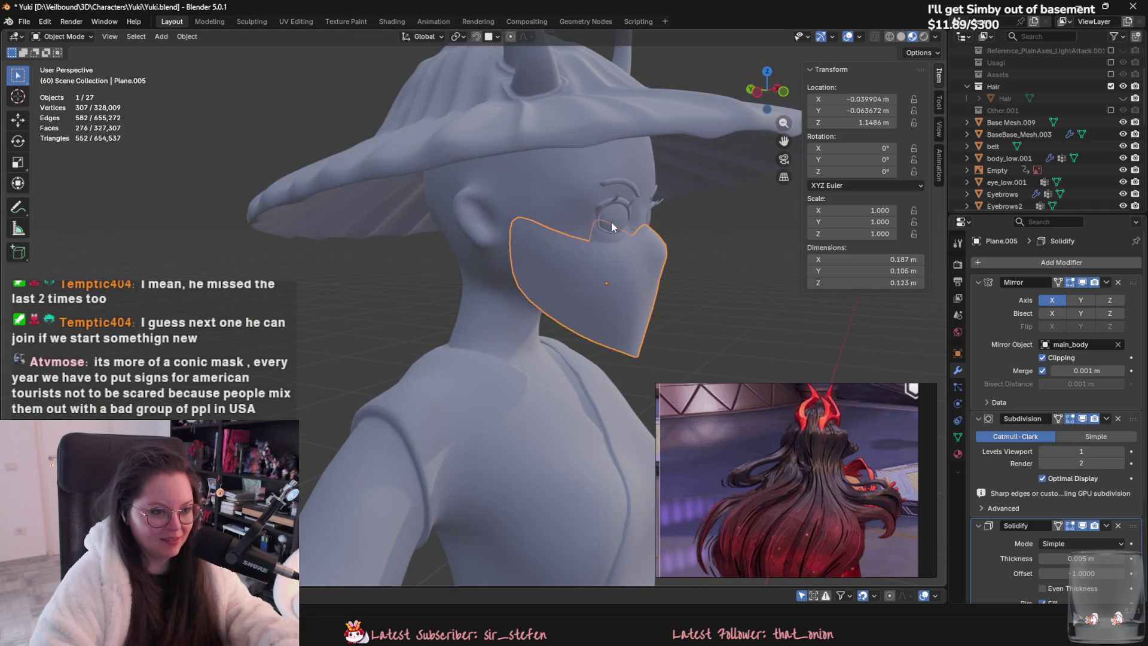
scroll(1076, 499, "down", 1)
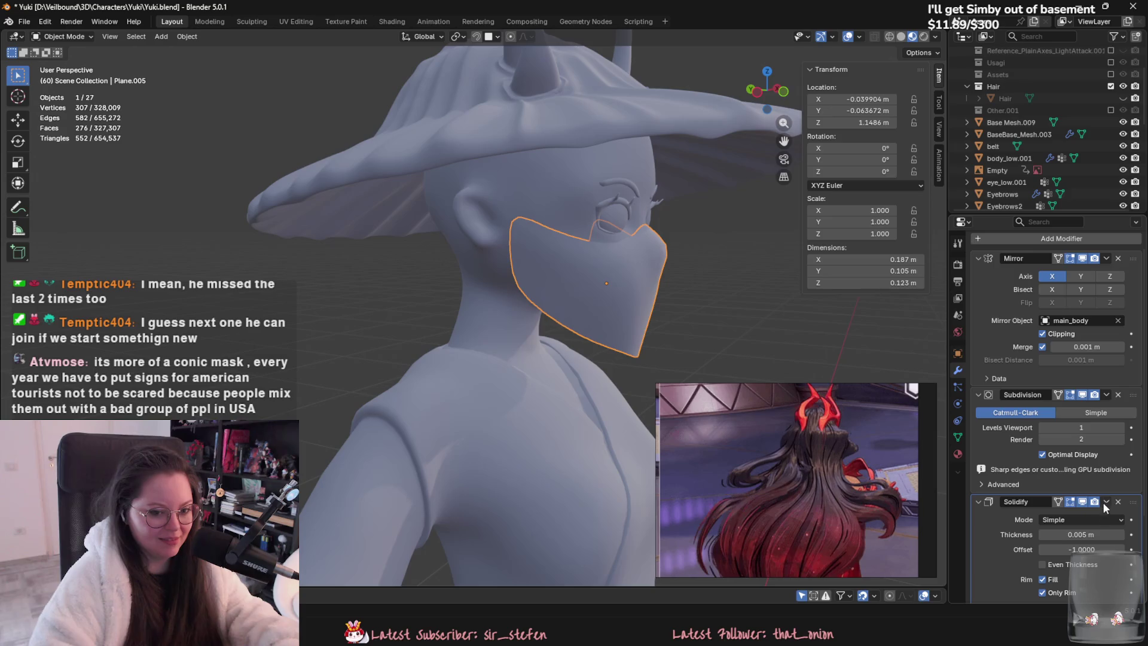
middle_click_drag(699, 197, 577, 290)
scroll(1085, 502, "down", 2)
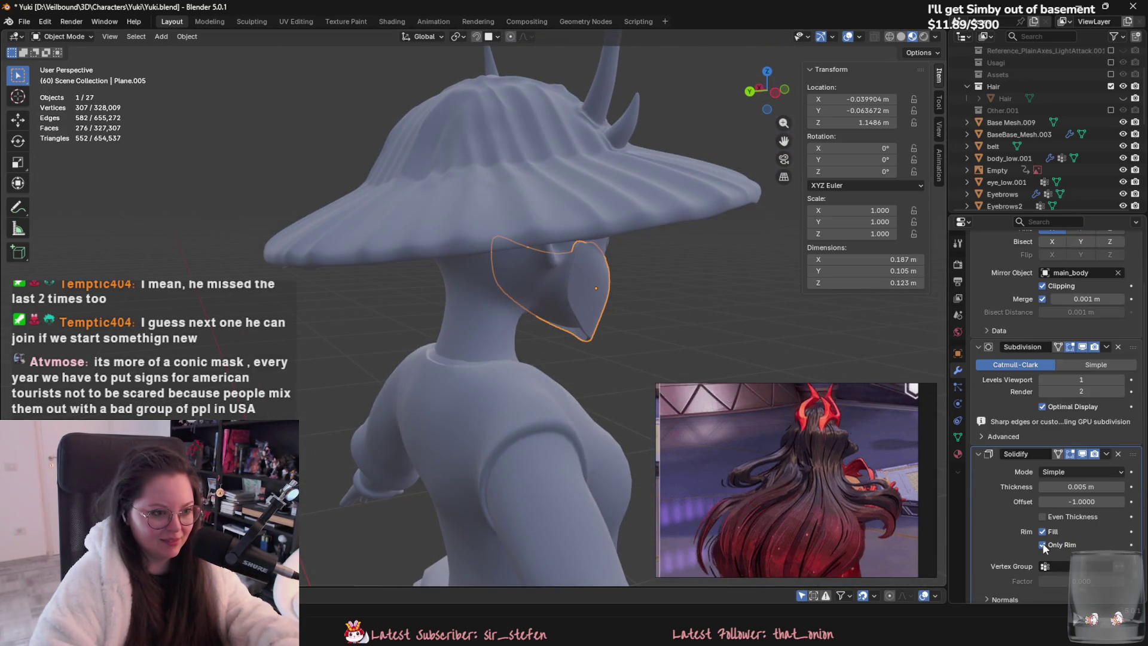
middle_click_drag(711, 286, 419, 285)
scroll(1107, 458, "up", 3)
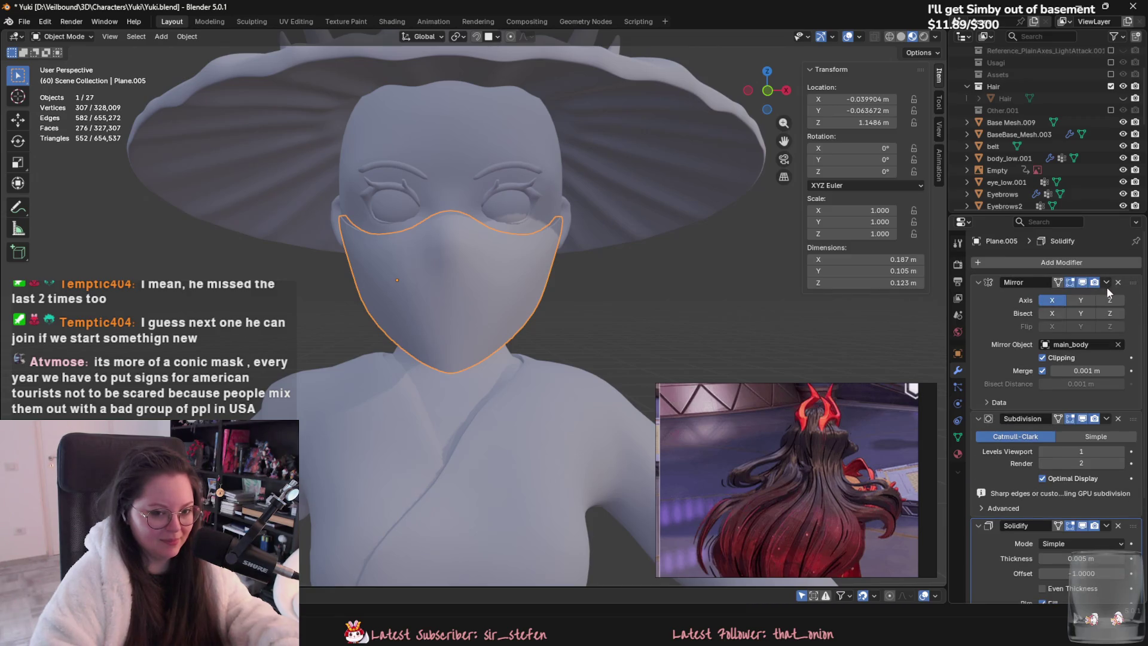
Step: Apply the mask's Mirror, Subdivision and Solidify modifiers, then check its mesh in Edit Mode
key("ctrl+a")
left_click(1105, 286)
left_click(1105, 284)
left_click(1105, 284)
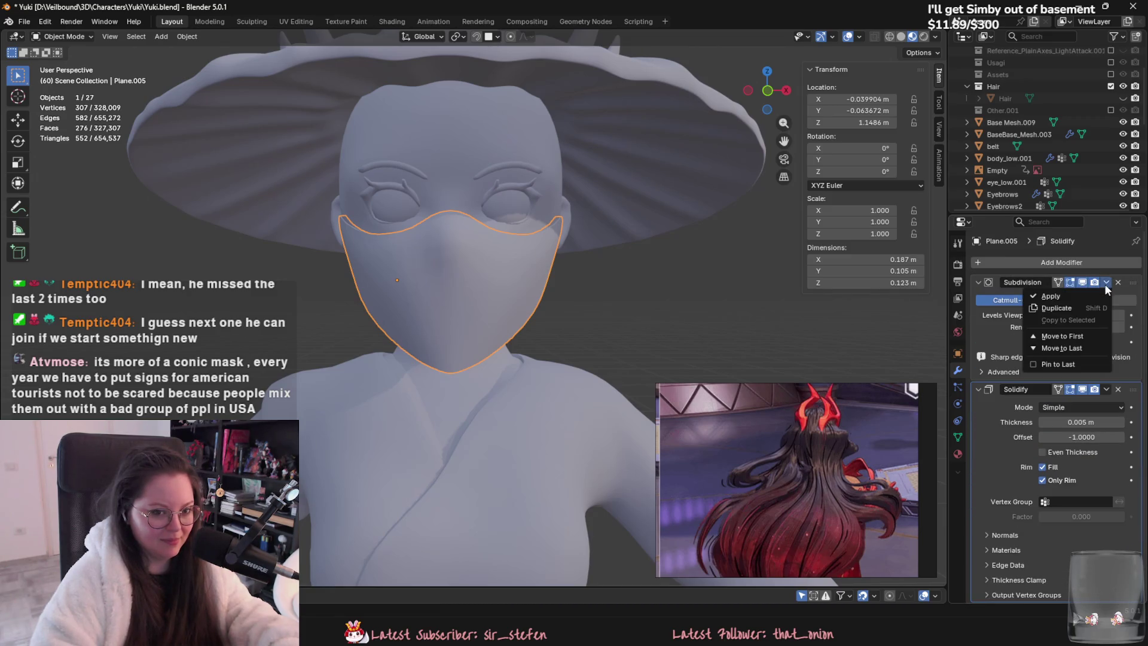
left_click(1046, 296)
key("Tab")
scroll(538, 241, "down", 3)
mouse_move(539, 241)
middle_mouse_down()
mouse_move(720, 244)
mouse_move(509, 213)
middle_mouse_up()
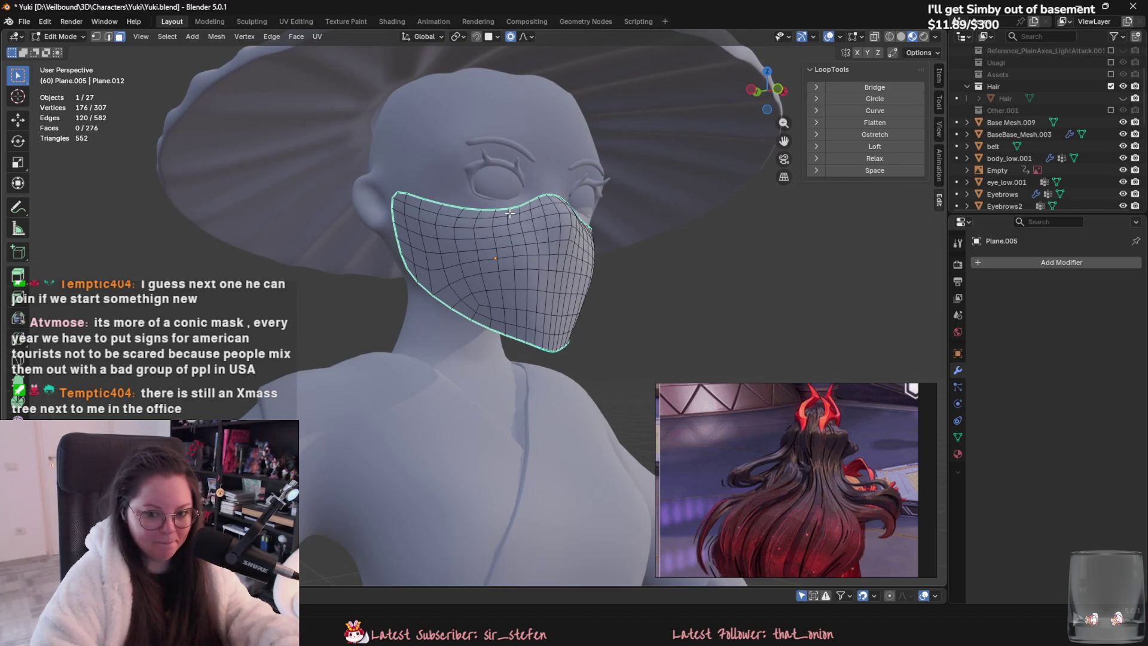
key("Tab")
scroll(550, 202, "down", 2)
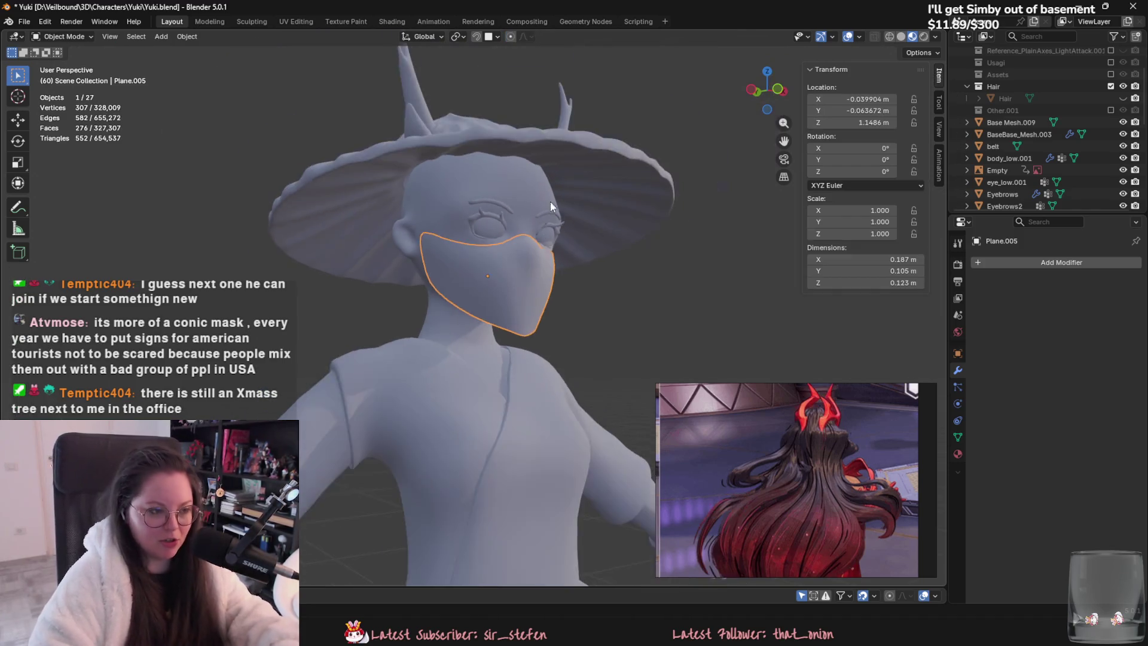
Step: Select hat_low and set its Multires Viewport, Sculpt and Render levels to 1
middle_click_drag(550, 203, 421, 224)
left_click(424, 188)
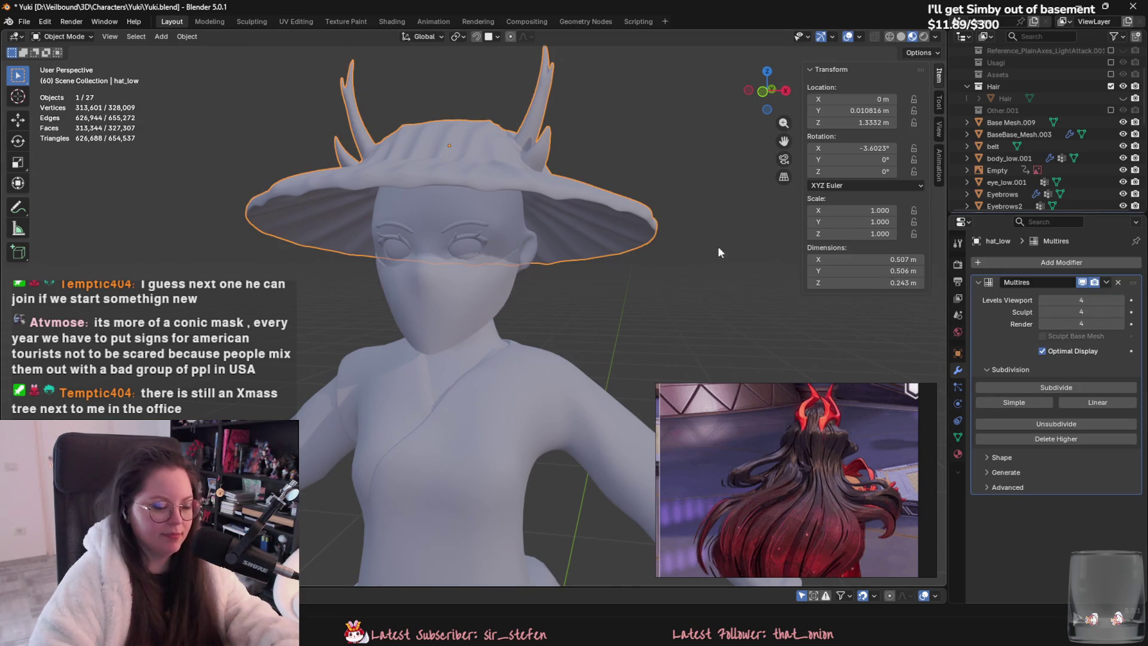
scroll(717, 251, "down", 3)
left_click(1042, 302)
left_click(1042, 301)
left_click(1042, 302)
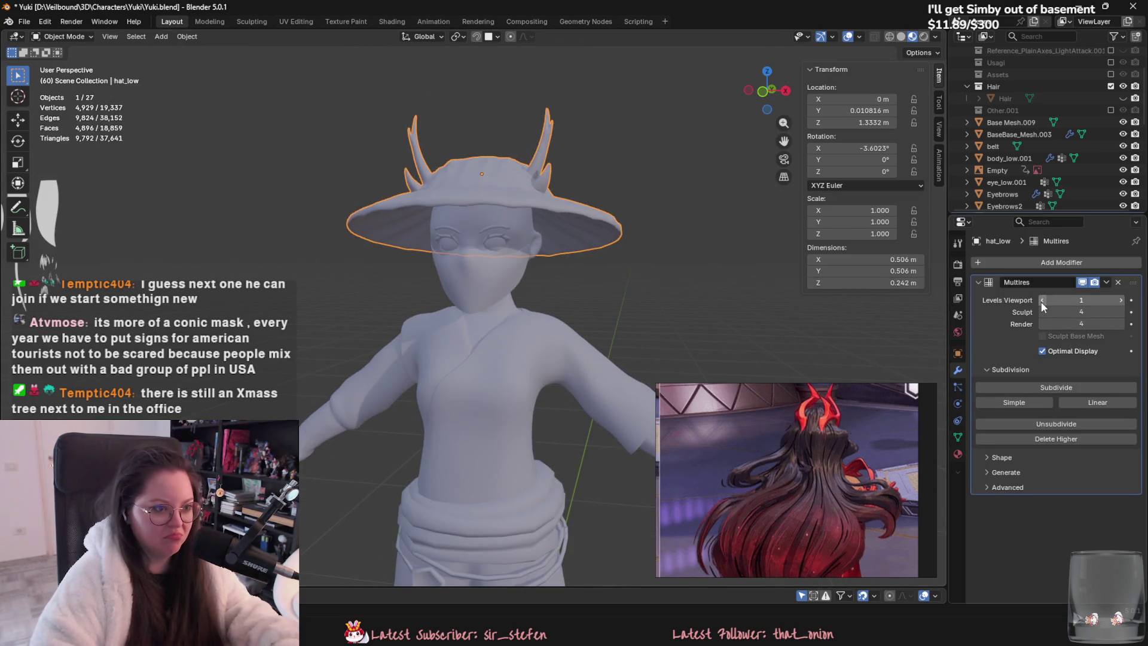
left_click(1043, 314)
left_click(1042, 313)
left_click(1042, 314)
left_click(1044, 325)
left_click(1044, 324)
left_click(1044, 325)
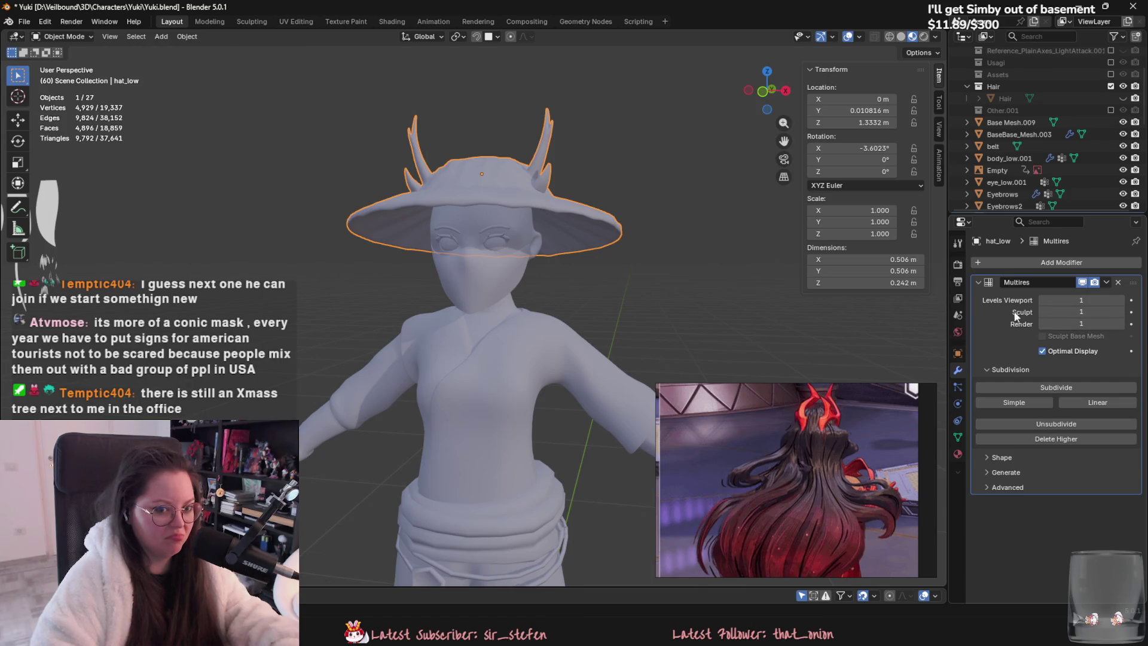
scroll(768, 311, "up", 3)
Step: Toggle the hat's Multires viewport display off and on to compare
left_click(1082, 282)
left_click(1082, 282)
left_click(1082, 282)
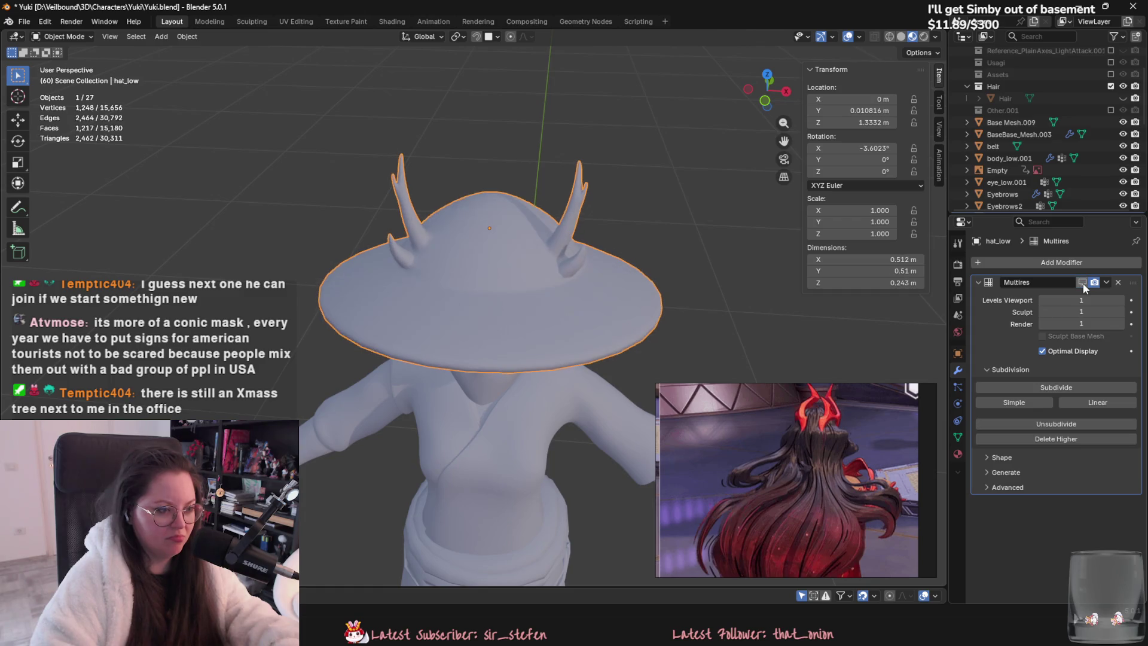
left_click(1082, 282)
Step: Box-select the character's objects and put them into Edit Mode together
mouse_move(718, 251)
middle_mouse_down()
mouse_move(627, 236)
mouse_move(690, 220)
mouse_move(686, 278)
mouse_move(573, 318)
mouse_move(495, 311)
mouse_move(487, 396)
mouse_move(506, 385)
mouse_move(540, 269)
mouse_move(542, 212)
middle_mouse_up()
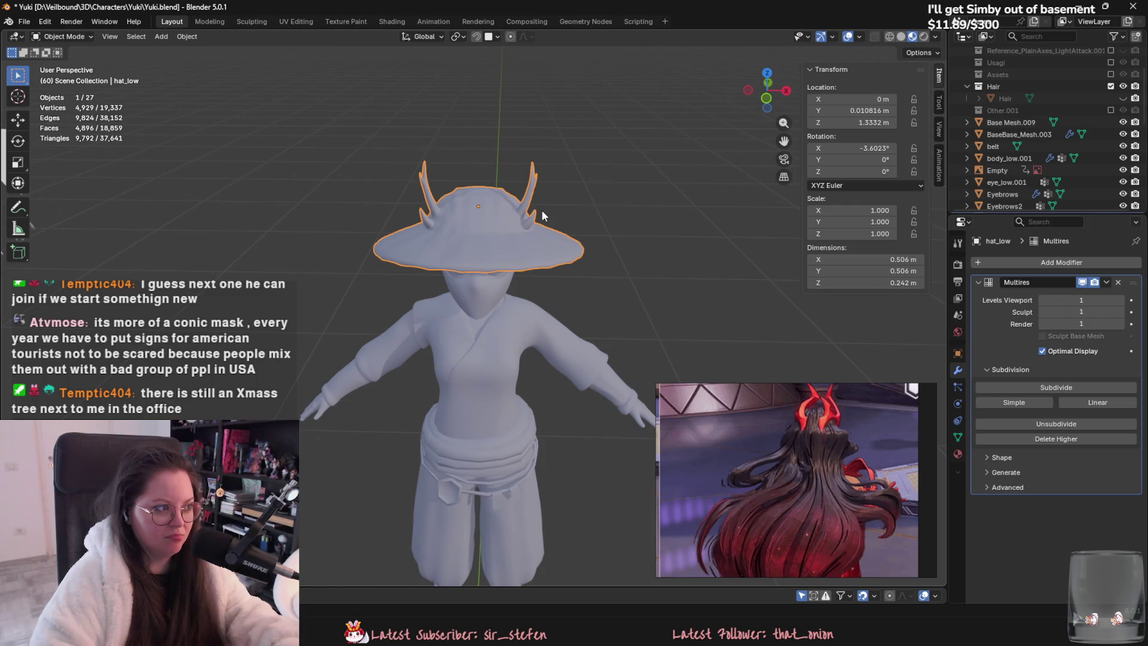
scroll(356, 268, "down", 4)
mouse_move(402, 157)
left_mouse_down()
mouse_move(529, 275)
mouse_move(560, 480)
left_mouse_up()
scroll(559, 428, "up", 2)
key("Tab")
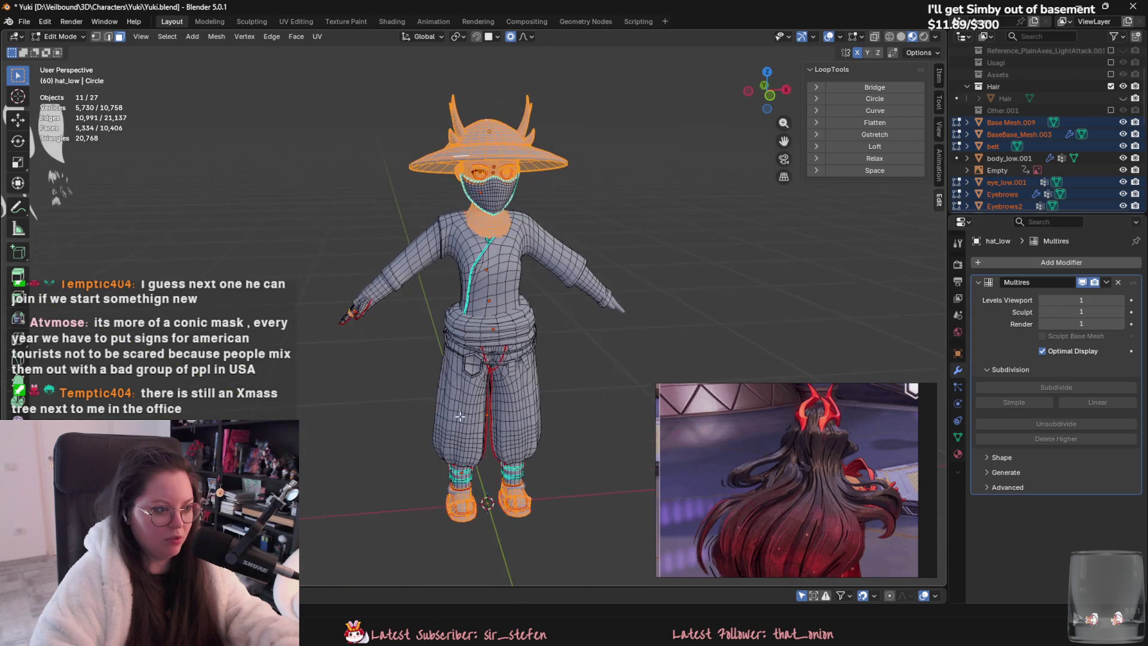
Step: Select all the mesh and return to Object Mode
key("a")
mouse_move(459, 417)
middle_mouse_down()
mouse_move(395, 359)
mouse_move(430, 374)
middle_mouse_up()
key("Tab")
scroll(373, 335, "up", 3)
scroll(373, 336, "down", 4)
Step: Select the pants, then the main body, and enter Edit Mode on the main body
left_click(507, 375)
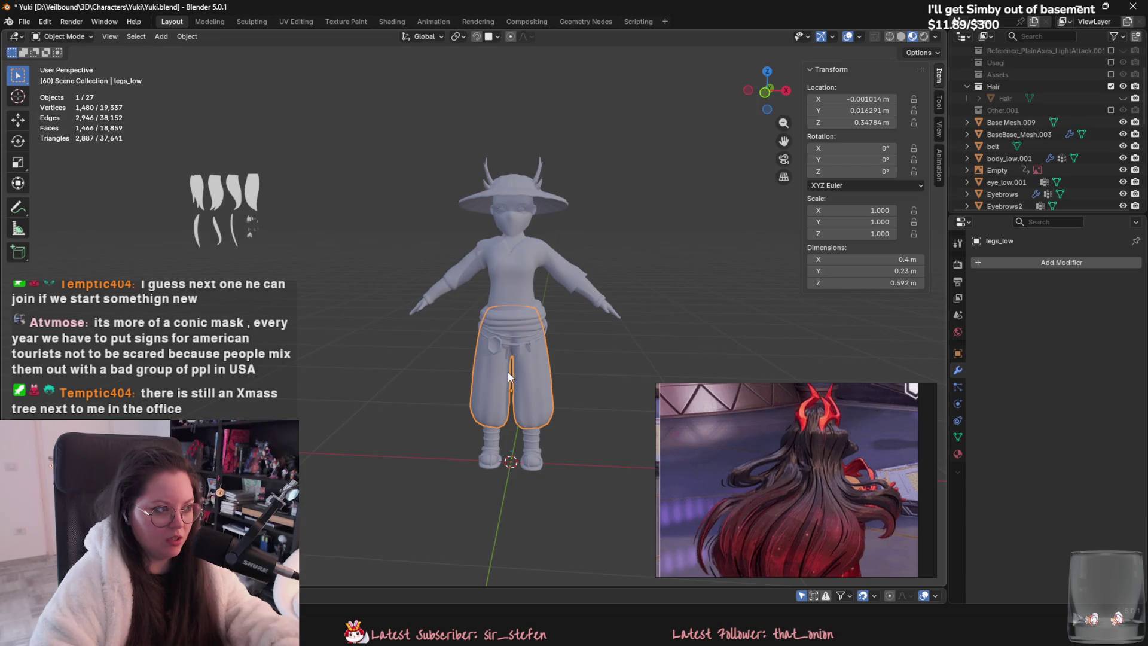
left_click(513, 452)
scroll(513, 453, "up", 3)
mouse_move(513, 452)
middle_mouse_down()
mouse_move(559, 383)
mouse_move(632, 310)
mouse_move(535, 303)
mouse_move(466, 341)
middle_mouse_up()
scroll(559, 383, "up", 5)
key("Tab")
scroll(466, 341, "up", 3)
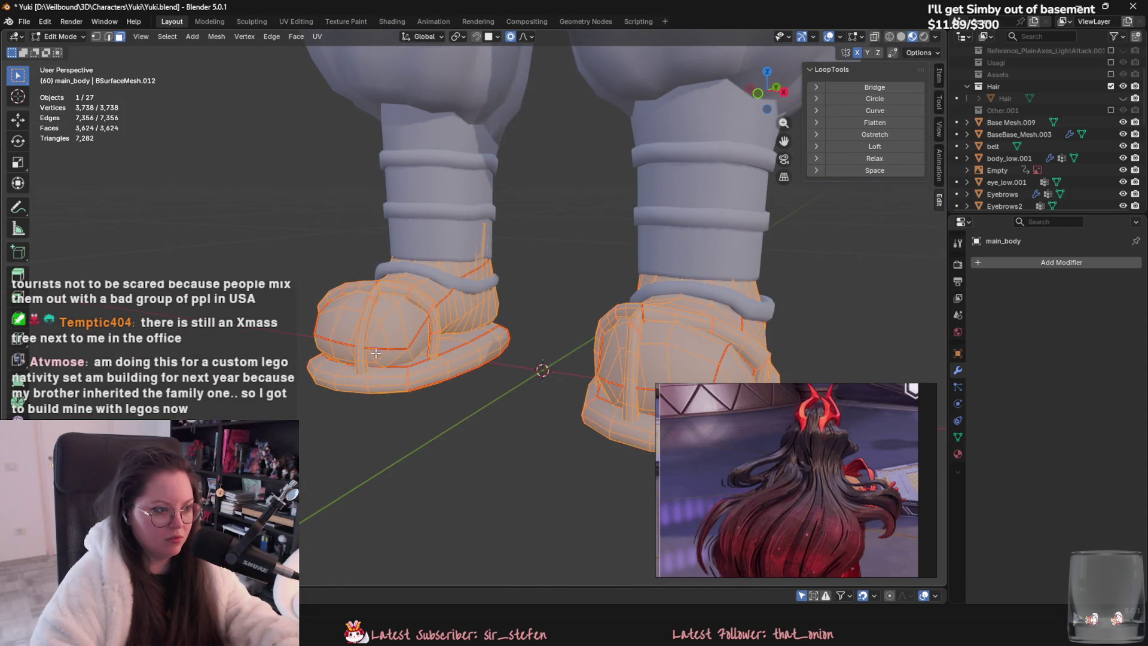
Step: Select the main body's whole mesh from a shoe face and inspect the neck from behind
left_click(394, 377)
key("a")
mouse_move(394, 377)
middle_mouse_down()
mouse_move(390, 363)
mouse_move(633, 307)
mouse_move(622, 377)
mouse_move(525, 361)
mouse_move(443, 320)
middle_mouse_up()
scroll(543, 333, "up", 6)
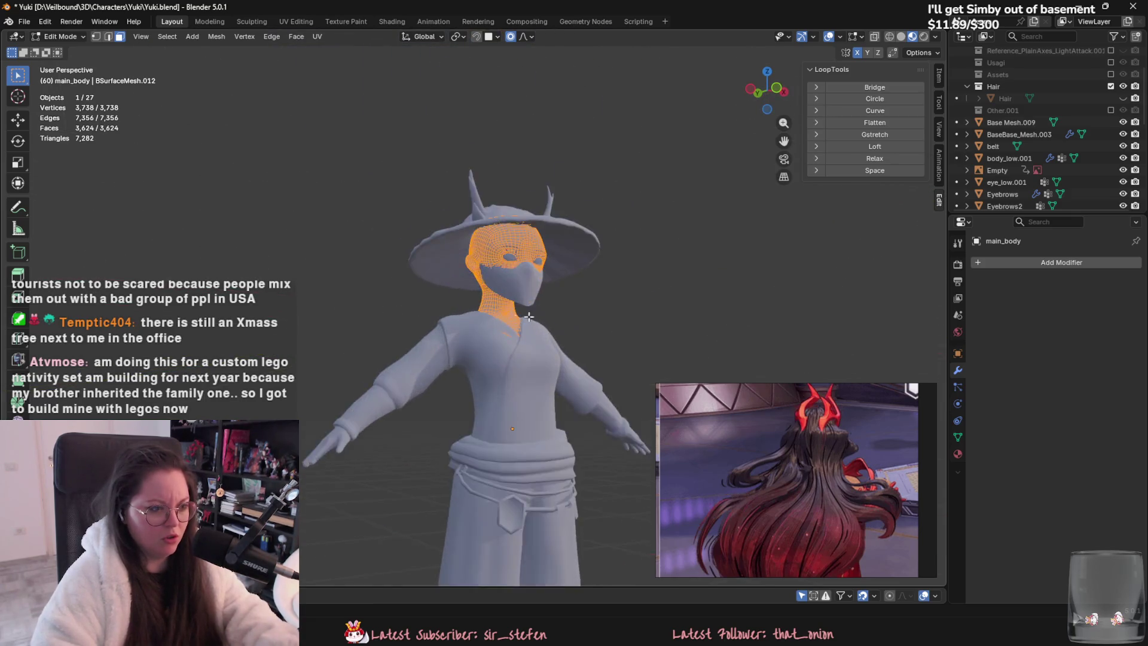
middle_click_drag(543, 333, 718, 341)
scroll(474, 329, "up", 3)
middle_click_drag(443, 329, 473, 327)
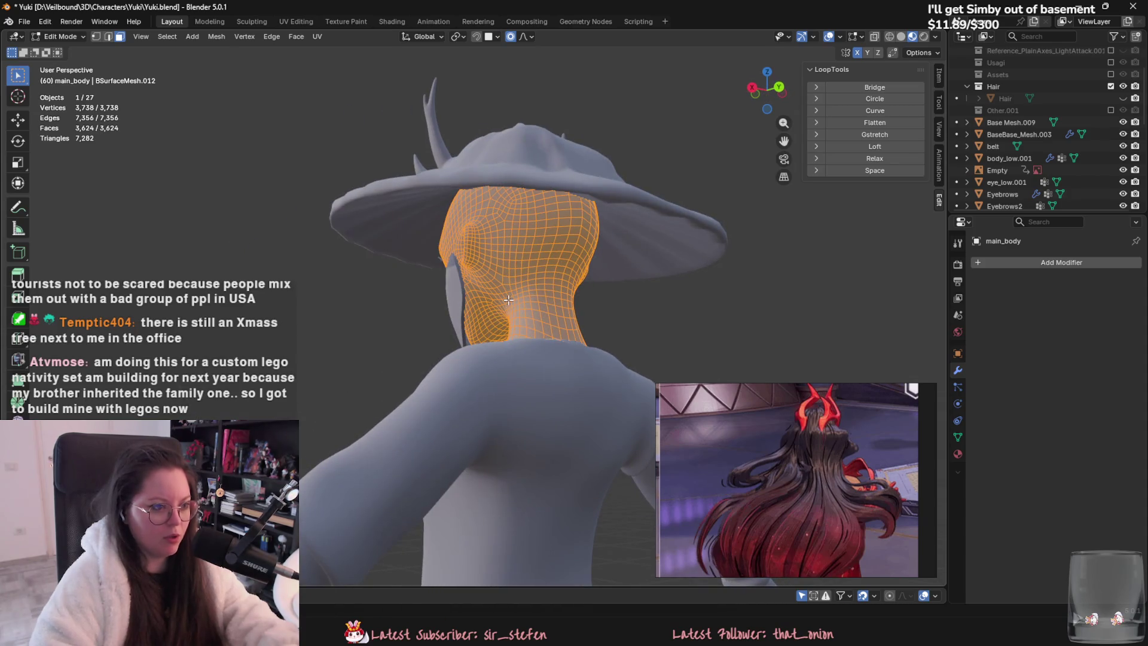
Step: Return to Object Mode, unhide the Hair with Alt+H, and view the character from the front
key("Tab")
key("alt+h")
mouse_move(498, 266)
middle_mouse_down()
mouse_move(580, 276)
mouse_move(548, 314)
middle_mouse_up()
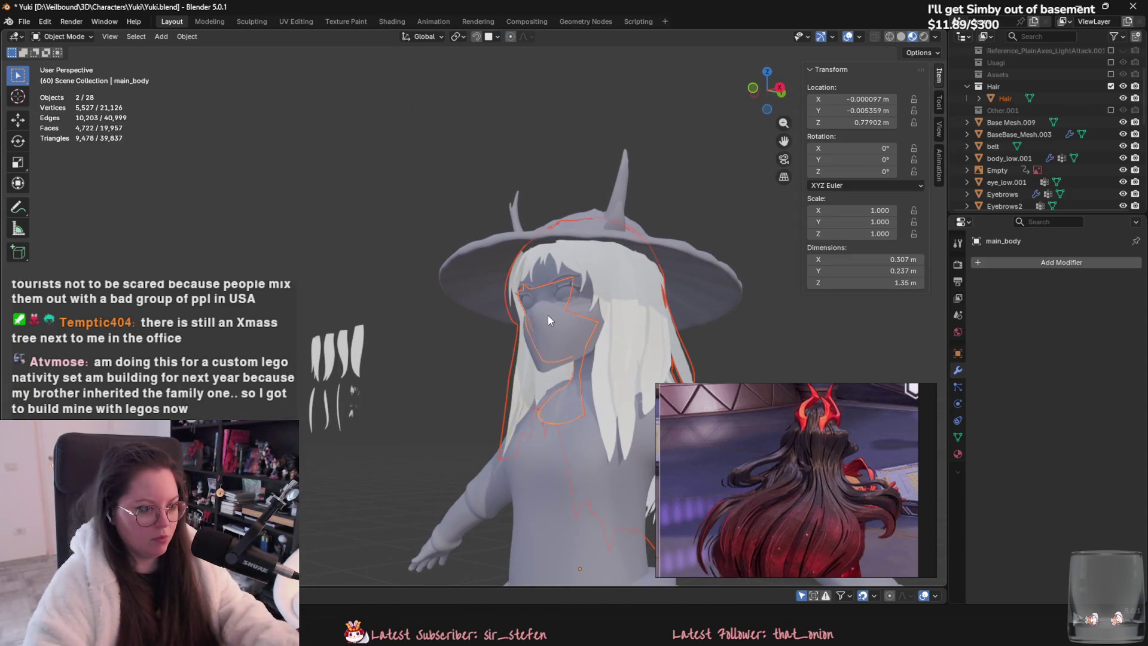
Step: Briefly check the Hair and body meshes in Edit Mode
left_click(553, 272)
mouse_move(553, 271)
middle_mouse_down()
mouse_move(443, 295)
mouse_move(417, 324)
mouse_move(412, 240)
middle_mouse_up()
key("Tab")
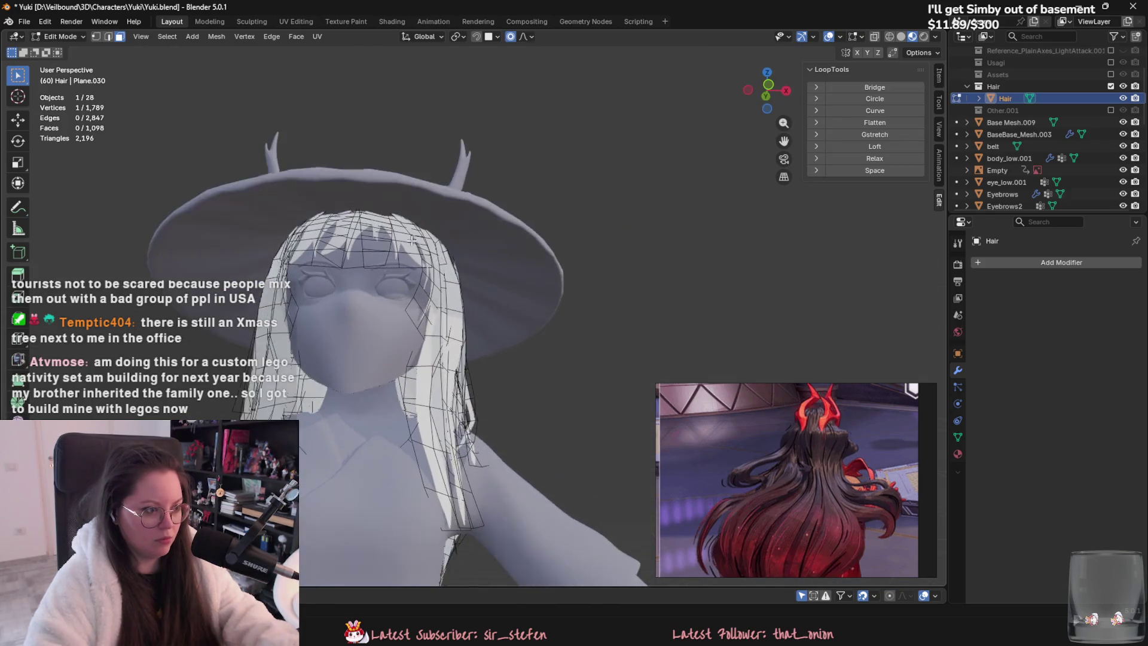
key("Tab")
scroll(412, 240, "up", 3)
left_click(457, 365)
key("Tab")
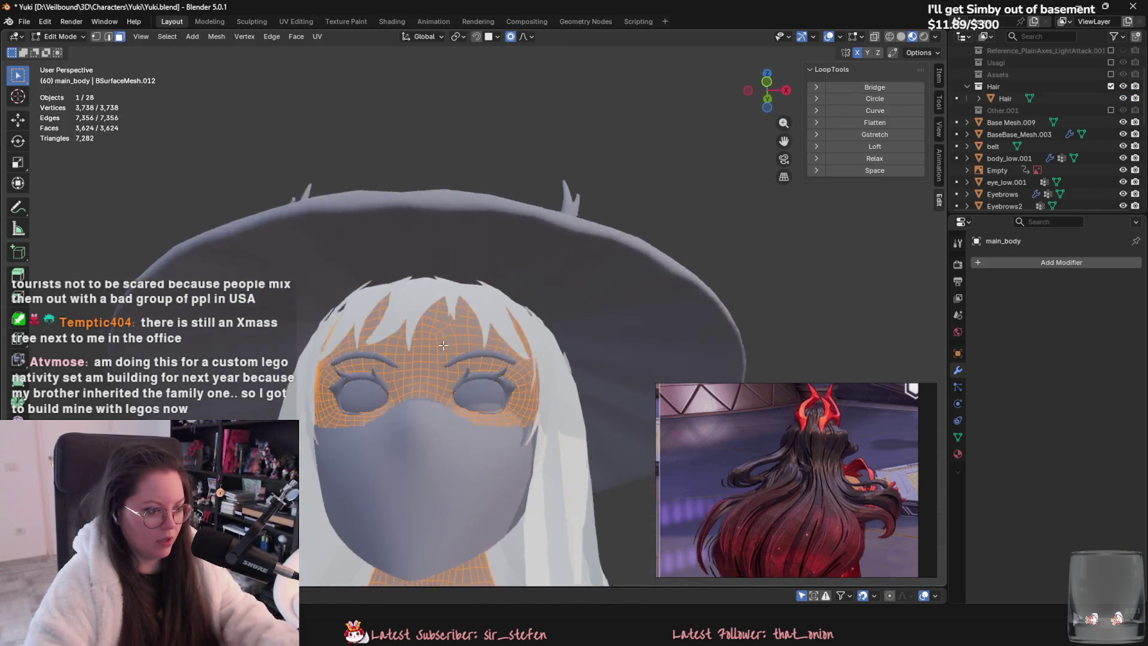
key("Tab")
middle_click_drag(444, 345, 442, 256)
Step: Hide the hat and the face mask (Plane.005)
left_click(442, 256)
key("h")
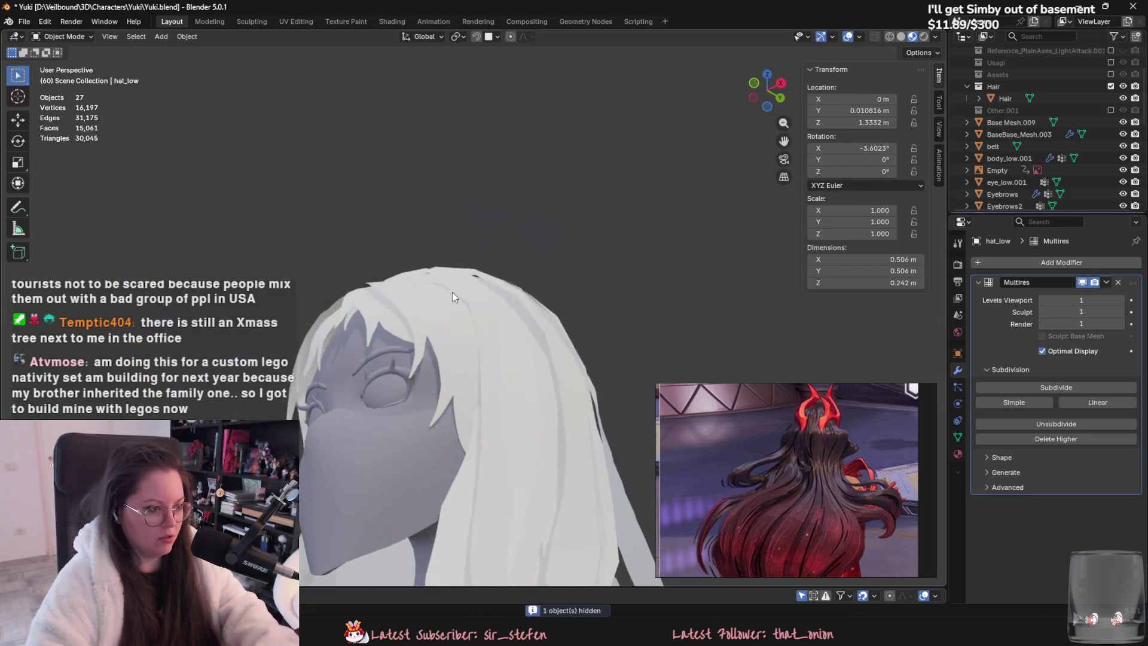
left_click(368, 429)
key("Tab")
mouse_move(396, 464)
middle_mouse_down()
mouse_move(555, 457)
mouse_move(494, 346)
mouse_move(544, 442)
middle_mouse_up()
key("Tab")
left_click(544, 442)
key("h")
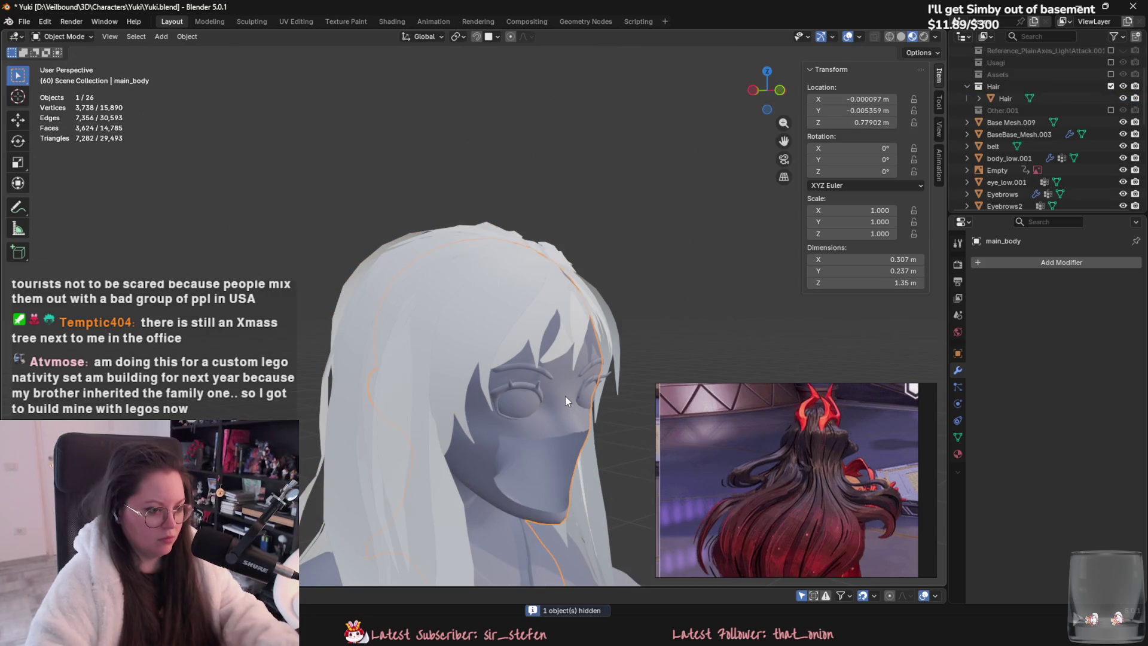
Step: Enter Edit Mode on the main body and select face strips on the cheek beside the mouth
left_click(563, 396)
key("Tab")
mouse_move(563, 396)
middle_mouse_down()
mouse_move(445, 338)
mouse_move(361, 336)
mouse_move(493, 418)
mouse_move(366, 342)
mouse_move(367, 279)
mouse_move(395, 282)
mouse_move(471, 330)
mouse_move(470, 393)
mouse_move(389, 322)
mouse_move(317, 340)
mouse_move(361, 325)
mouse_move(413, 244)
mouse_move(335, 321)
mouse_move(401, 231)
mouse_move(590, 289)
mouse_move(488, 300)
middle_mouse_up()
left_click(418, 339)
left_click(405, 348, "ctrl")
scroll(472, 330, "down", 3)
scroll(471, 393, "up", 2)
scroll(470, 393, "up", 3)
left_click(389, 323, "alt")
Step: Select face strips around the mouth, lower lip and right mouth corner, up toward the eye
left_click(333, 326)
left_click(509, 260, "ctrl")
left_click(340, 328, "ctrl")
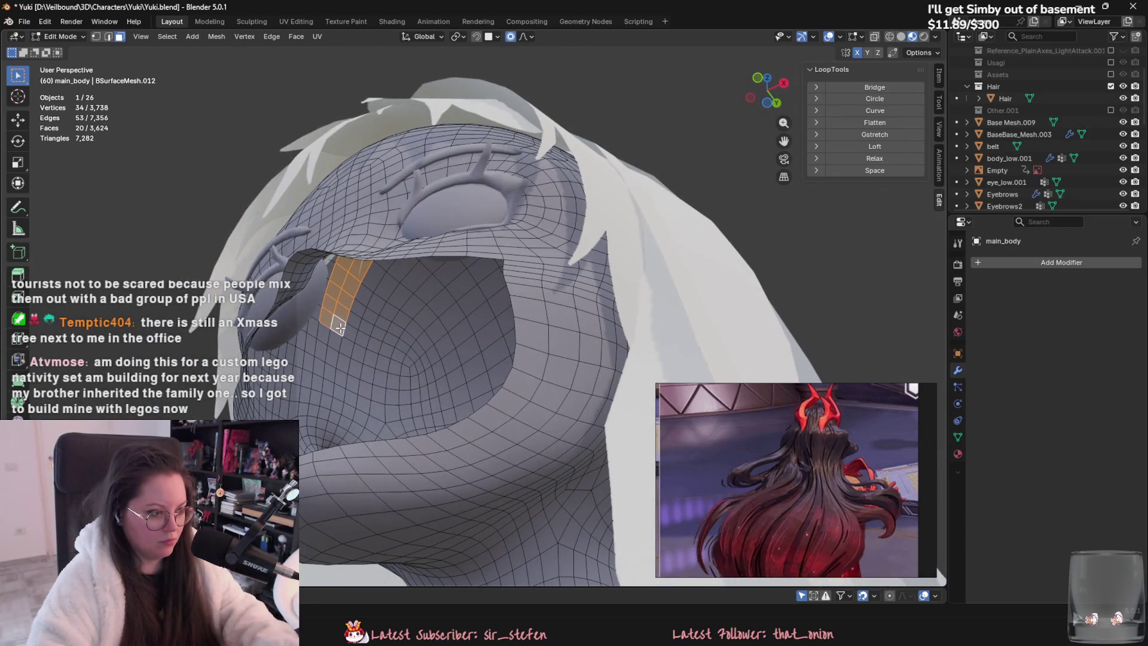
left_click(397, 350, "ctrl")
mouse_move(397, 351)
middle_mouse_down()
mouse_move(422, 426)
mouse_move(515, 411)
middle_mouse_up()
left_click(416, 405, "ctrl")
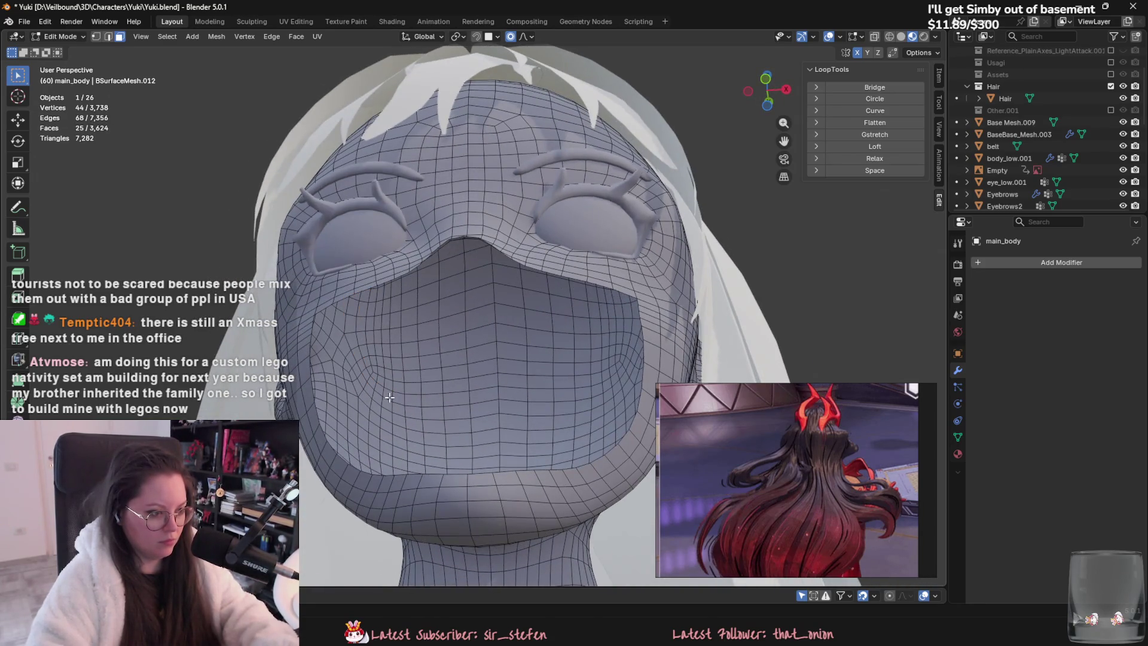
mouse_move(611, 385)
middle_mouse_down()
mouse_move(597, 389)
mouse_move(582, 320)
mouse_move(610, 321)
mouse_move(617, 339)
middle_mouse_up()
left_click(597, 389, "ctrl")
left_click(579, 310, "ctrl")
left_click(606, 299, "ctrl")
left_click(590, 299, "ctrl")
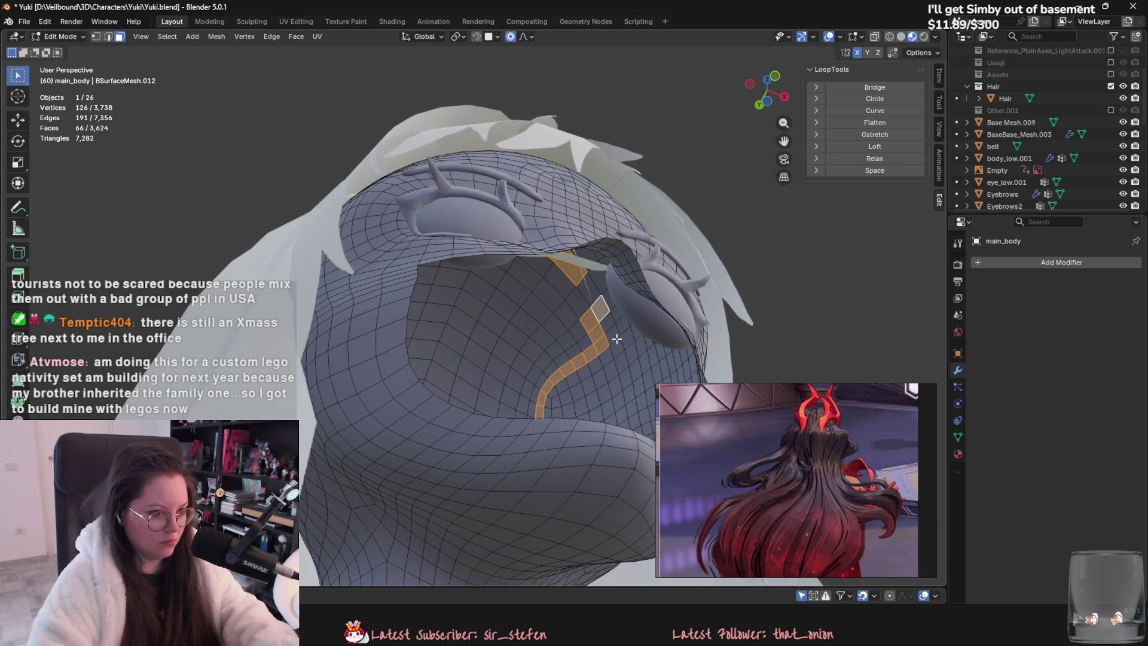
left_click(592, 296, "ctrl")
middle_click_drag(592, 296, 541, 315)
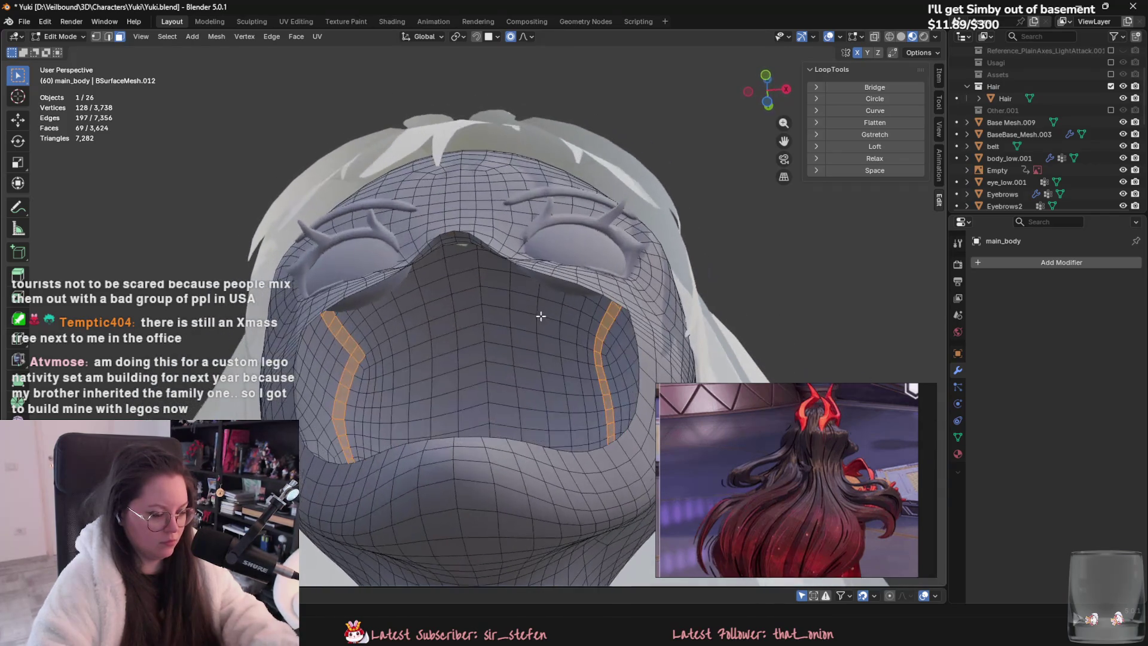
Step: Delete the 69 selected faces, leaving 3,555 faces on the main body
right_click(530, 340)
key("Escape")
scroll(532, 455, "down", 5)
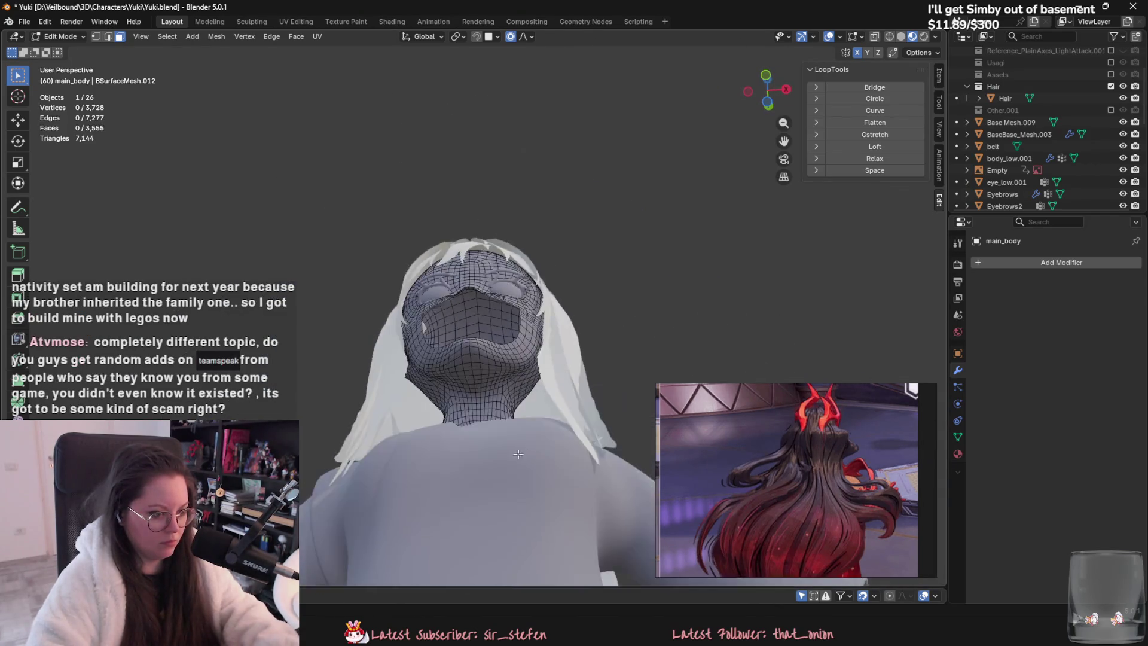
Step: Delete the selected face and the connected mouth faces on the body, then save Yuki.blend
middle_click_drag(533, 455, 488, 393)
scroll(486, 391, "up", 3)
scroll(485, 391, "up", 5)
right_click(495, 389)
left_click(495, 390)
key("l")
right_click(495, 390)
left_click(495, 390)
mouse_move(495, 390)
middle_mouse_down()
mouse_move(469, 359)
mouse_move(494, 390)
middle_mouse_up()
scroll(494, 390, "down", 3)
key("ctrl+s")
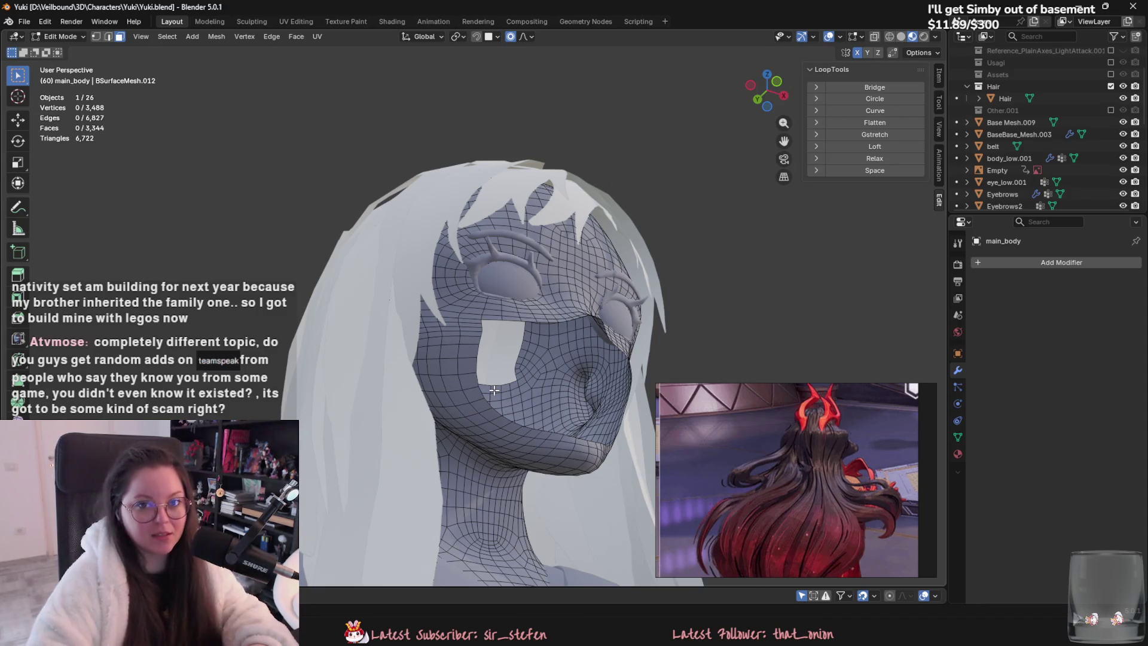
Step: Select the ring of face loops around the mouth and delete them
mouse_move(539, 418)
middle_mouse_down()
mouse_move(413, 404)
mouse_move(455, 412)
mouse_move(410, 421)
mouse_move(357, 375)
mouse_move(417, 379)
middle_mouse_up()
scroll(438, 405, "up", 4)
left_click(403, 385)
scroll(374, 379, "up", 5)
left_click(351, 368, "ctrl")
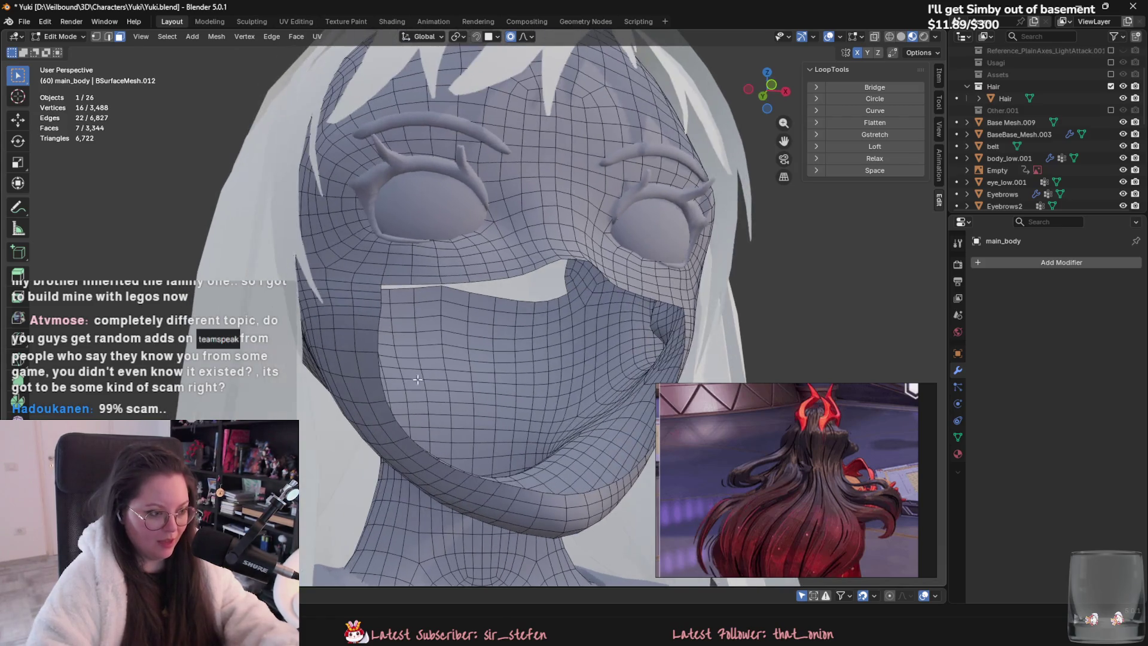
left_click(570, 375, "ctrl")
left_click(559, 302, "ctrl")
middle_click_drag(559, 302, 369, 300)
left_click(365, 300, "ctrl")
right_click(368, 323)
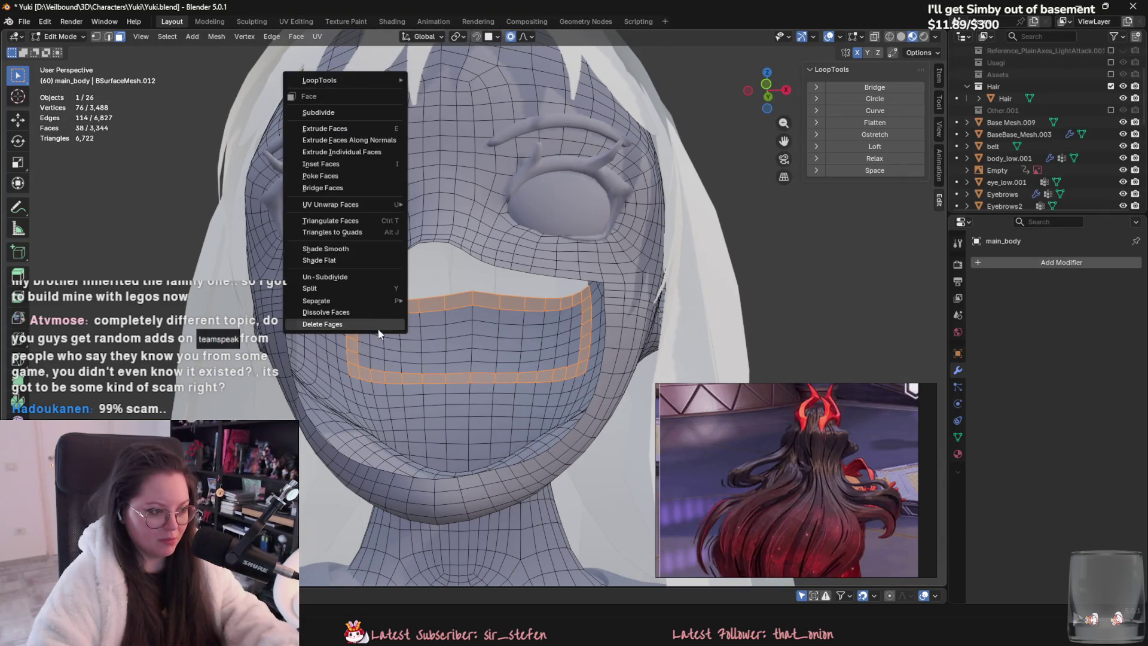
left_click(368, 318)
Step: Delete the remaining inner mouth island to leave an open hole, and save Yuki.blend
key("l")
right_click(369, 325)
left_click(369, 323)
scroll(382, 346, "down", 5)
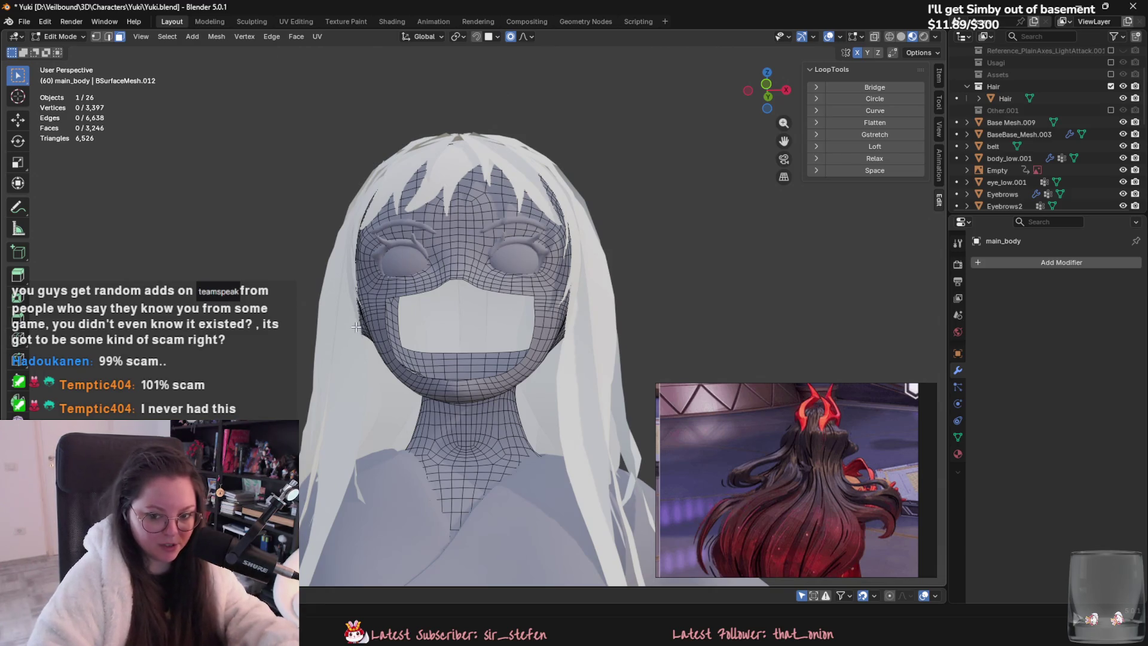
scroll(351, 322, "down", 3)
mouse_move(351, 322)
middle_mouse_down()
mouse_move(406, 450)
mouse_move(399, 432)
middle_mouse_up()
key("ctrl+s")
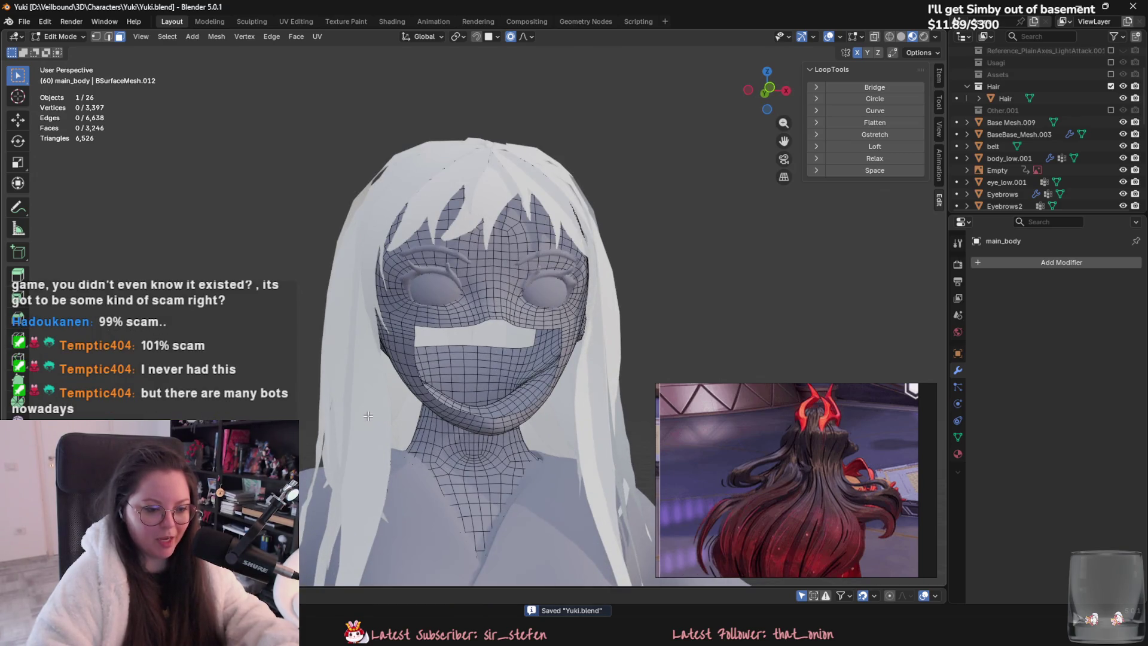
scroll(454, 427, "up", 2)
scroll(454, 436, "up", 1)
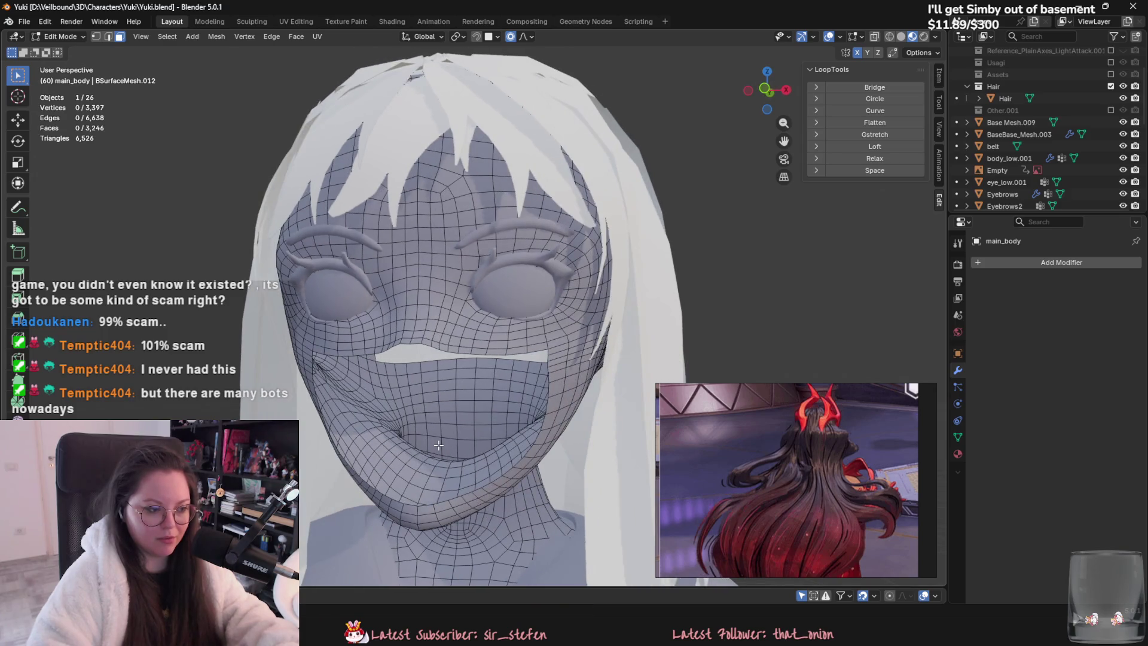
scroll(463, 446, "up", 1)
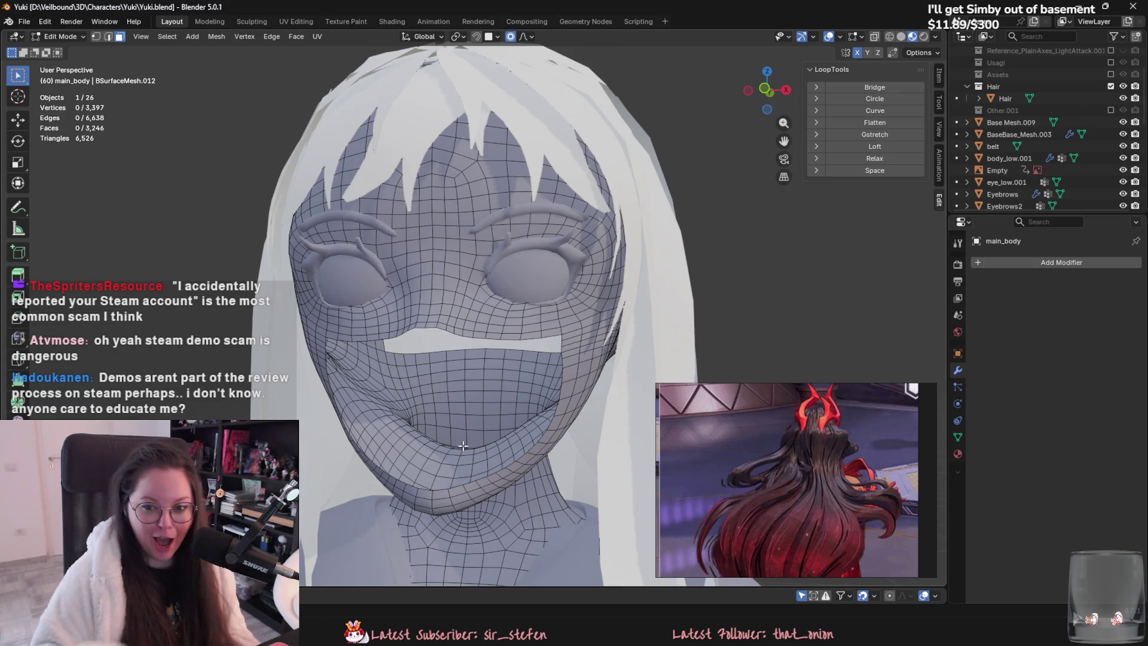
Step: Leave the body mesh and select the face mask object Plane.006
left_click(563, 538)
key("Tab")
left_click(571, 547)
middle_click_drag(571, 547, 501, 426, "shift")
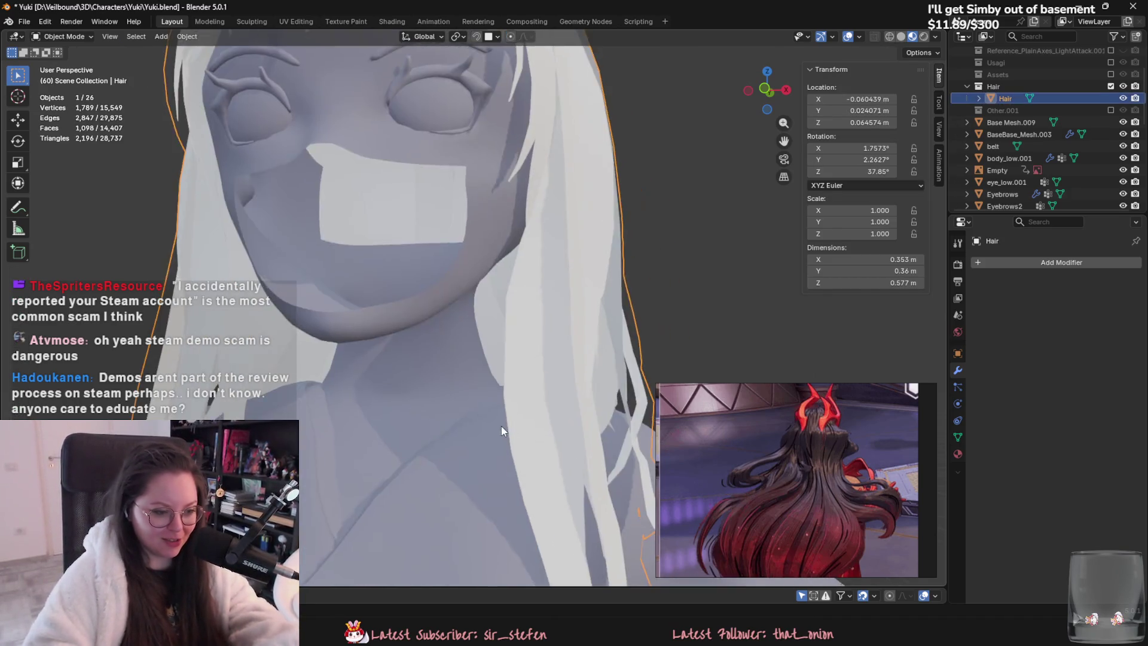
key("Tab")
key("Tab")
scroll(497, 457, "up", 1)
left_click(496, 457)
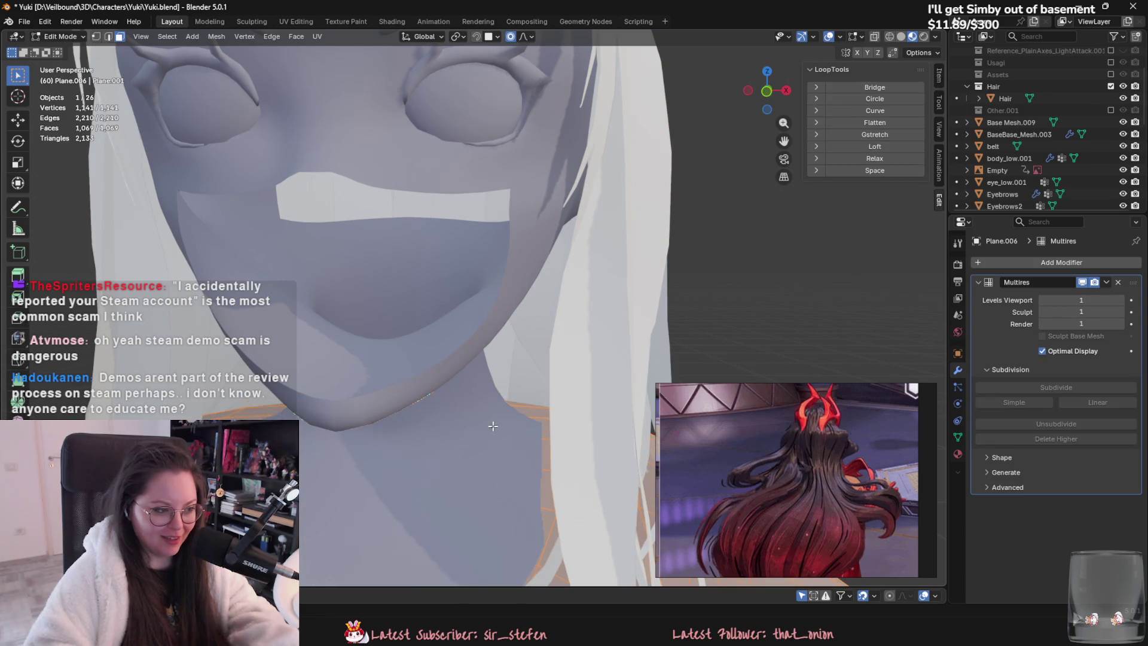
Step: In Sculpt Mode, enlarge the Grab brush and drag the mask's lower edge down over the chin
left_click(64, 37)
left_click(59, 76)
key("f")
left_click(531, 397)
scroll(531, 396, "up", 2)
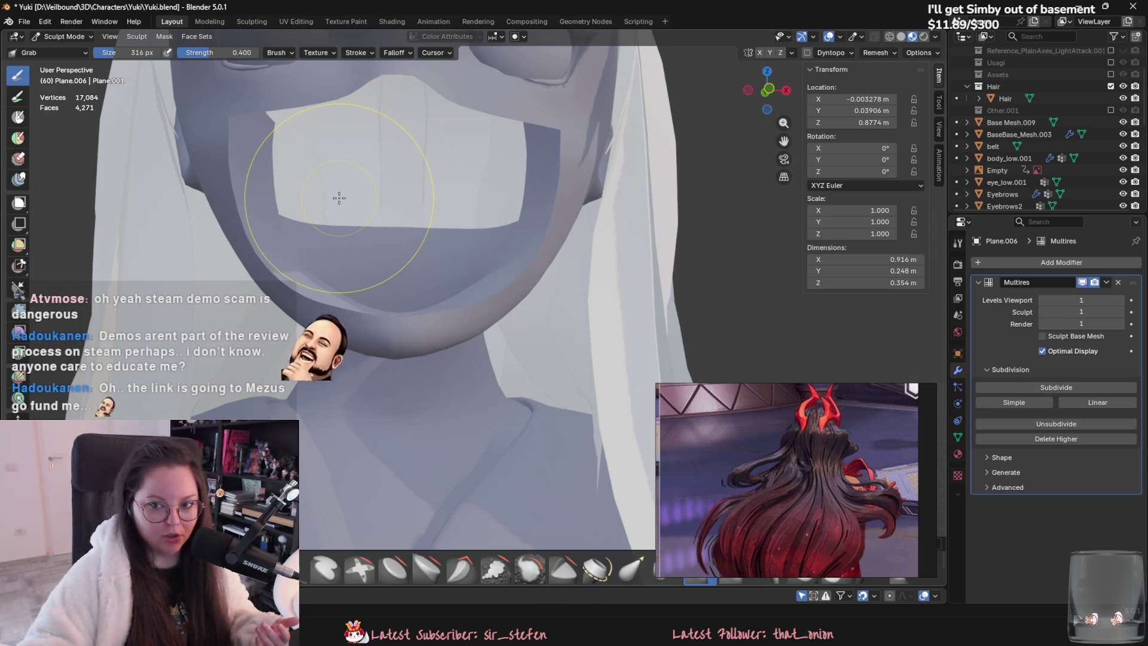
left_click_drag(339, 197, 350, 227)
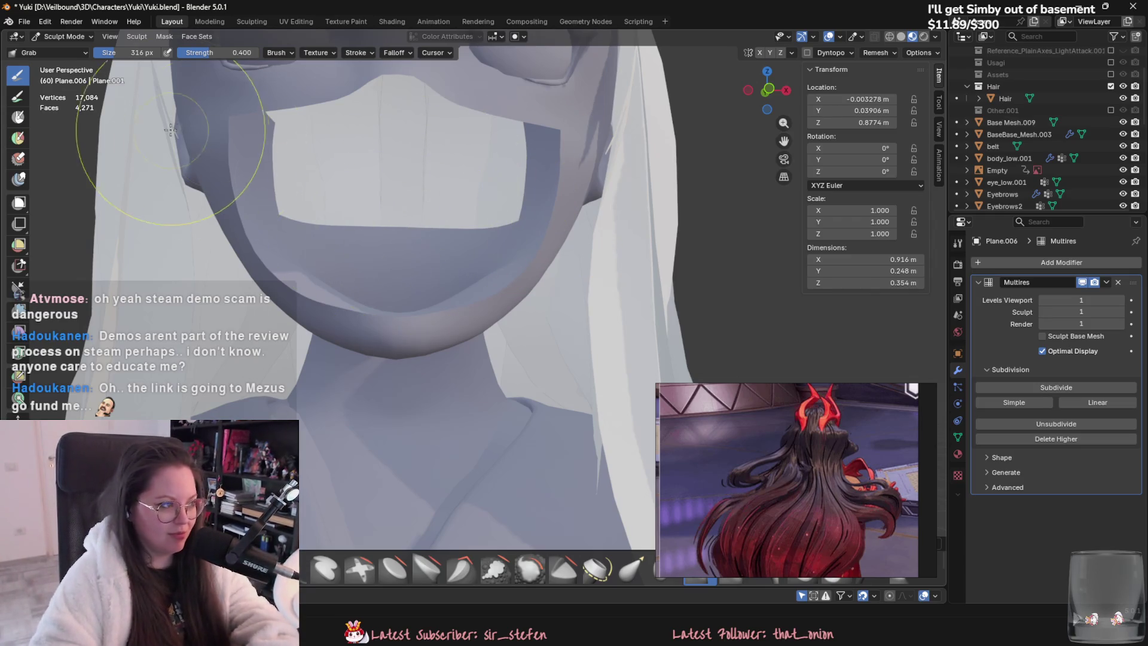
left_click(59, 37)
Step: Switch from the mask to Edit Mode on the main_body mesh
left_click(67, 65)
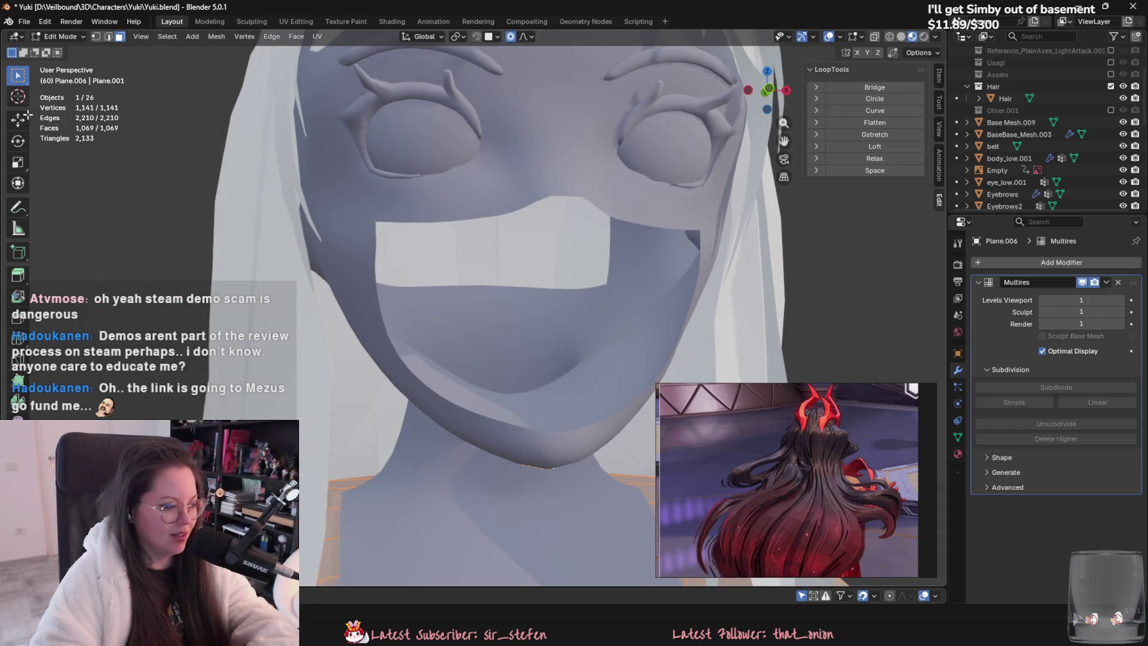
key("Tab")
left_click(391, 307)
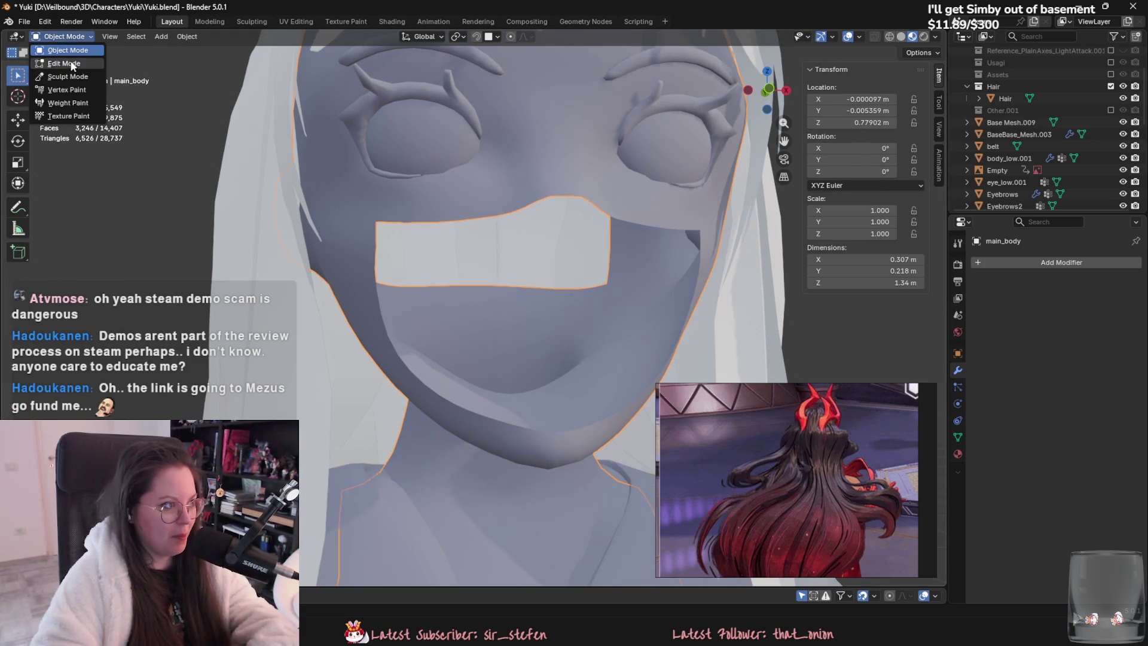
key("Tab")
mouse_move(426, 317)
middle_mouse_down()
mouse_move(397, 356)
mouse_move(573, 354)
mouse_move(572, 326)
mouse_move(518, 324)
middle_mouse_up()
Step: Select the face loops encircling the mouth opening, including the middle row
left_click(397, 356, "alt")
left_click(560, 357, "alt")
left_click(579, 297, "ctrl")
left_click(578, 323, "ctrl")
left_click(412, 346, "ctrl")
left_click(400, 303, "ctrl")
mouse_move(400, 303)
middle_mouse_down()
mouse_move(539, 299)
mouse_move(537, 323)
mouse_move(515, 305)
middle_mouse_up()
left_click(536, 323, "ctrl")
left_click(409, 328, "ctrl")
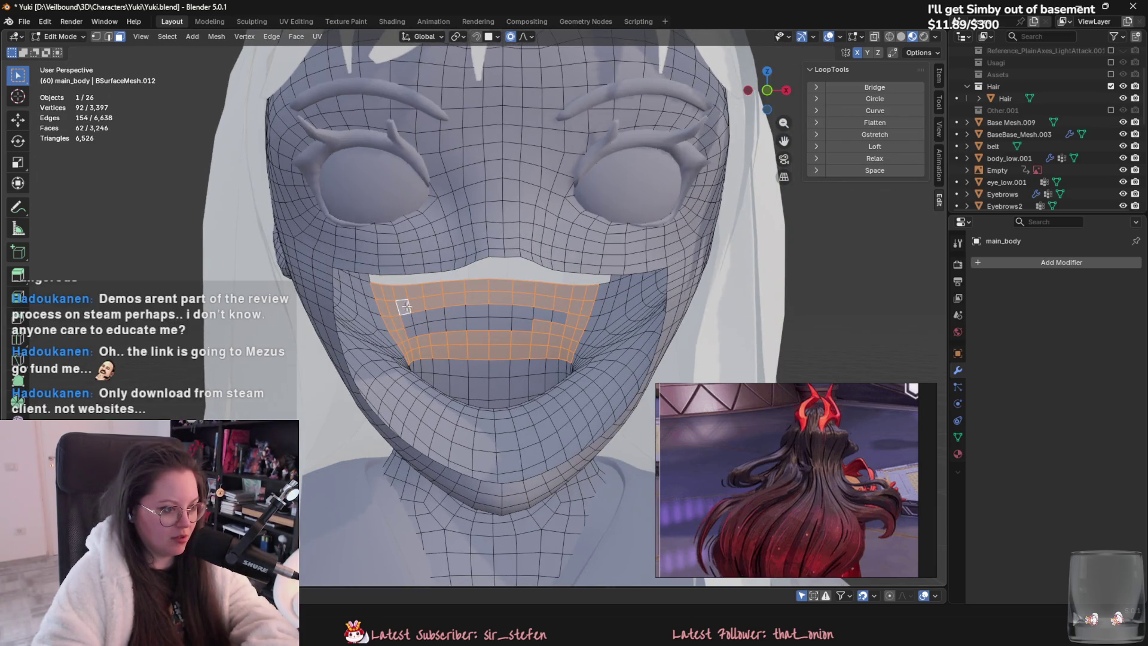
left_click(522, 325, "ctrl")
Step: Delete the selected mouth faces and check the opened mouth in Object Mode
right_click(427, 320)
left_click(400, 544)
mouse_move(400, 544)
middle_mouse_down()
mouse_move(509, 466)
mouse_move(526, 411)
mouse_move(213, 406)
mouse_move(488, 411)
mouse_move(452, 377)
middle_mouse_up()
key("Tab")
scroll(266, 414, "down", 3)
scroll(509, 411, "up", 4)
scroll(479, 413, "up", 5)
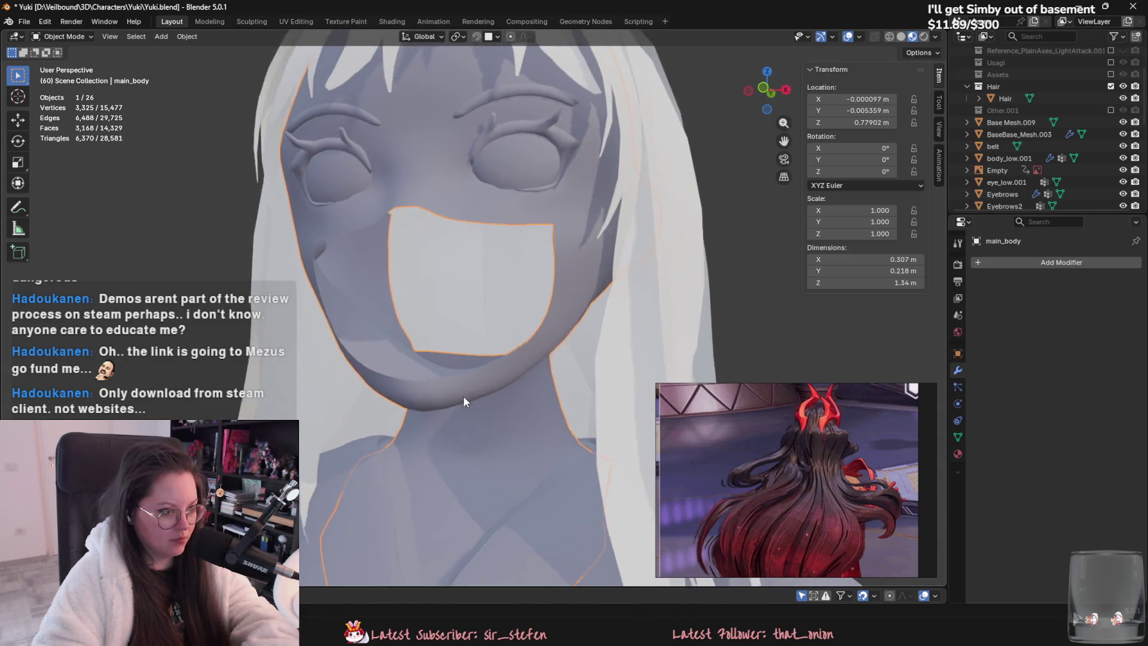
Step: Inspect the inner mouth faces, then return to Object Mode and select Plane.006
key("Tab")
left_click(461, 389, "alt")
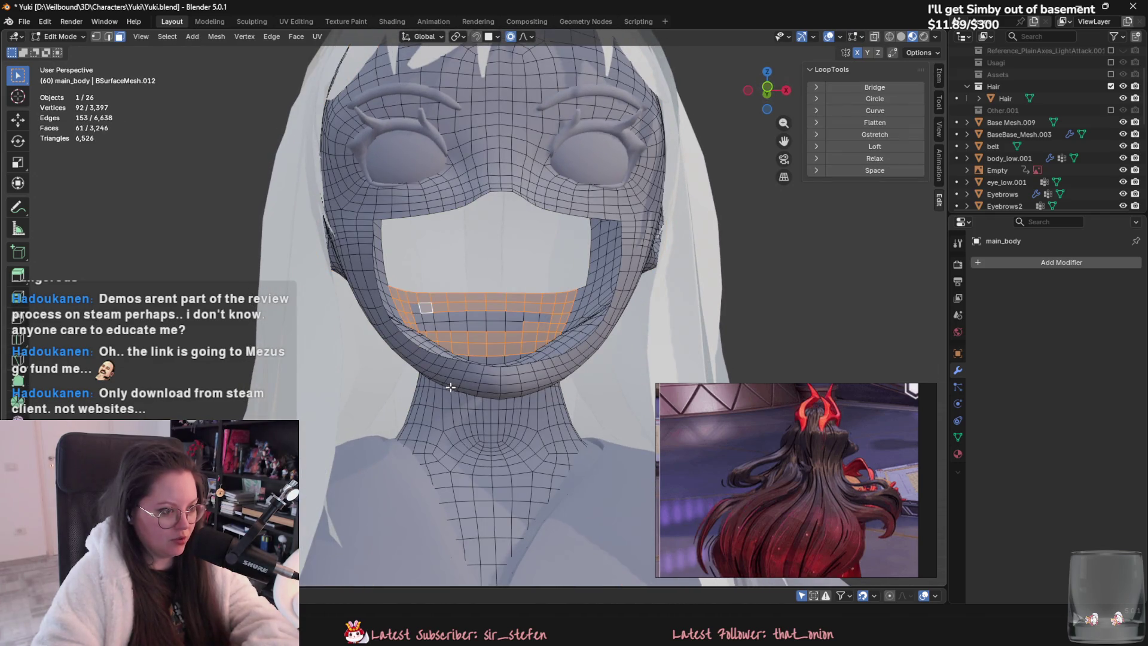
left_click(445, 386, "alt+shift")
key("h")
key("Tab")
middle_click_drag(428, 379, 377, 349)
left_click(378, 349)
scroll(378, 349, "down", 6)
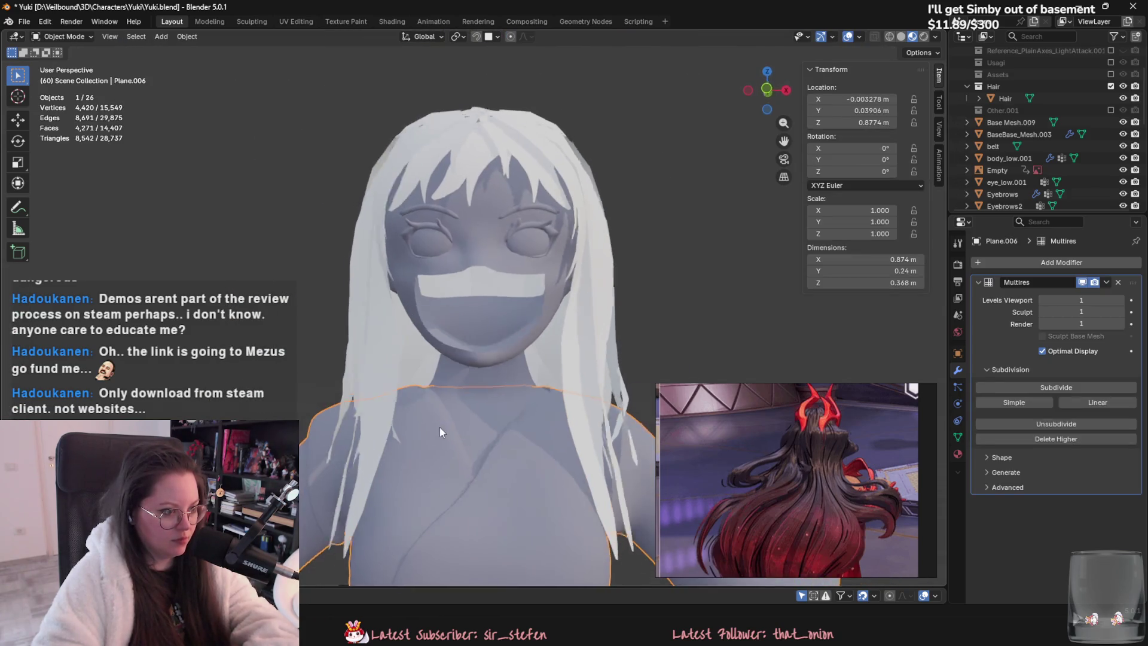
key("alt+a")
key("alt+h")
mouse_move(473, 424)
middle_mouse_down()
mouse_move(525, 399)
mouse_move(354, 389)
mouse_move(262, 360)
middle_mouse_up()
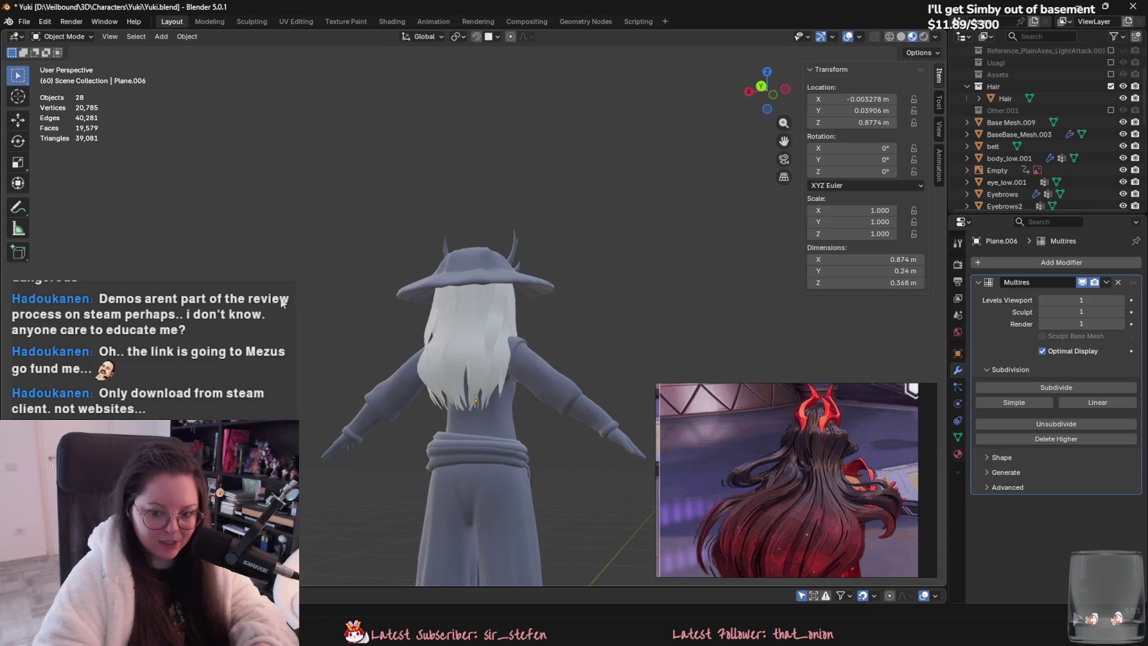
mouse_move(303, 296)
middle_mouse_down()
mouse_move(493, 336)
mouse_move(622, 343)
middle_mouse_up()
key("ctrl+s")
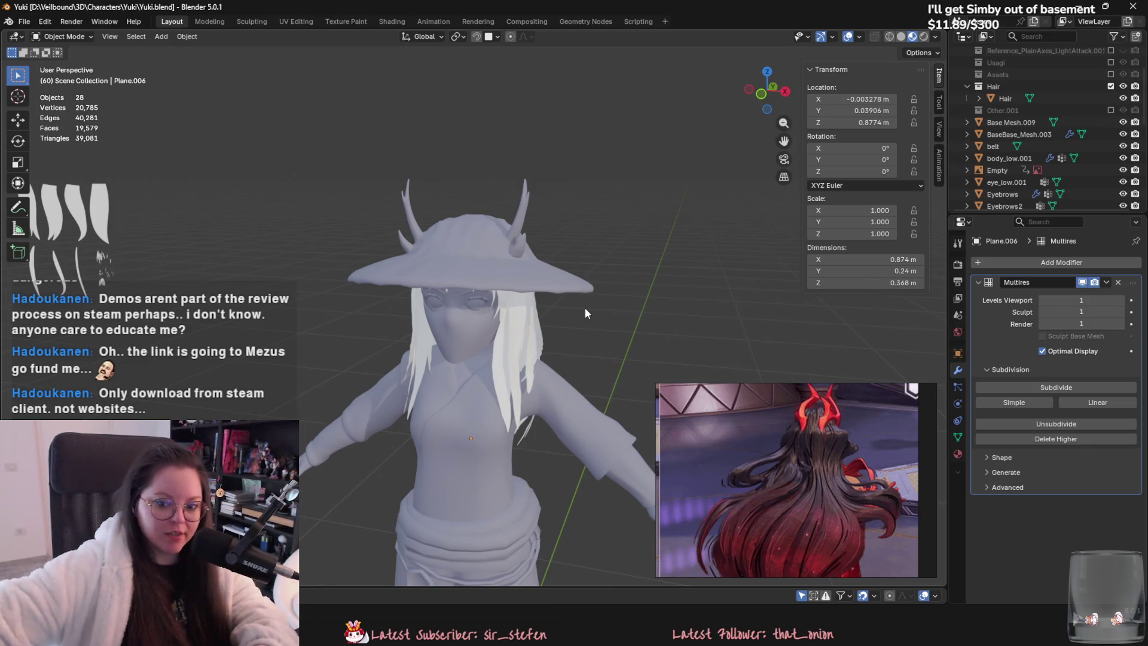
middle_click_drag(585, 308, 569, 329)
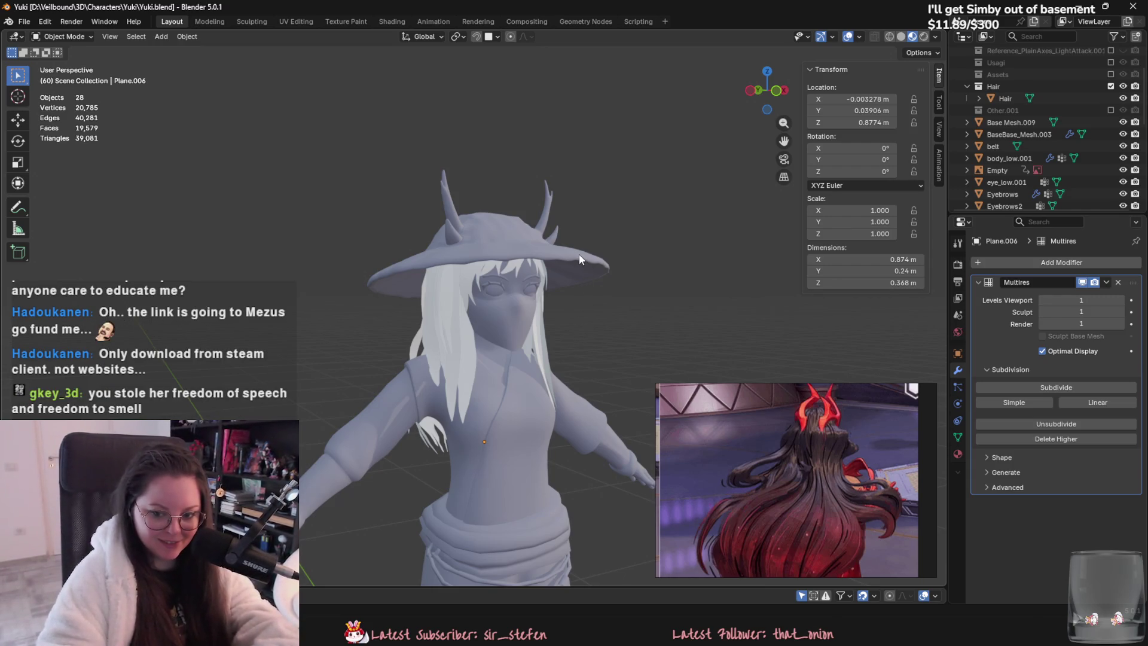
scroll(540, 374, "up", 2)
mouse_move(541, 374)
middle_mouse_down()
mouse_move(557, 327)
mouse_move(429, 288)
mouse_move(460, 368)
mouse_move(427, 309)
mouse_move(403, 363)
mouse_move(450, 354)
mouse_move(449, 379)
mouse_move(514, 409)
mouse_move(526, 388)
mouse_move(569, 404)
middle_mouse_up()
key("ctrl+s")
scroll(496, 301, "down", 2)
scroll(514, 408, "down", 3)
scroll(569, 404, "down", 3)
scroll(494, 314, "up", 3)
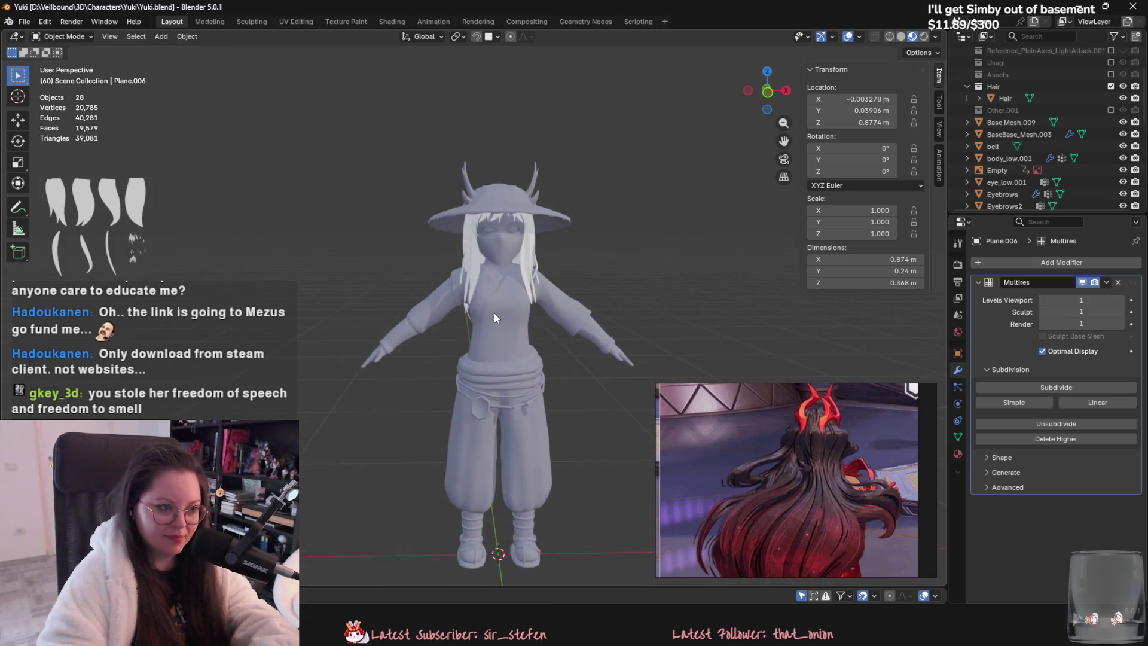
left_click(504, 260)
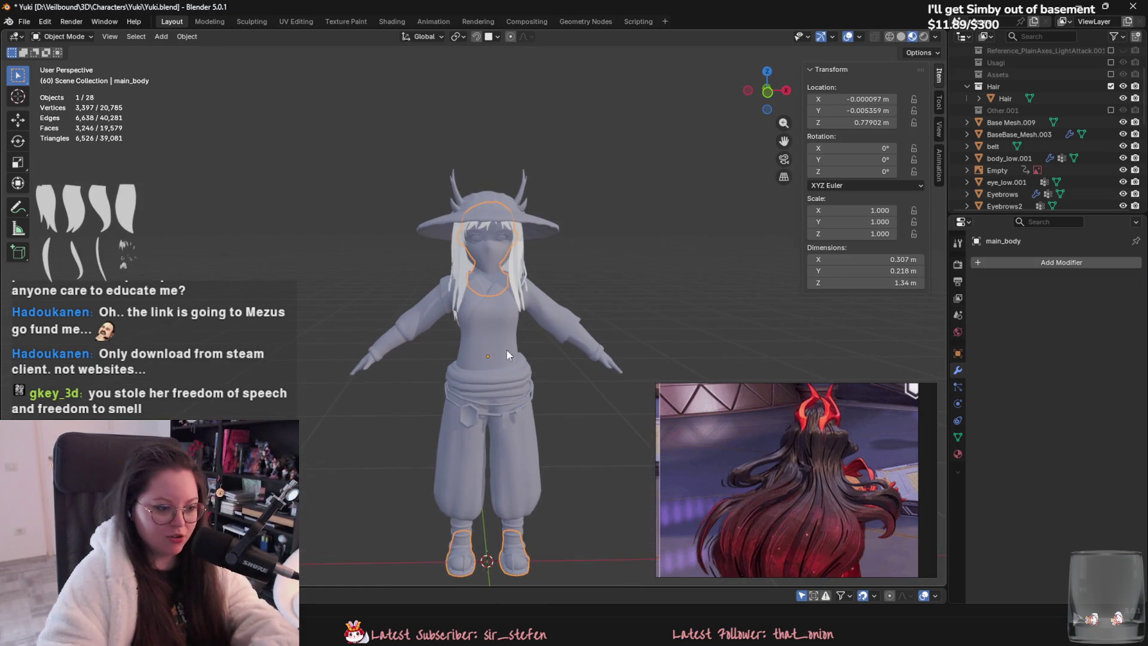
middle_click_drag(507, 350, 562, 322, "shift")
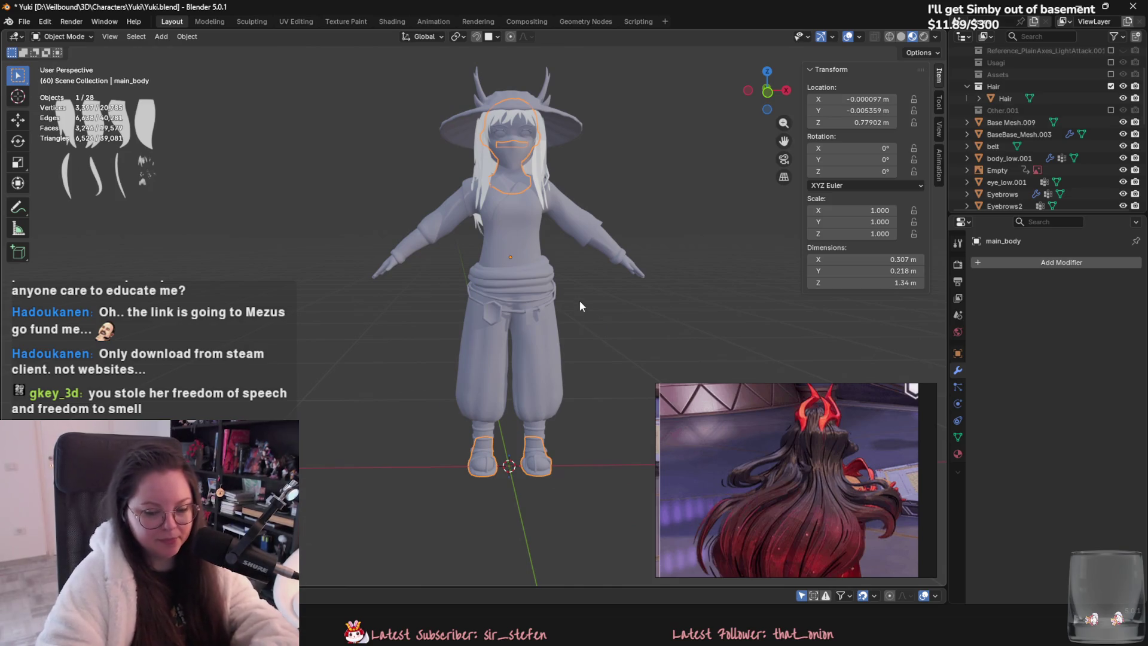
key("shift+h")
mouse_move(567, 289)
middle_mouse_down()
mouse_move(636, 367)
mouse_move(704, 357)
mouse_move(590, 363)
mouse_move(594, 324)
middle_mouse_up()
key("alt+h")
left_click(382, 272)
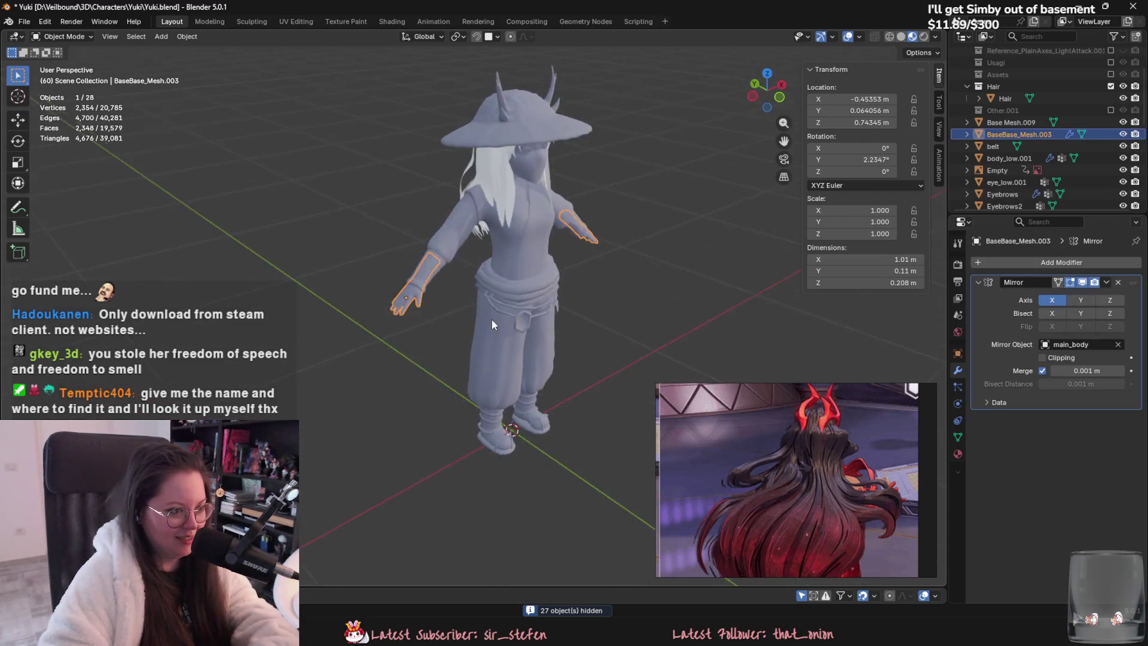
Step: Brush-select the glove's faces at the wrist and delete them
key("Tab")
key("KP_Decimal")
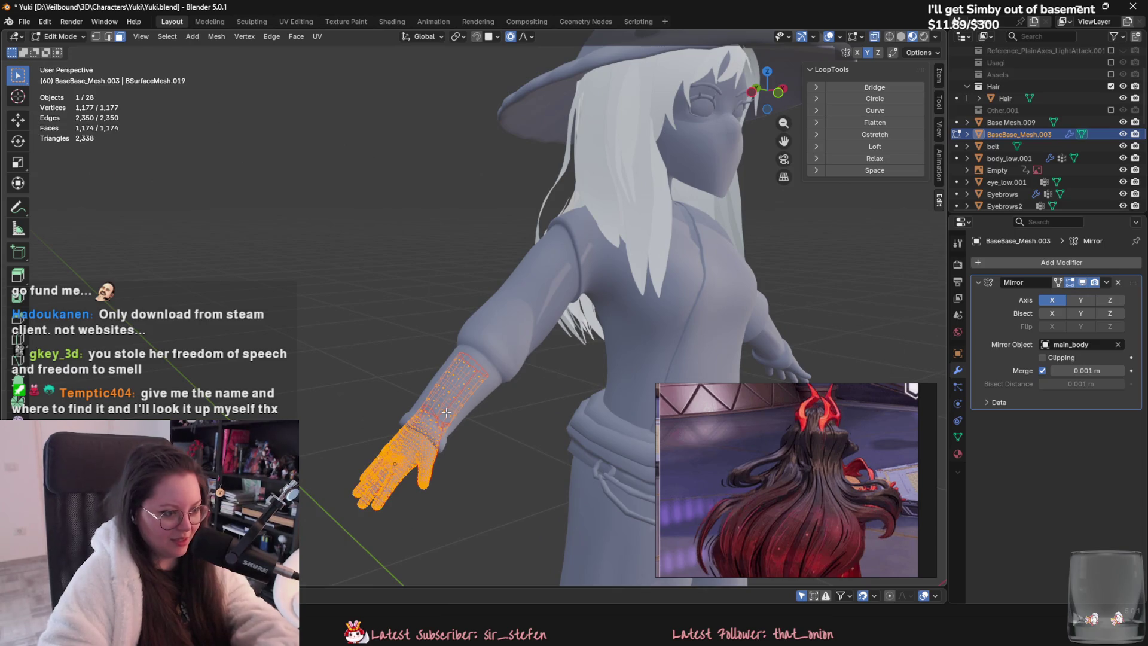
scroll(476, 410, "up", 5)
key("c")
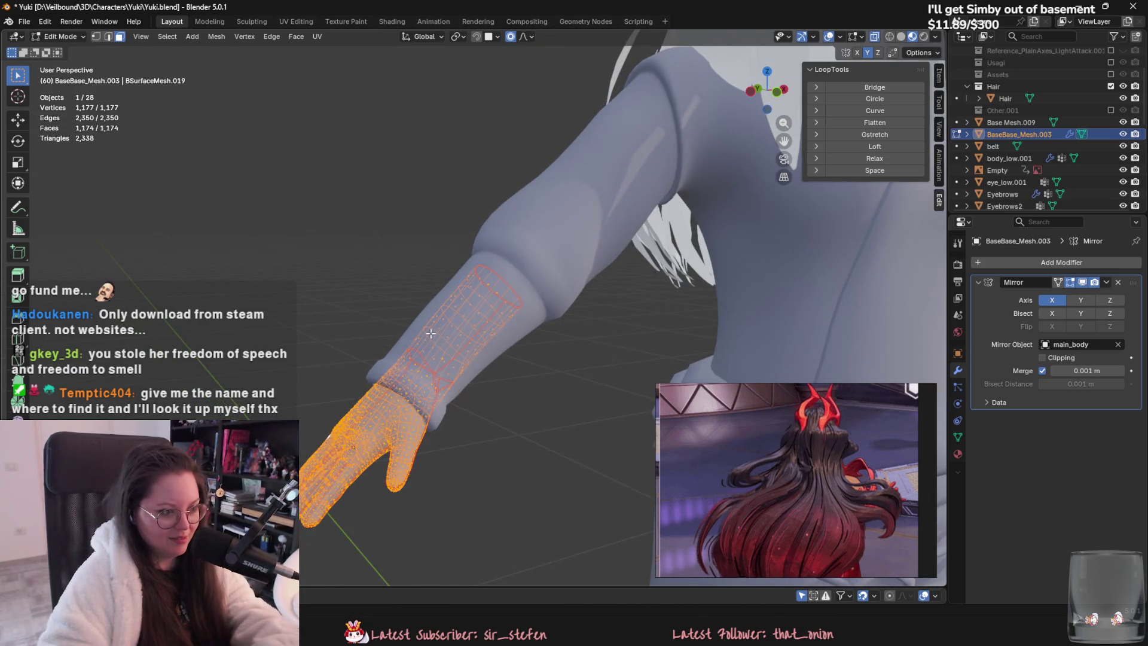
key("alt+a")
mouse_move(443, 346)
left_mouse_down()
mouse_move(469, 365)
mouse_move(461, 299)
mouse_move(476, 265)
left_mouse_up()
key("Escape")
key("ctrl+f")
left_click(464, 349)
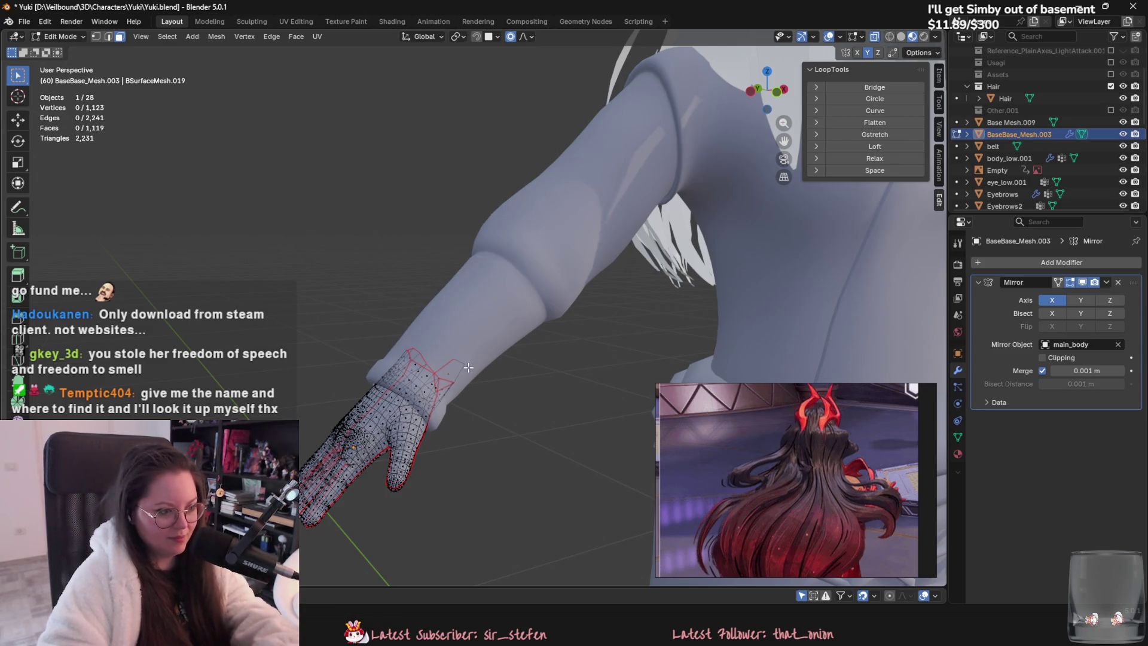
Step: Round the remaining wrist edge loop with LoopTools Circle
key("ctrl+f")
left_click(457, 367)
middle_click_drag(457, 367, 453, 384)
key("alt+z")
key("alt+z")
key("2")
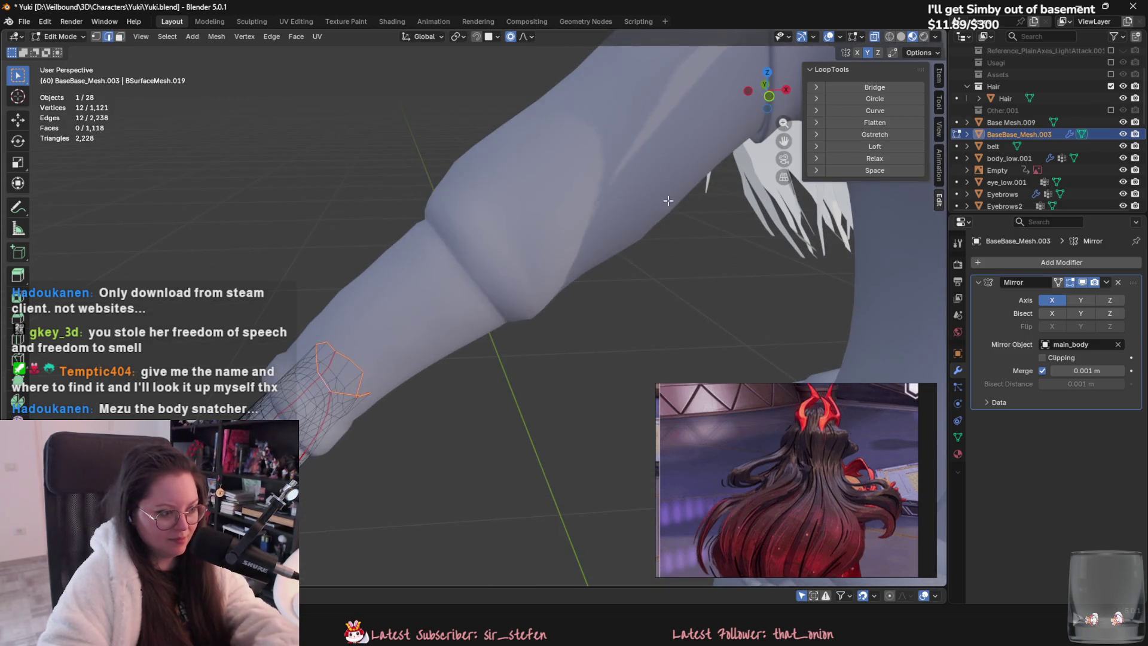
left_click(863, 100)
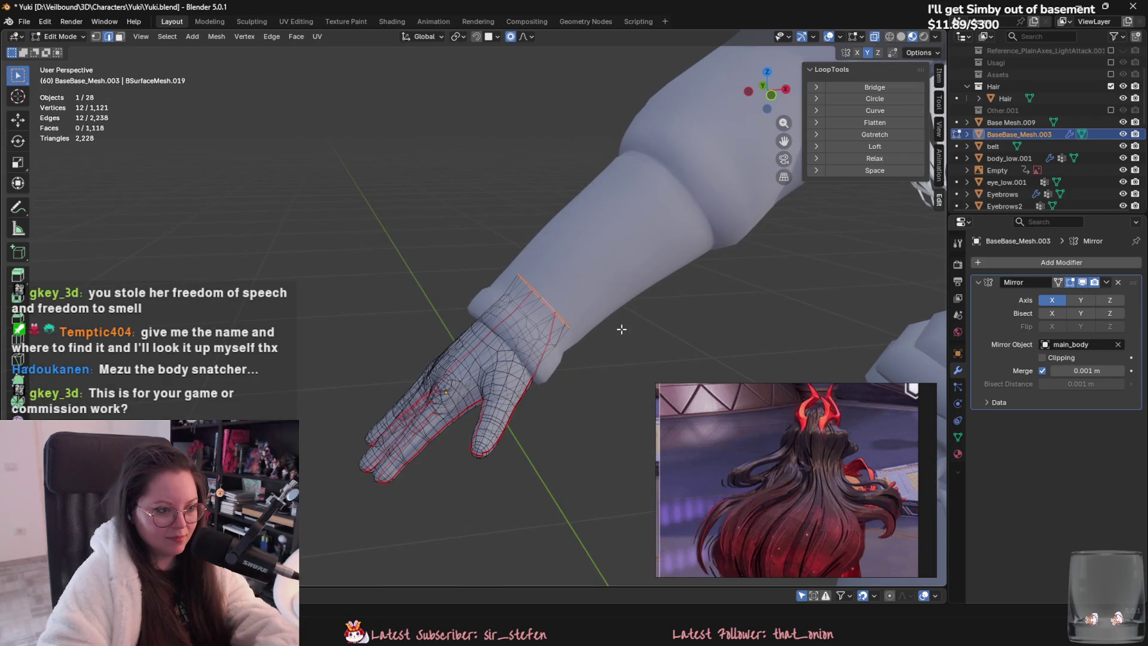
Step: Exit Edit Mode and save Yuki.blend
key("Tab")
mouse_move(620, 328)
middle_mouse_down()
mouse_move(673, 361)
mouse_move(570, 329)
mouse_move(501, 342)
mouse_move(436, 307)
mouse_move(647, 377)
mouse_move(511, 312)
middle_mouse_up()
key("ctrl+s")
scroll(490, 376, "up", 3)
middle_click_drag(407, 336, 417, 375)
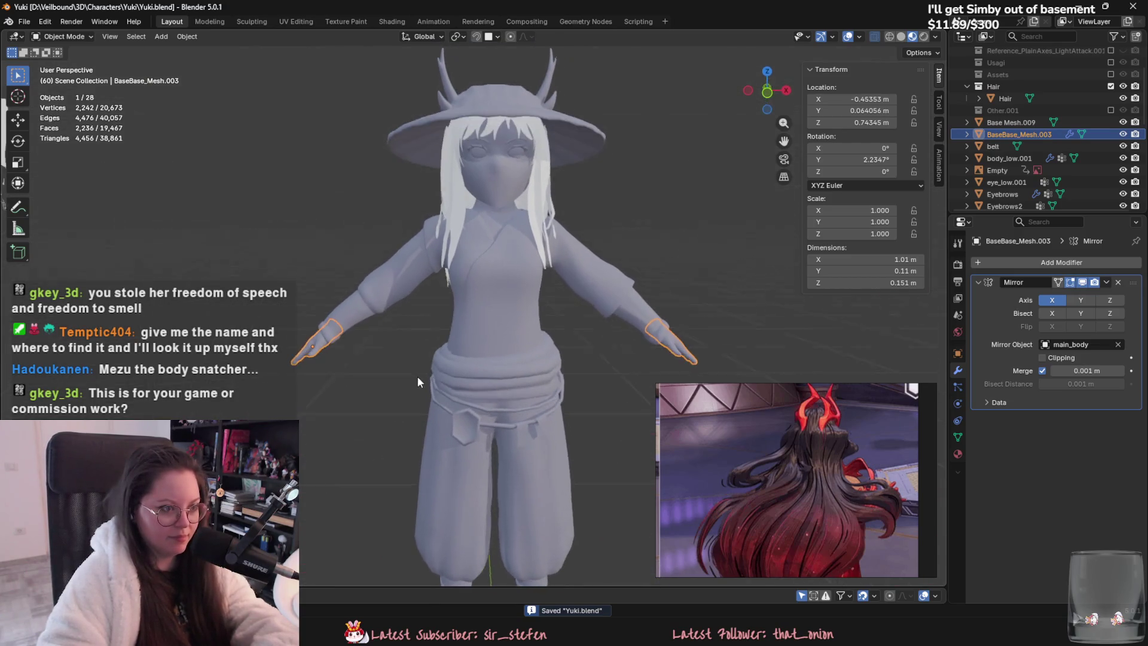
Step: Deselect the glove and orbit around the character from three-quarter to frontal views
left_click(354, 350)
scroll(354, 350, "up", 2)
mouse_move(315, 349)
middle_mouse_down()
mouse_move(344, 318)
mouse_move(397, 350)
middle_mouse_up()
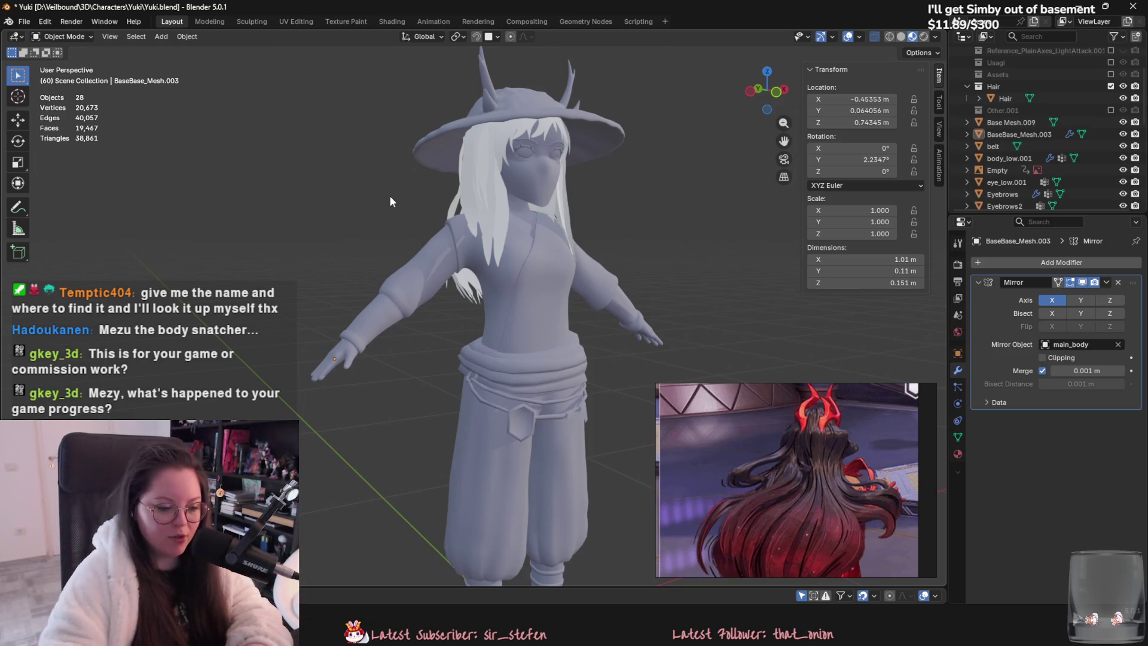
scroll(429, 410, "down", 3)
middle_click_drag(428, 411, 583, 253)
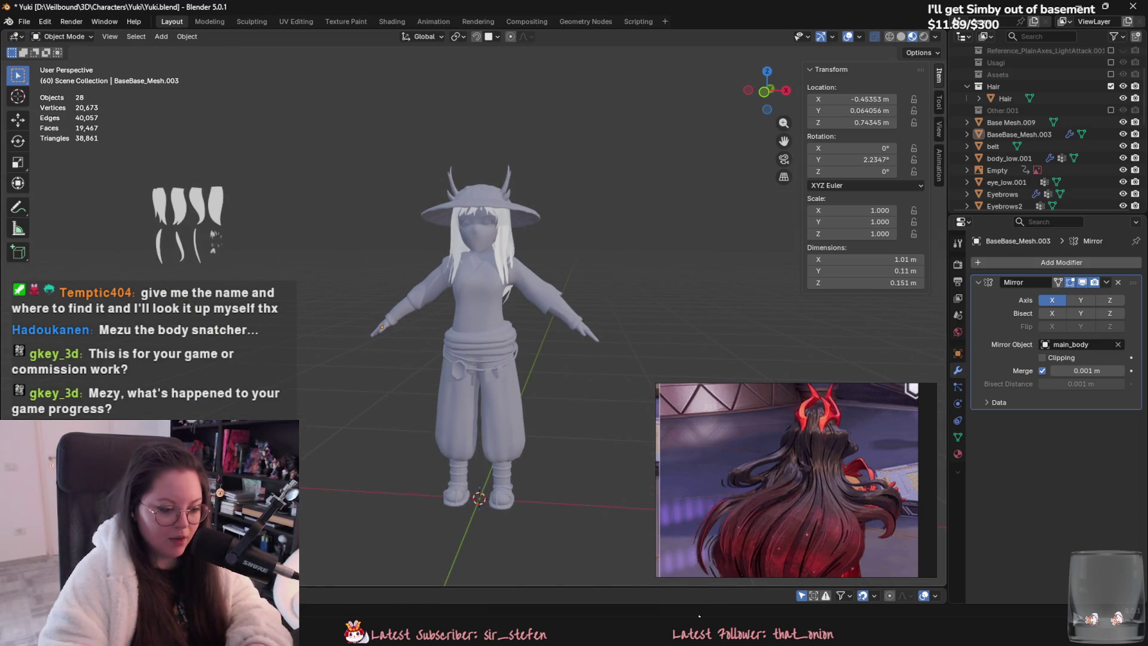
Step: In Unreal Engine, fly around the island level and undo the accidental Door_Cave move
key("alt+Tab")
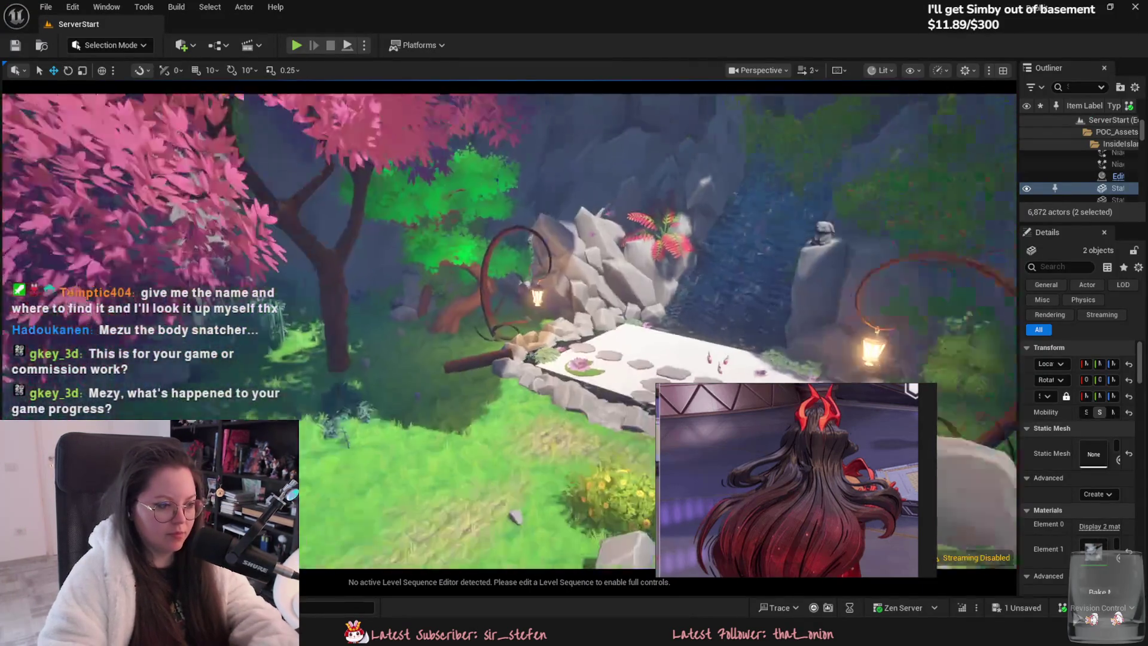
right_click_drag(420, 327, 420, 327)
scroll(420, 327, "down", 2)
left_click(435, 300)
key("ctrl+z")
scroll(420, 327, "up", 1)
right_click_drag(349, 106, 349, 107)
scroll(349, 106, "down", 2)
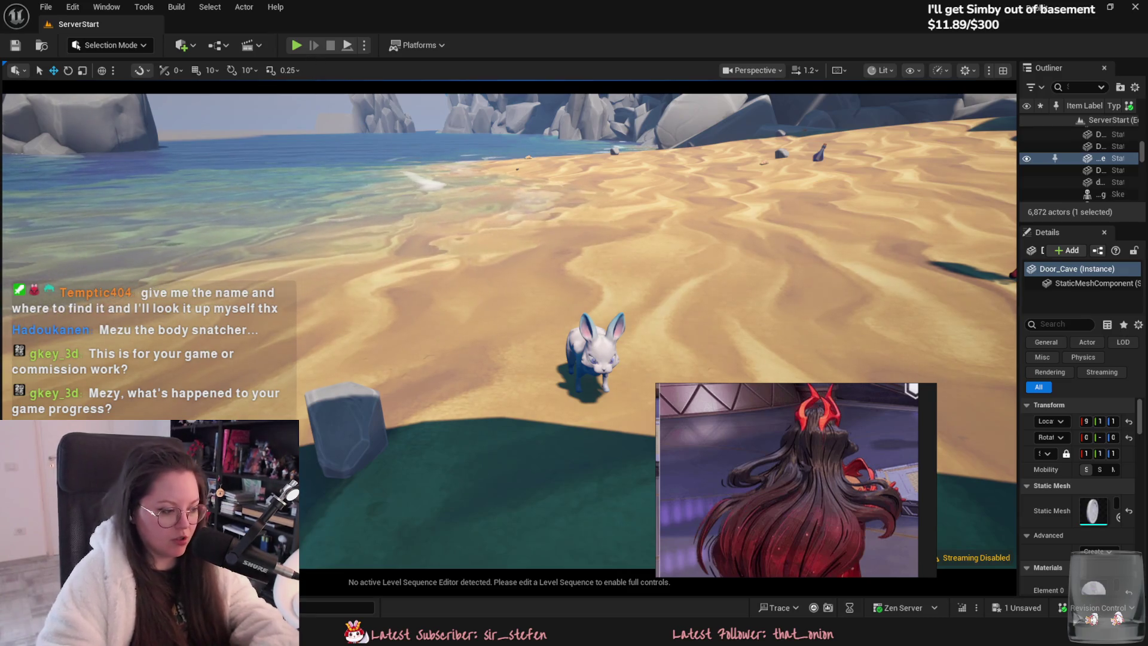
Step: Toggle the Content Drawer, frame Door_Cave, and launch Play In Editor with Alt+P
key("ctrl+space")
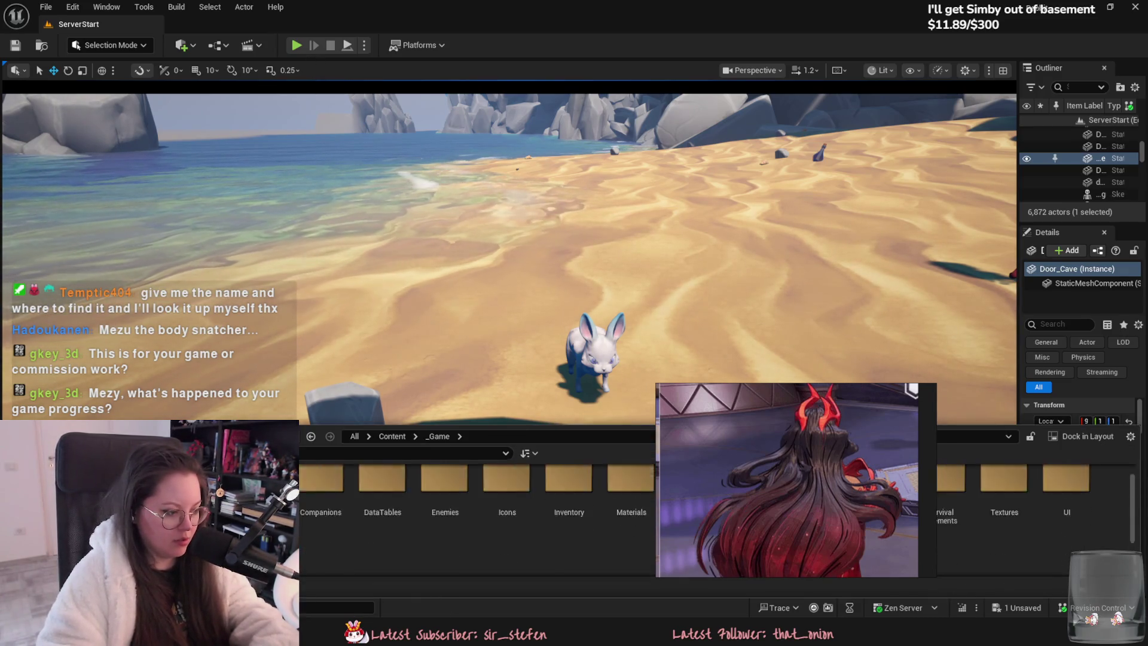
key("f")
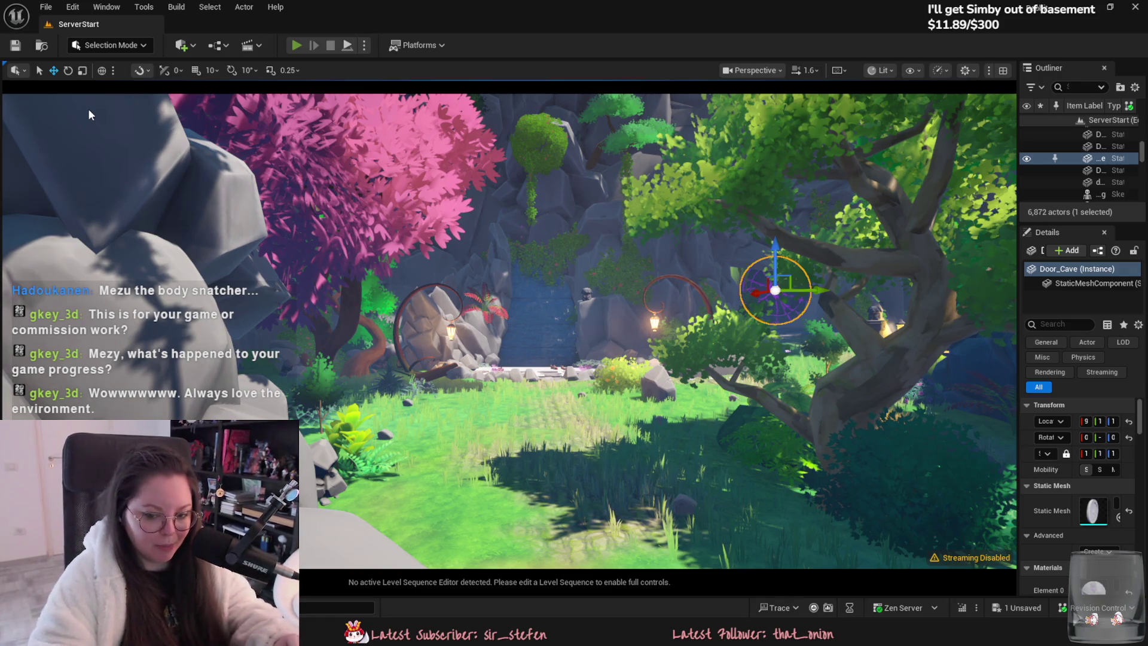
key("alt+p")
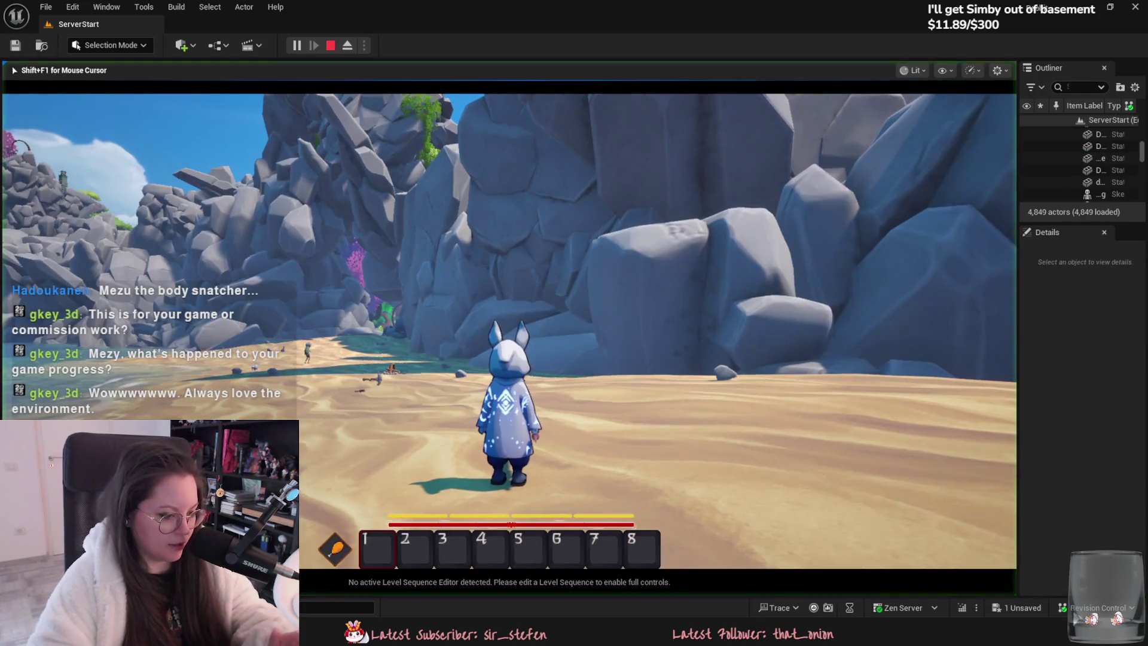
Step: Run the bunny along the beach, eject with F8 to view it and the enemy, then repossess
key("n")
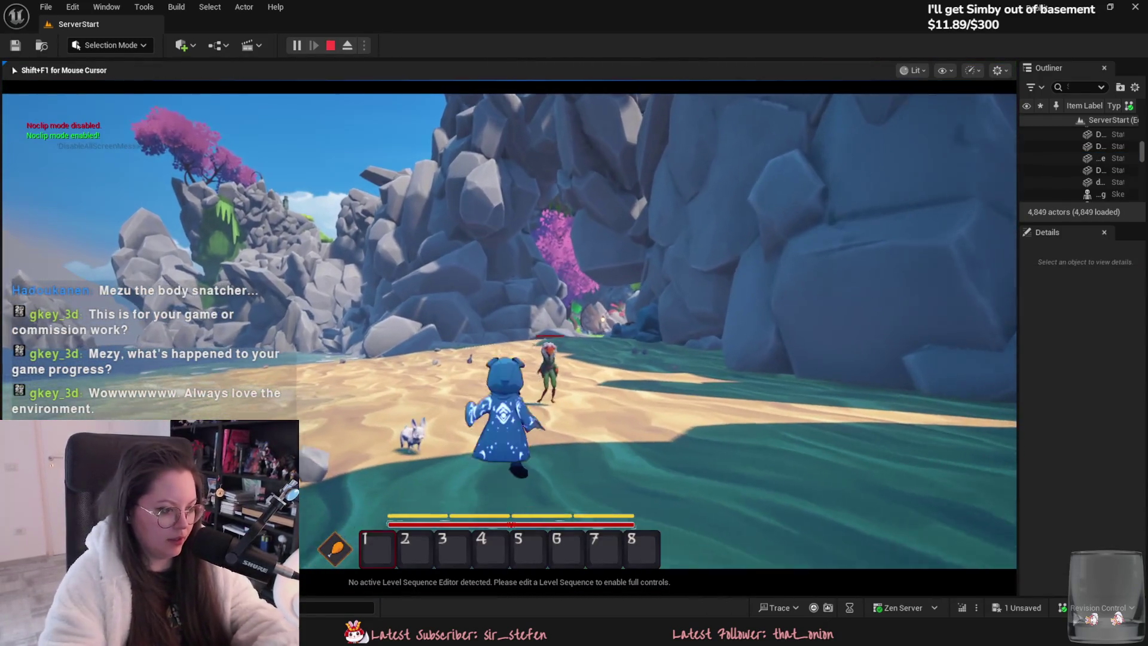
key("s")
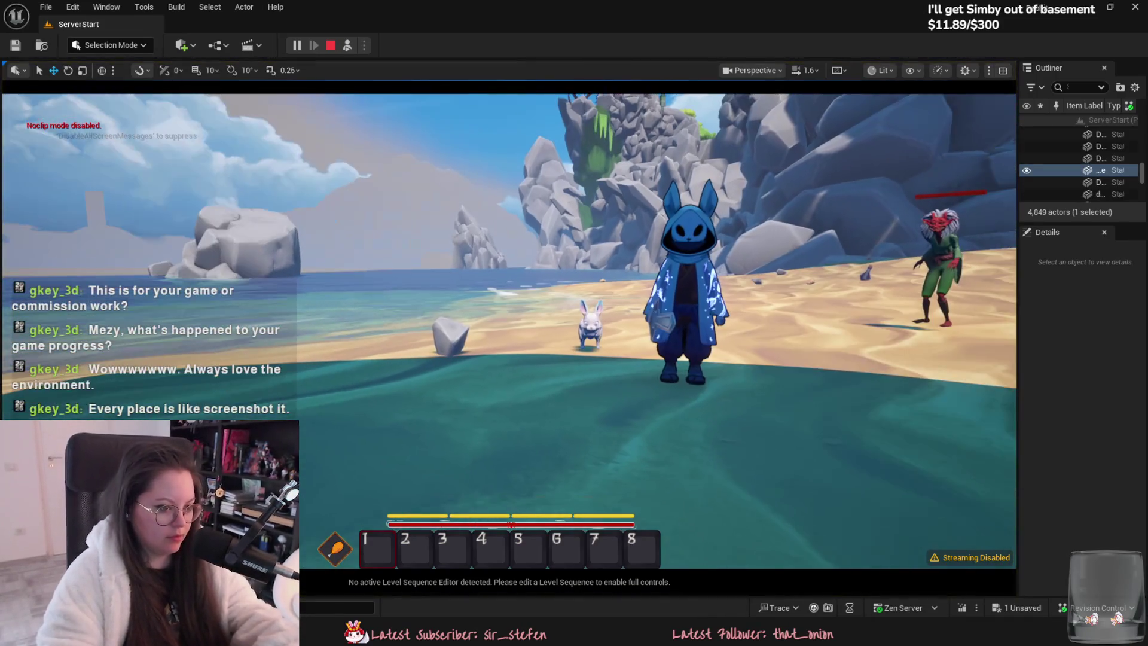
key("F8")
right_click_drag(508, 299, 478, 299)
scroll(478, 299, "down", 1)
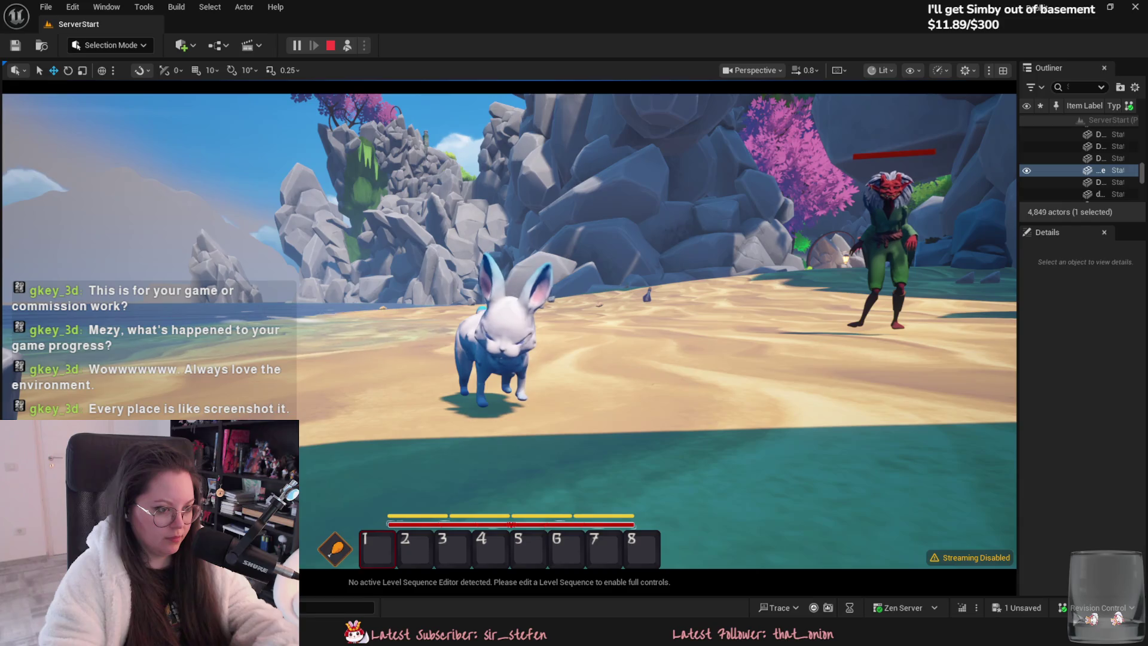
mouse_move(748, 233)
right_mouse_down()
mouse_move(797, 232)
mouse_move(594, 218)
mouse_move(370, 257)
mouse_move(717, 244)
right_mouse_up()
scroll(798, 232, "down", 1)
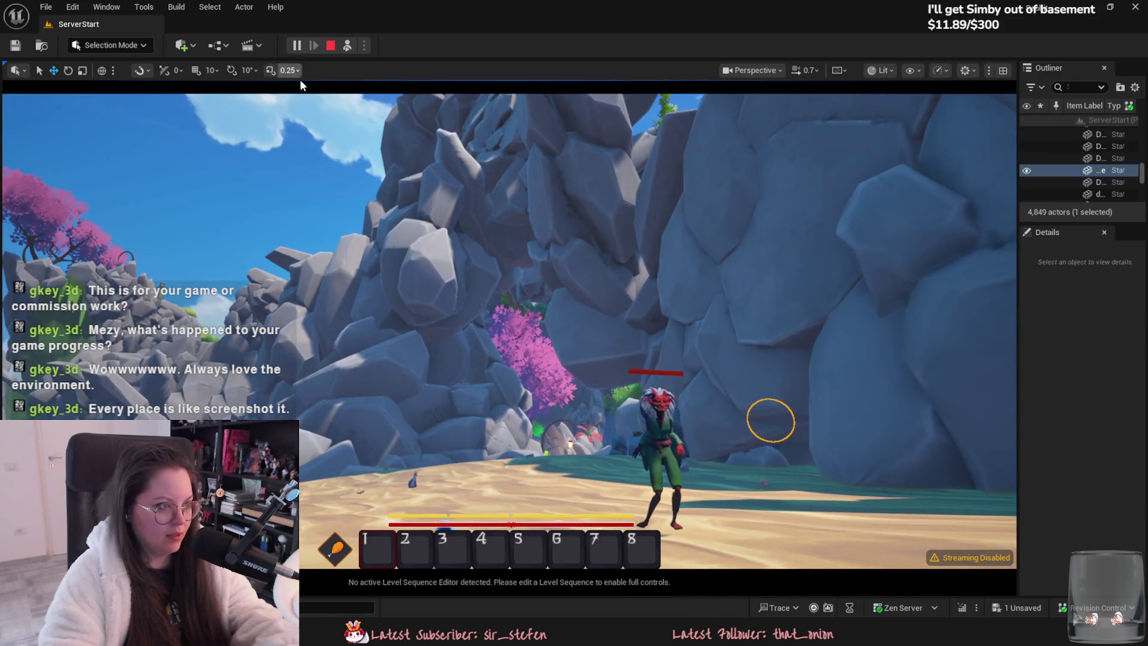
key("F8")
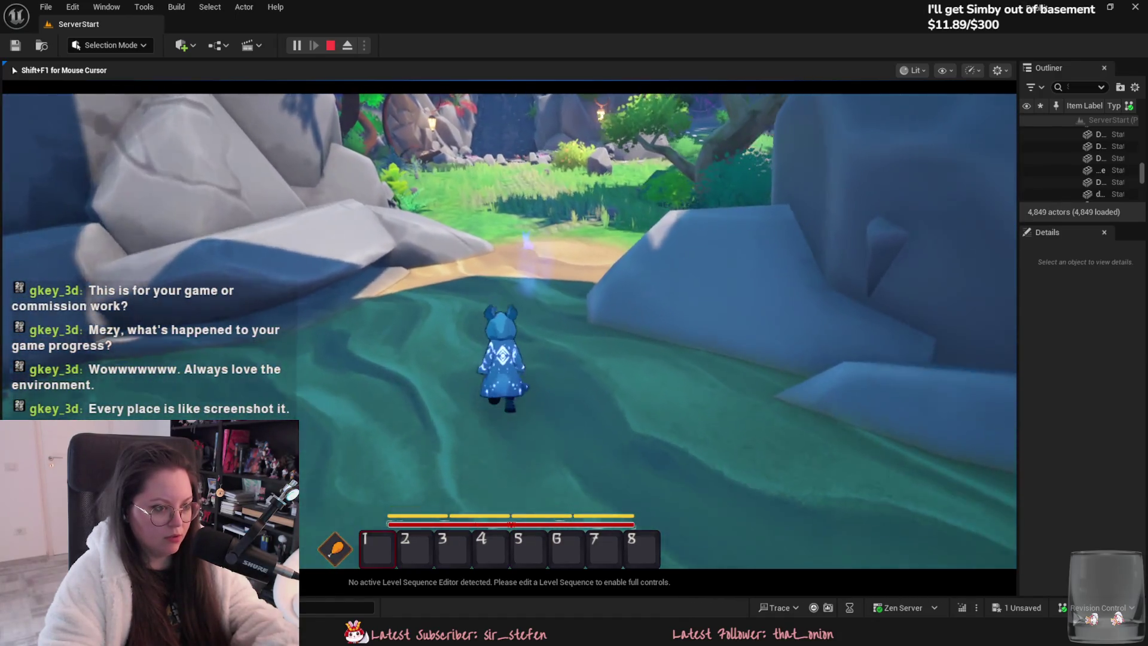
Step: Run the bunny across the grass past the glowing portal and out into the open field
key("w")
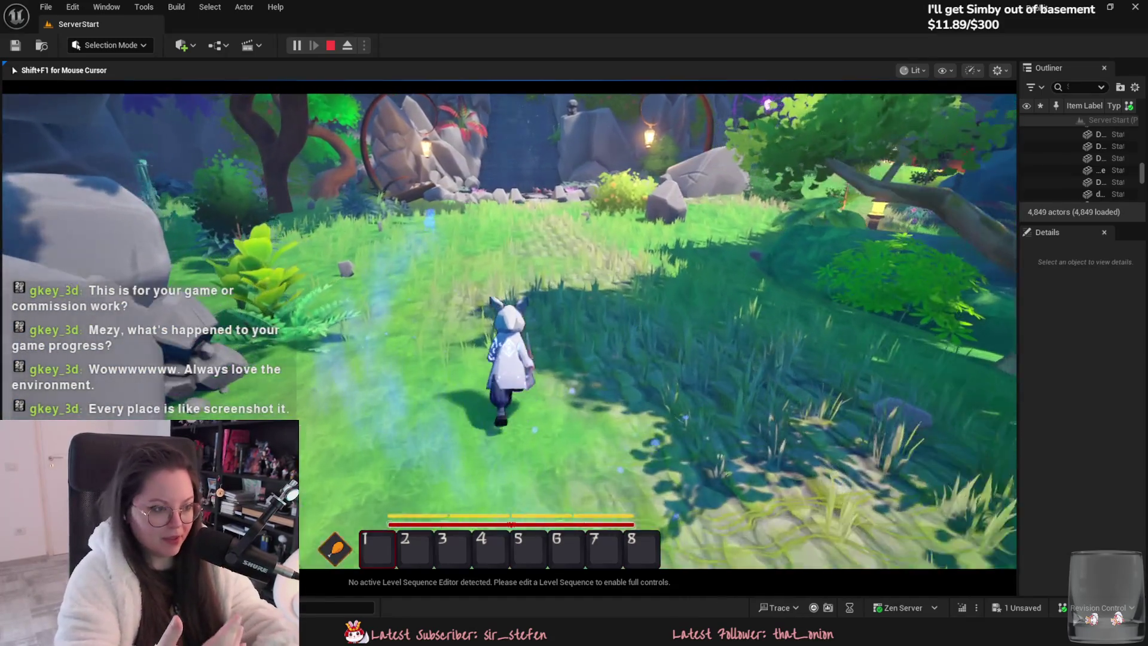
key("w")
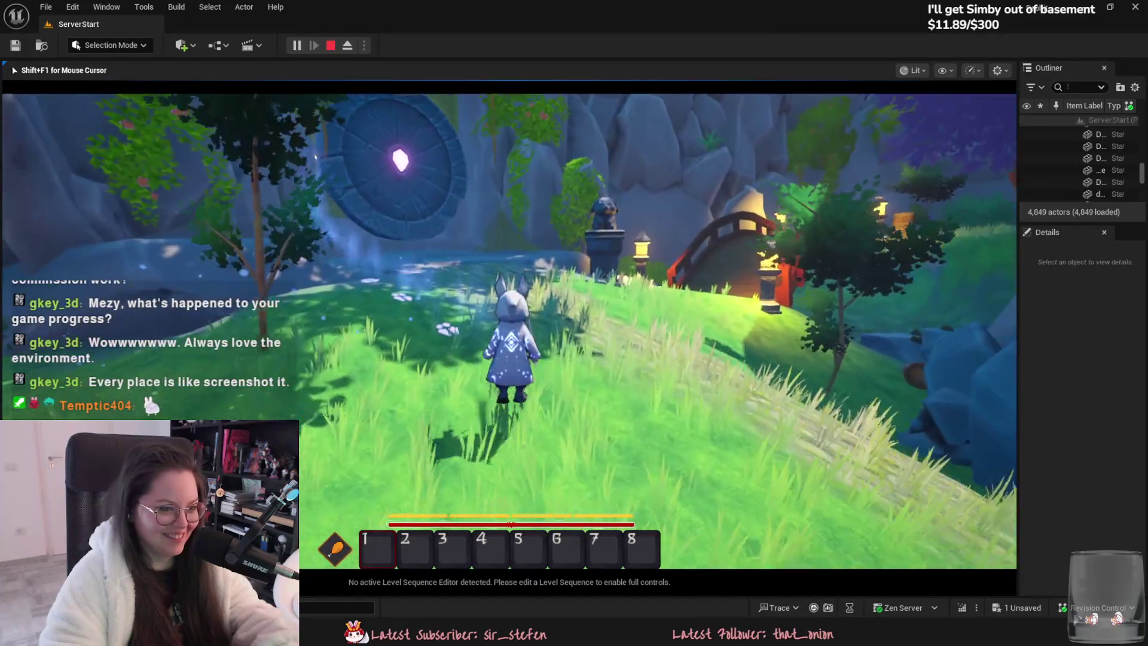
key("w")
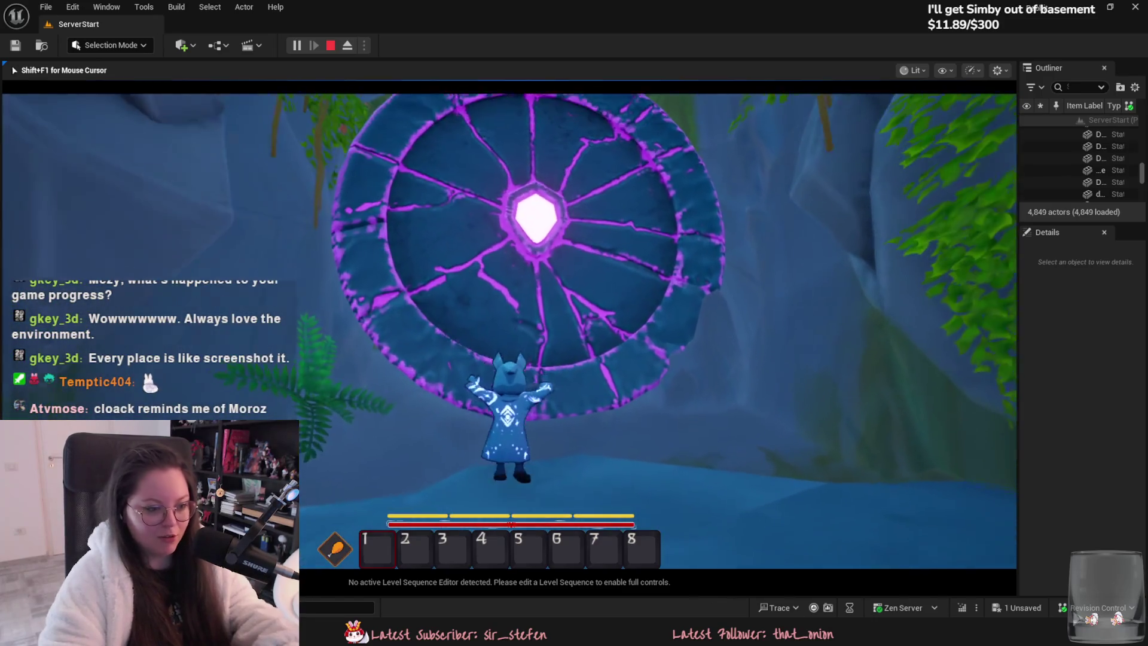
key("s")
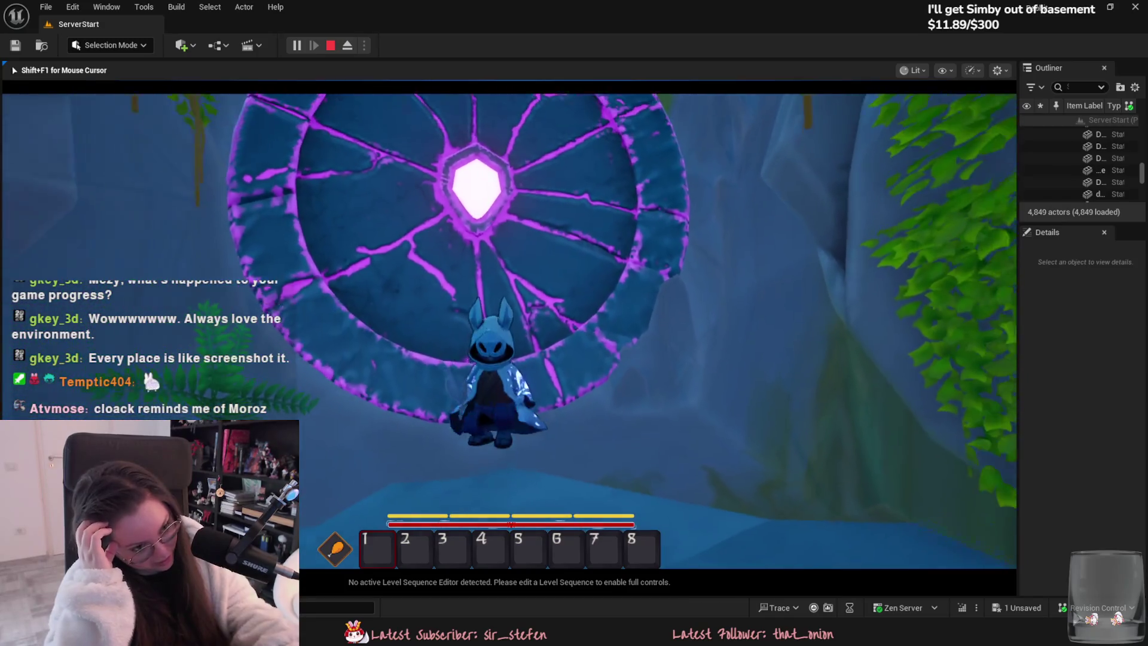
key("w")
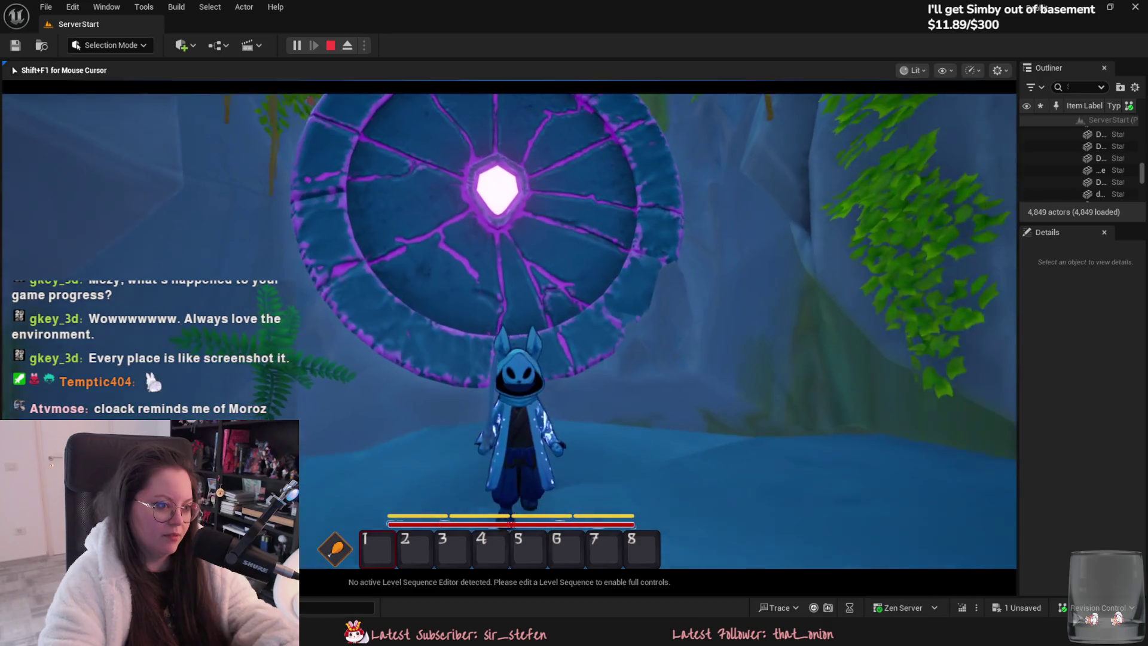
key("a")
key("w")
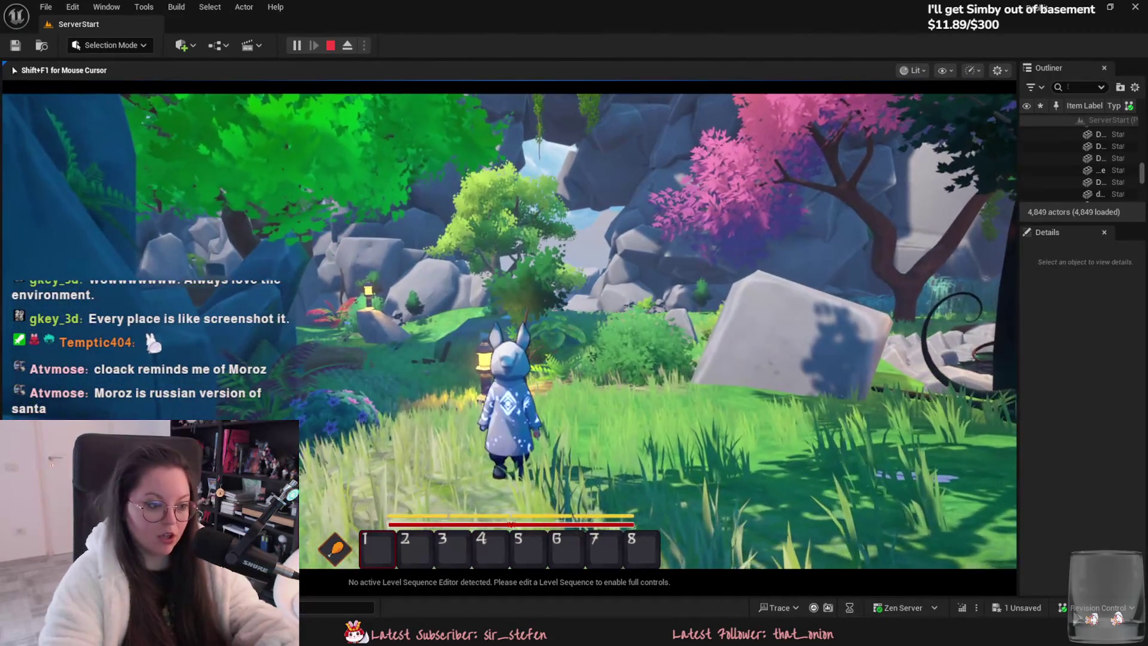
key("w")
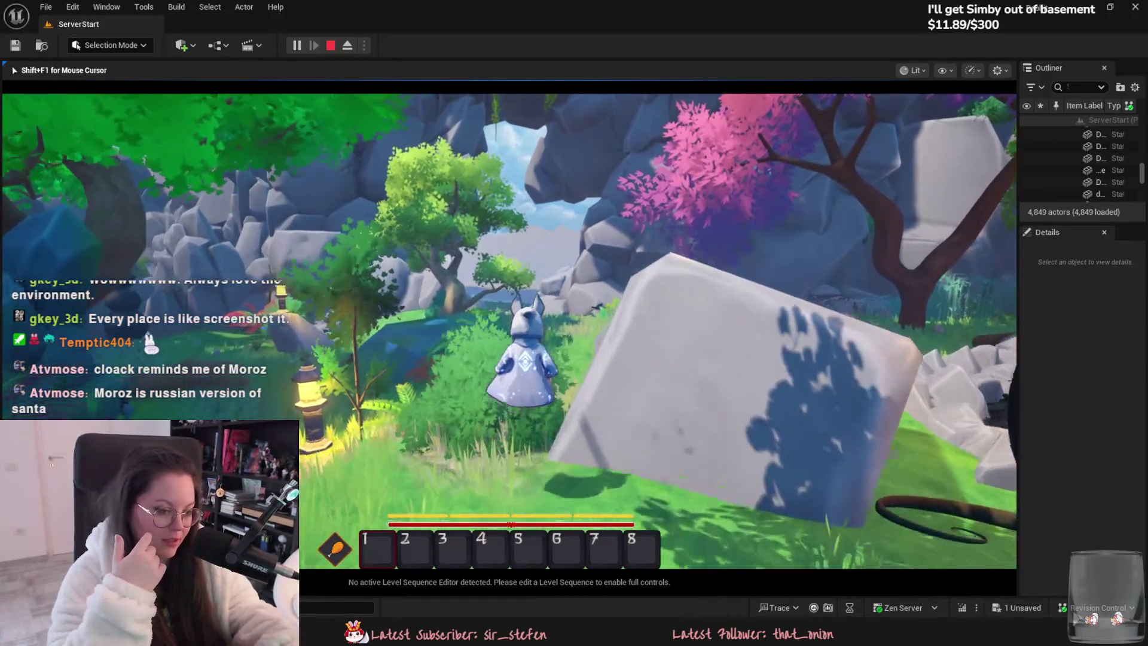
key("w")
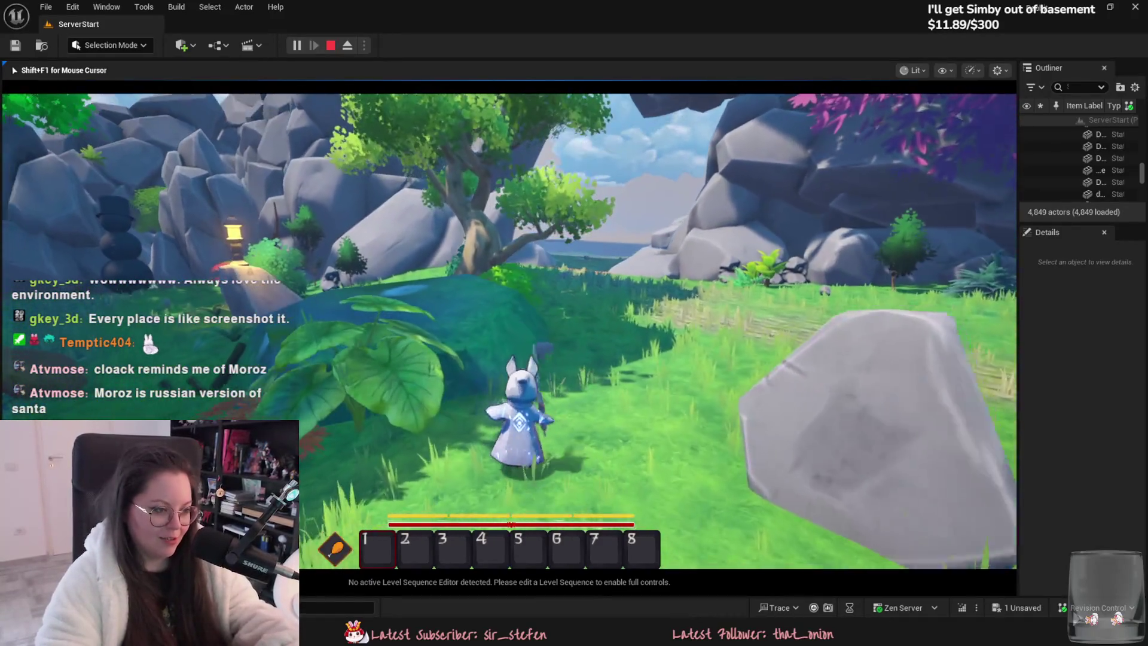